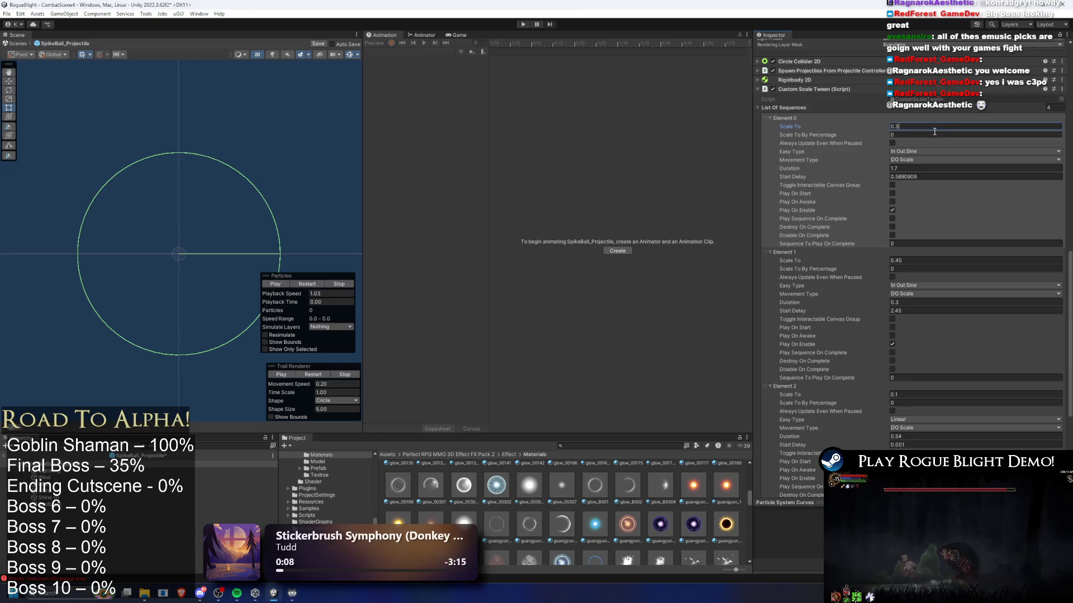
- Enter Play mode to launch the Blight Core boss fight
left_click(522, 25)
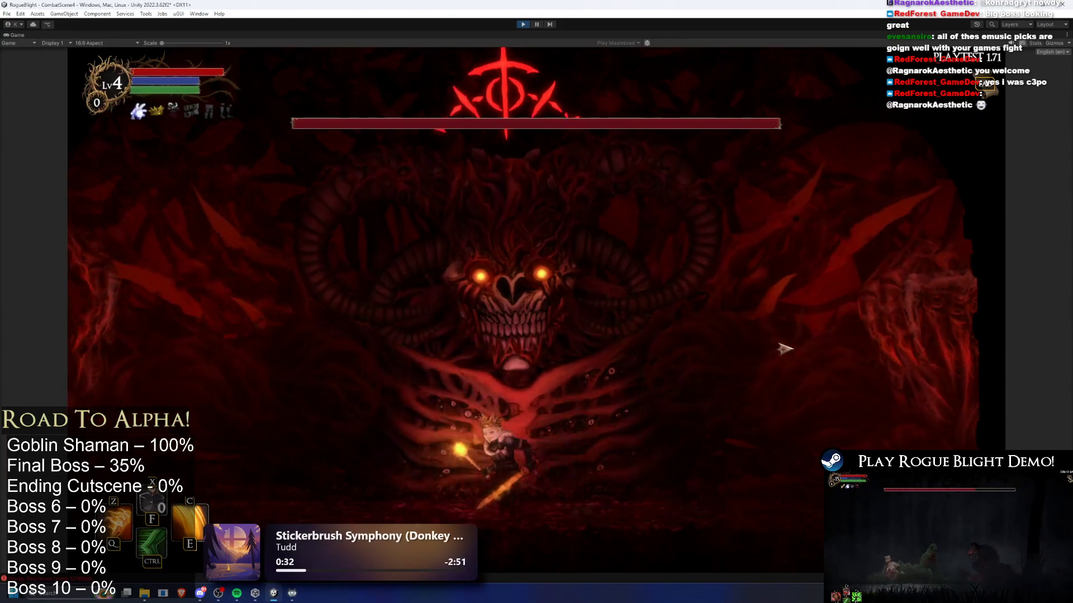
- Dash, move left and right, and attack the boss, then exit Play mode
key("ctrl")
key("a")
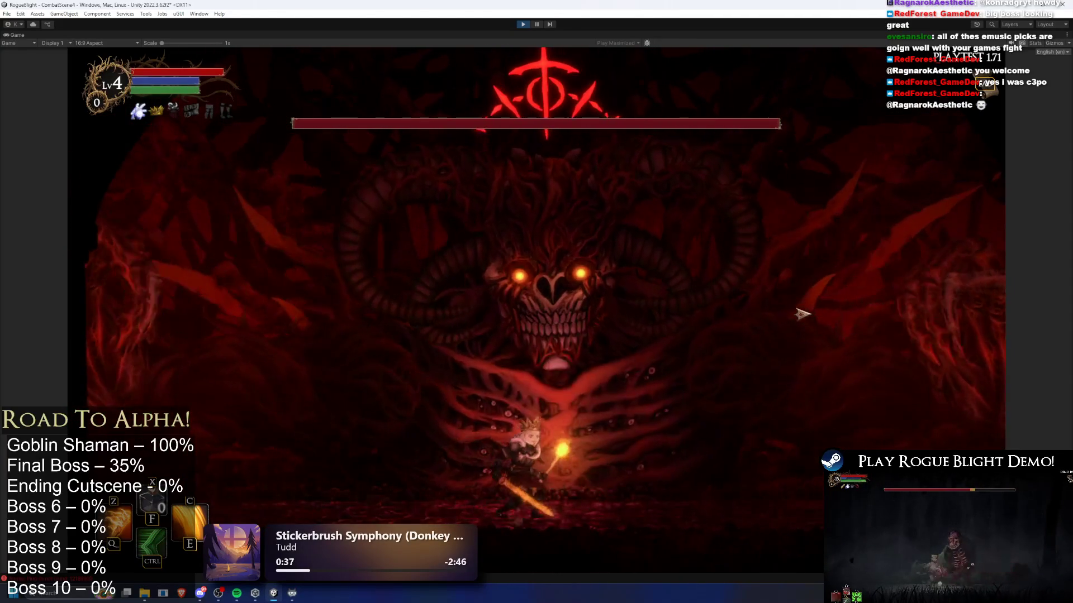
key("a")
key("d")
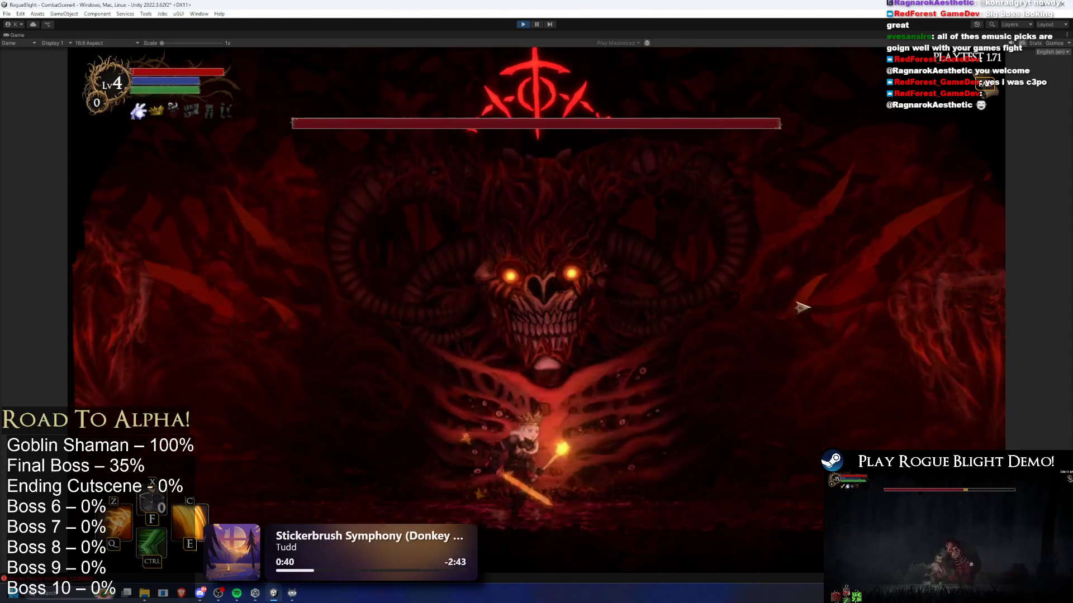
key("a")
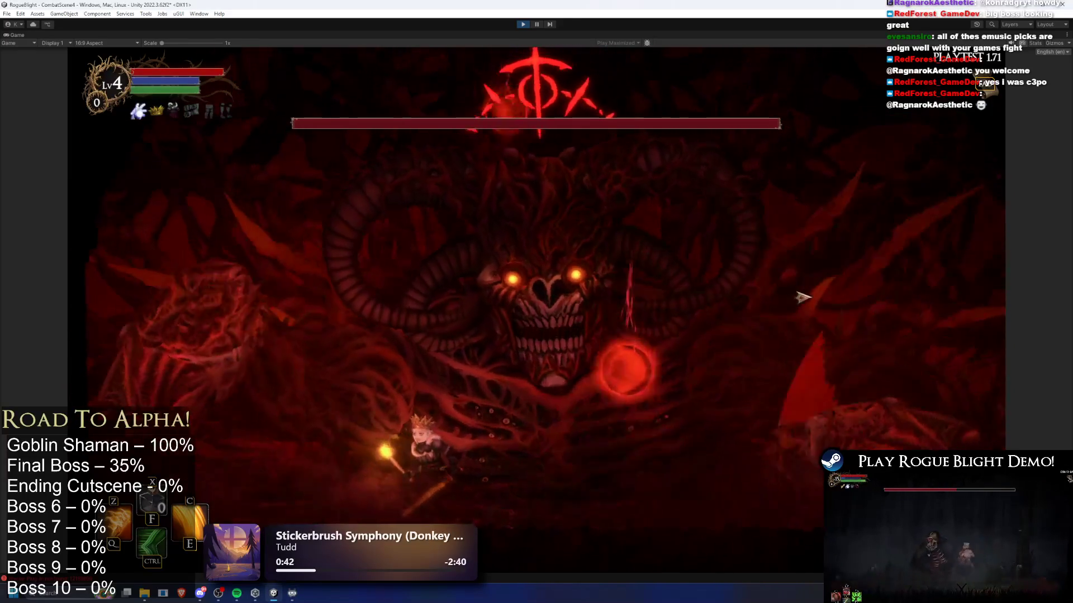
key("d")
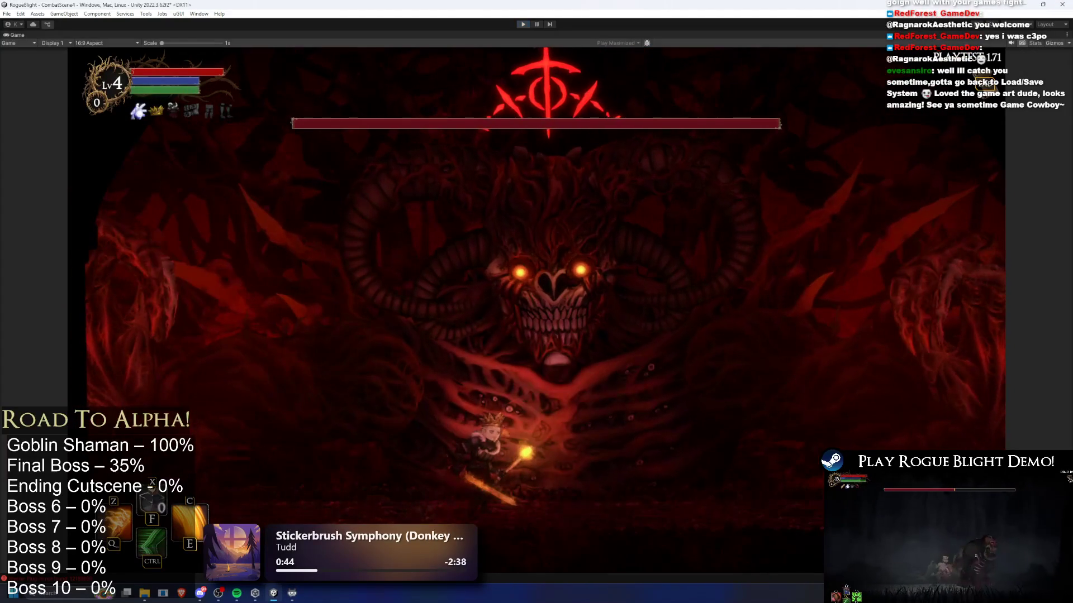
key("ctrl+p")
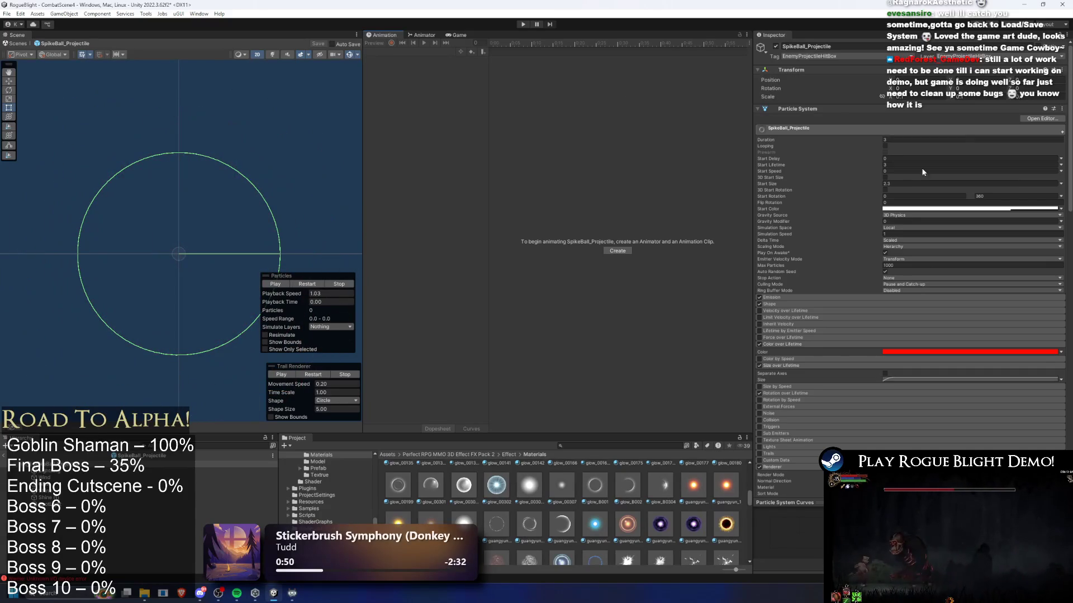
- Set Element 1's Scale To in the Custom Scale Tween to 0.55
scroll(992, 328, "down", 10)
scroll(1005, 286, "down", 5)
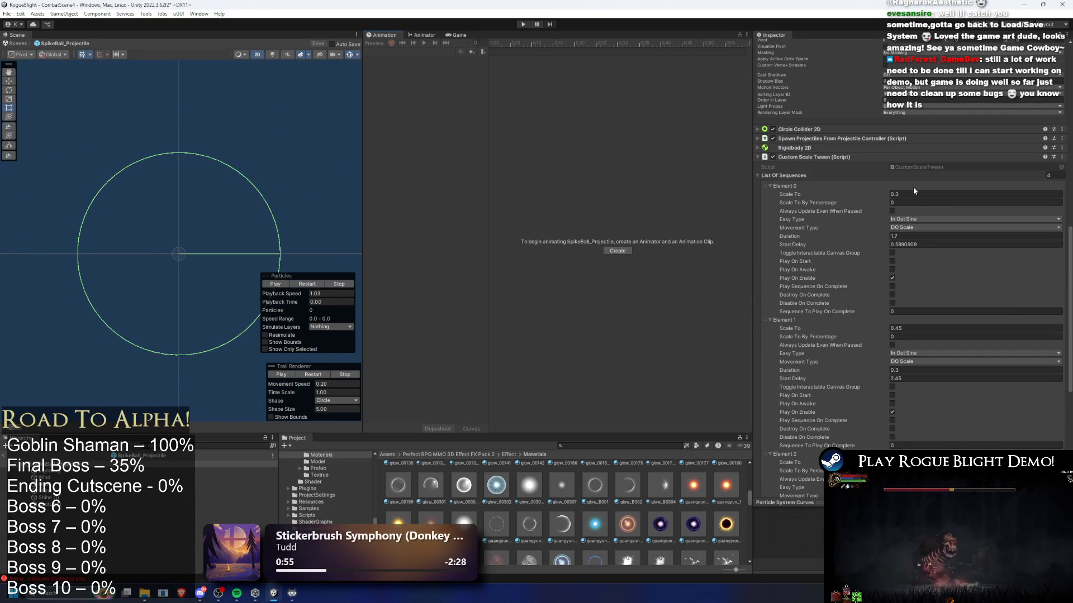
left_click(897, 327)
type("0.55")
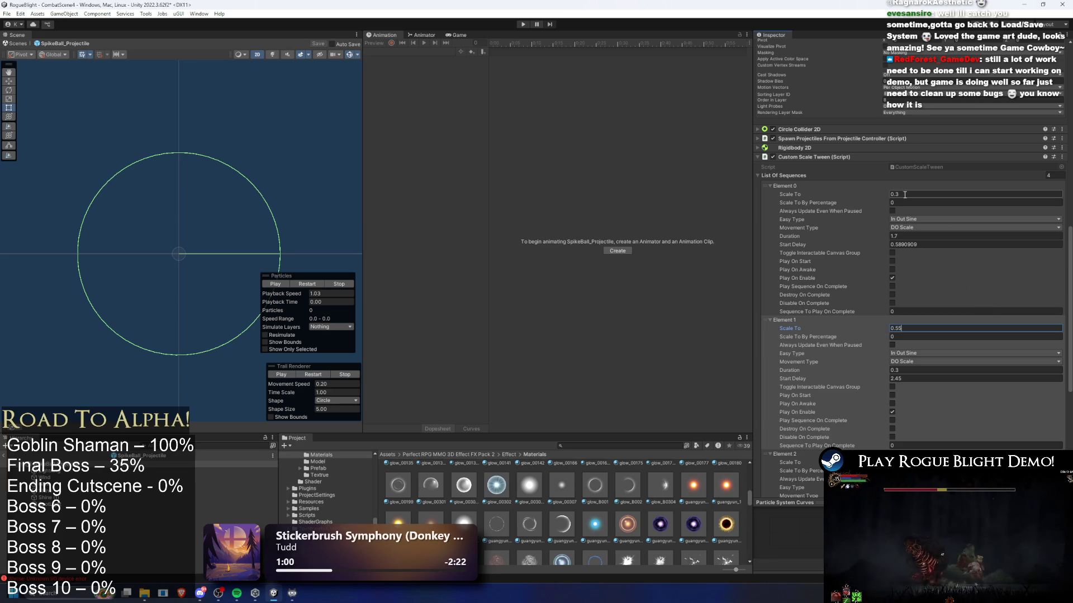
- Set Element 2's Scale To to 0.15 and start a test run in Play mode
scroll(947, 246, "down", 4)
scroll(948, 247, "down", 4)
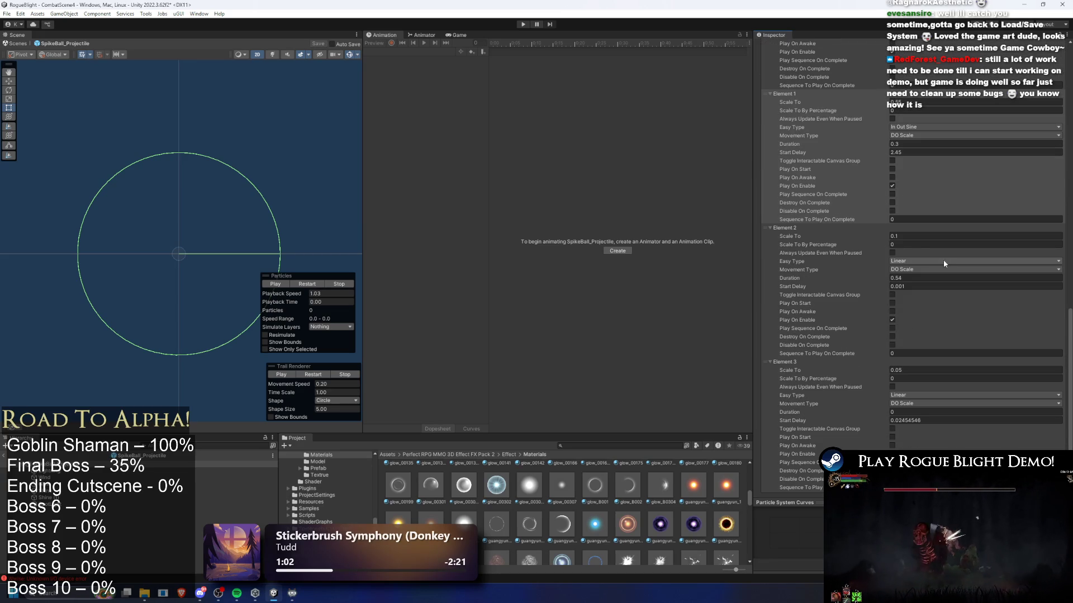
left_click(897, 236)
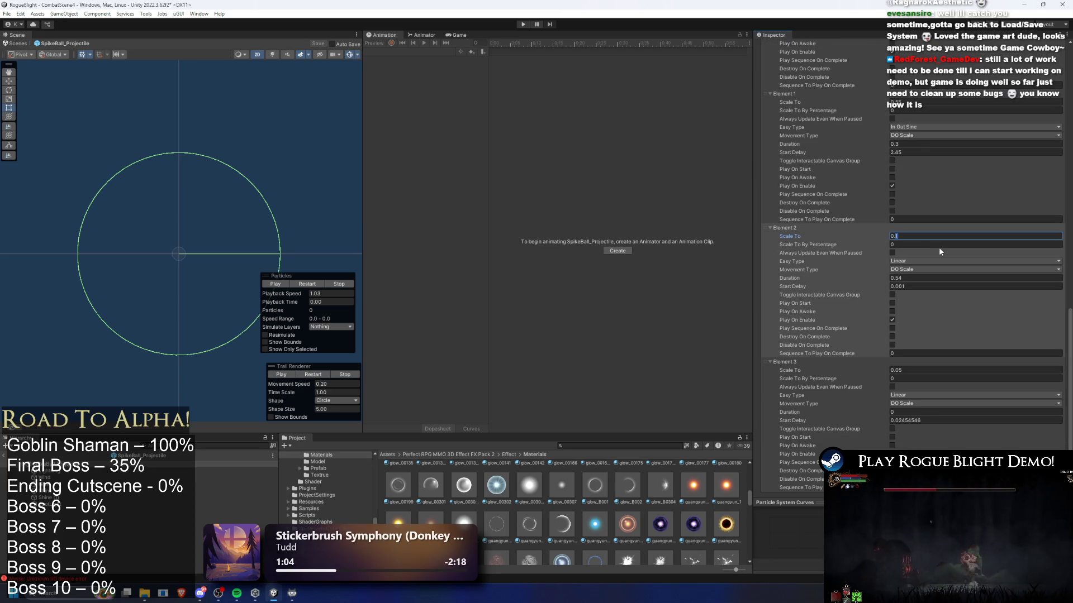
type("5")
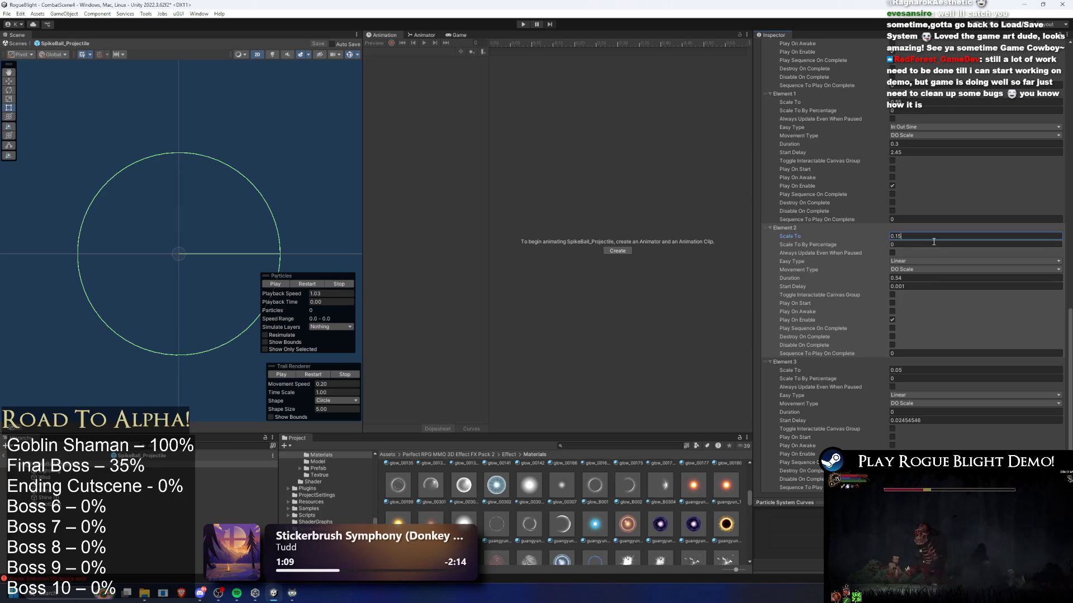
left_click(523, 24)
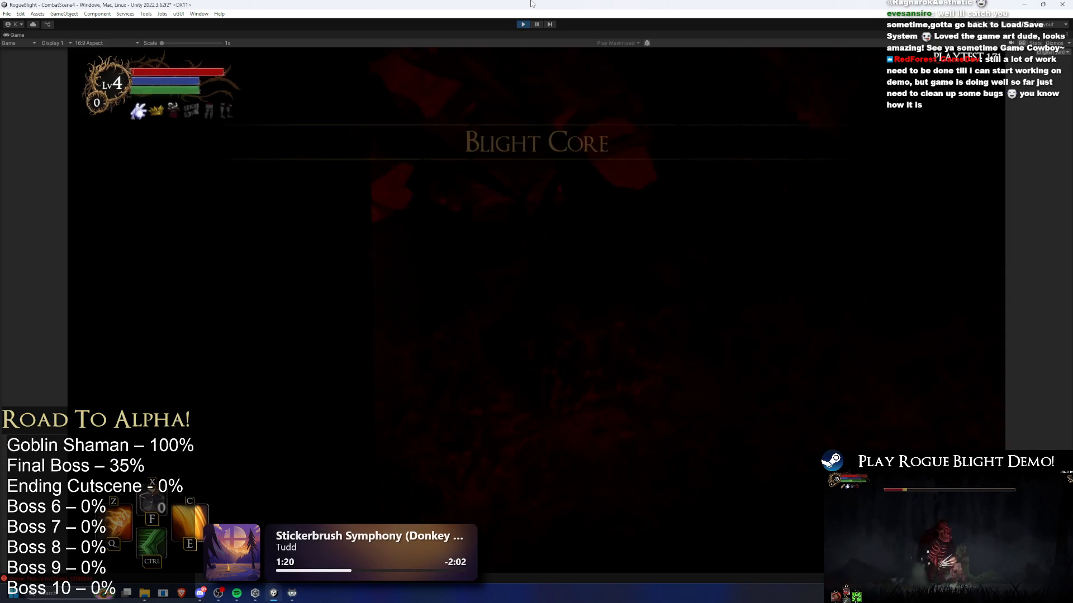
- Fight the boss with the larger spike balls, dashing and casting the E fire attack, then stop Play mode
key("d")
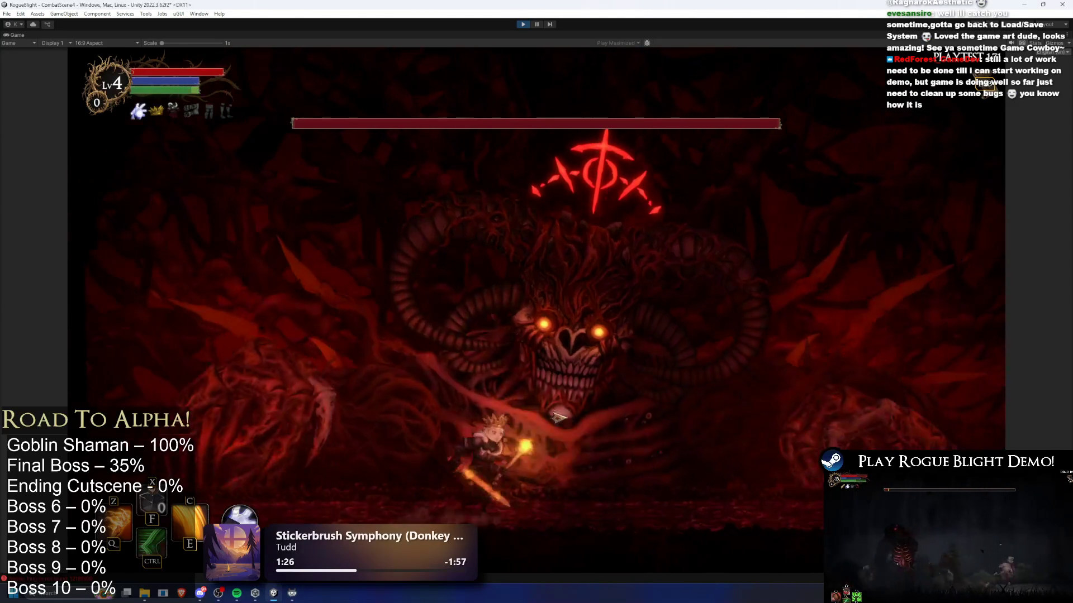
key("ctrl")
key("e")
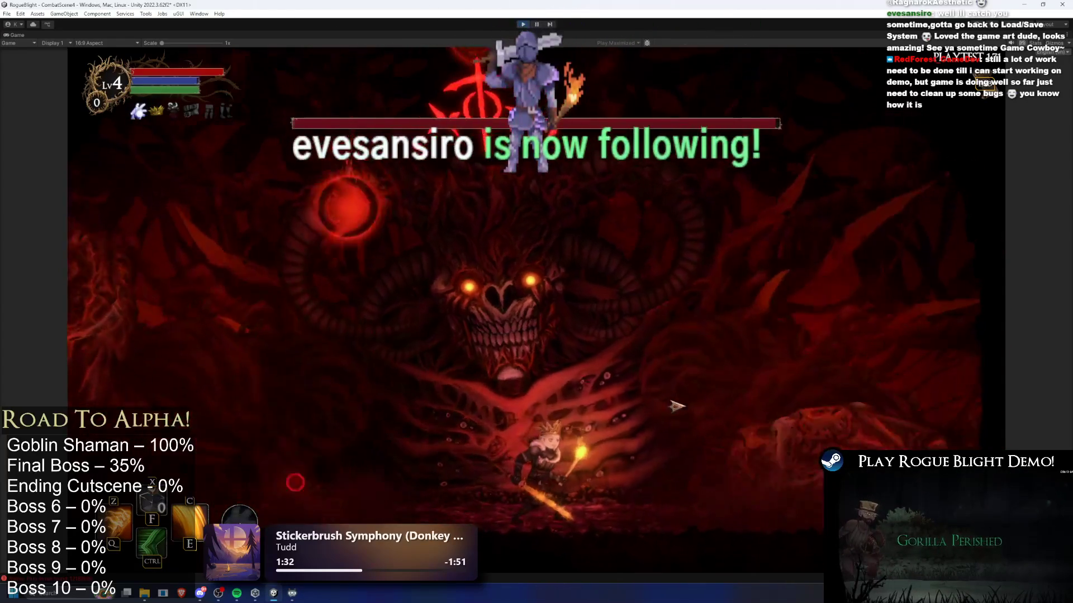
key("ctrl")
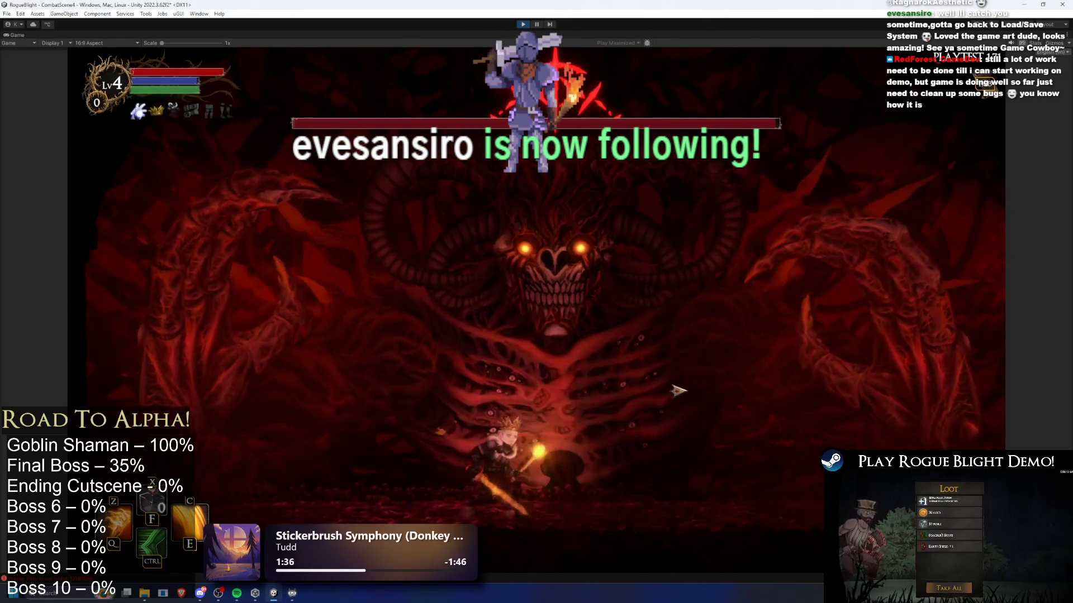
key("d")
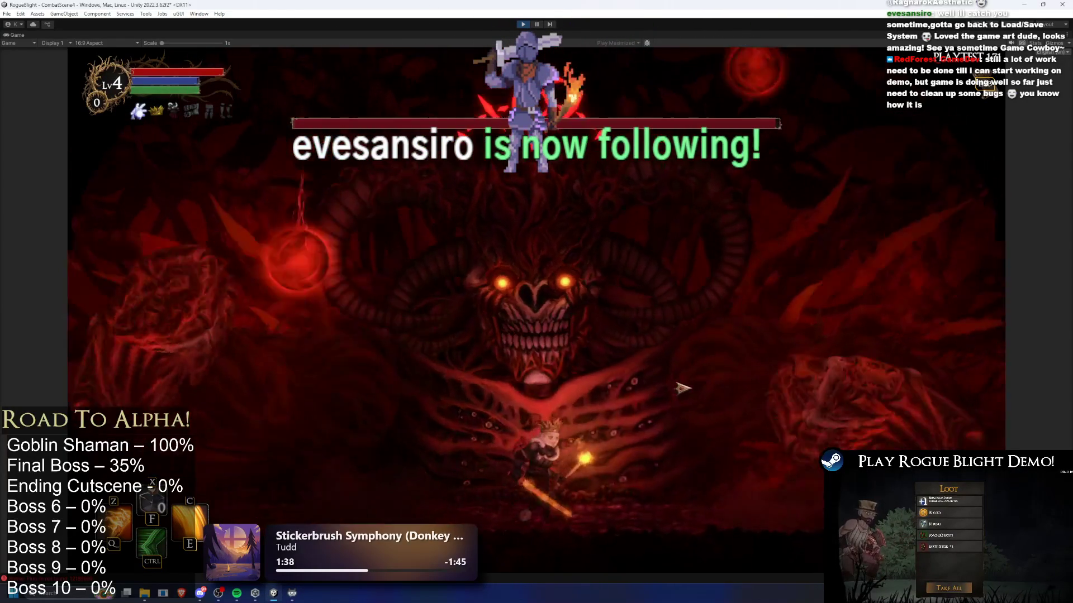
key("d")
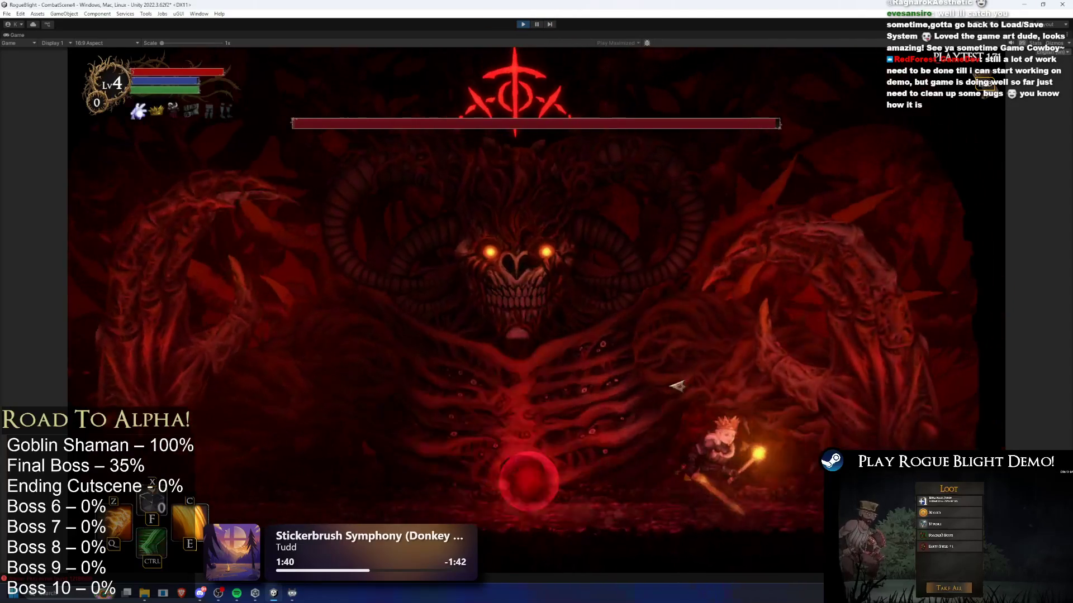
key("a")
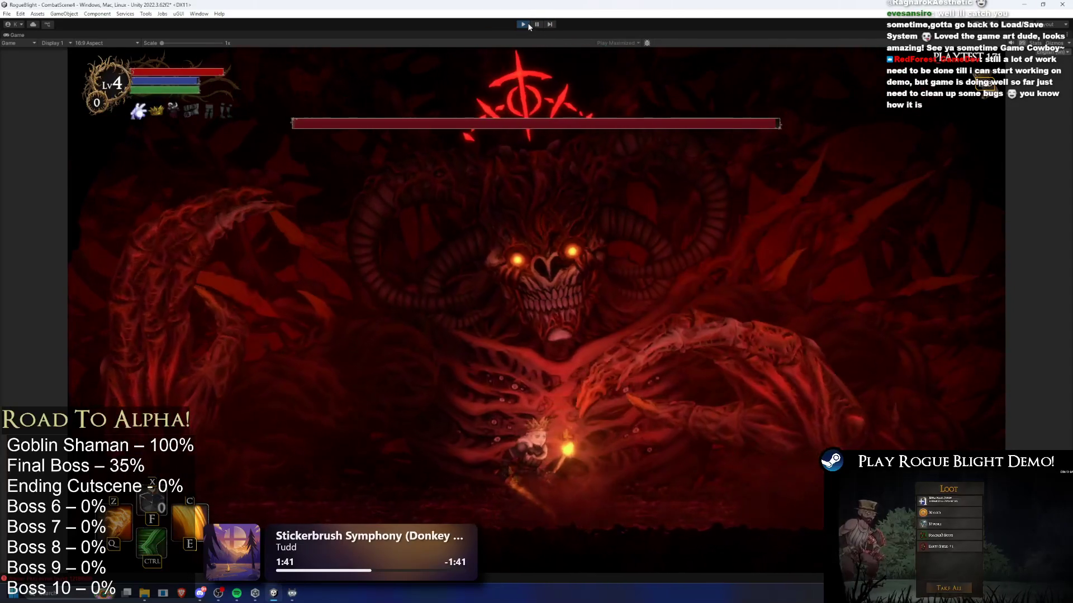
key("ctrl+p")
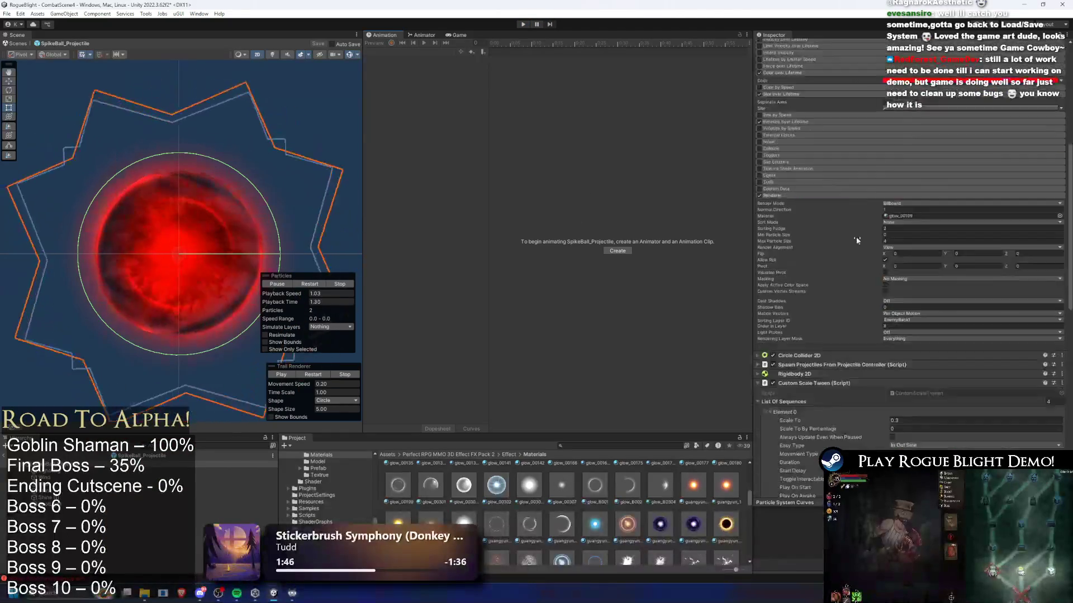
- Revert the Custom Scale Tween targets to 0.1 for Element 2 and 0.45 for Element 1
scroll(837, 240, "down", 15)
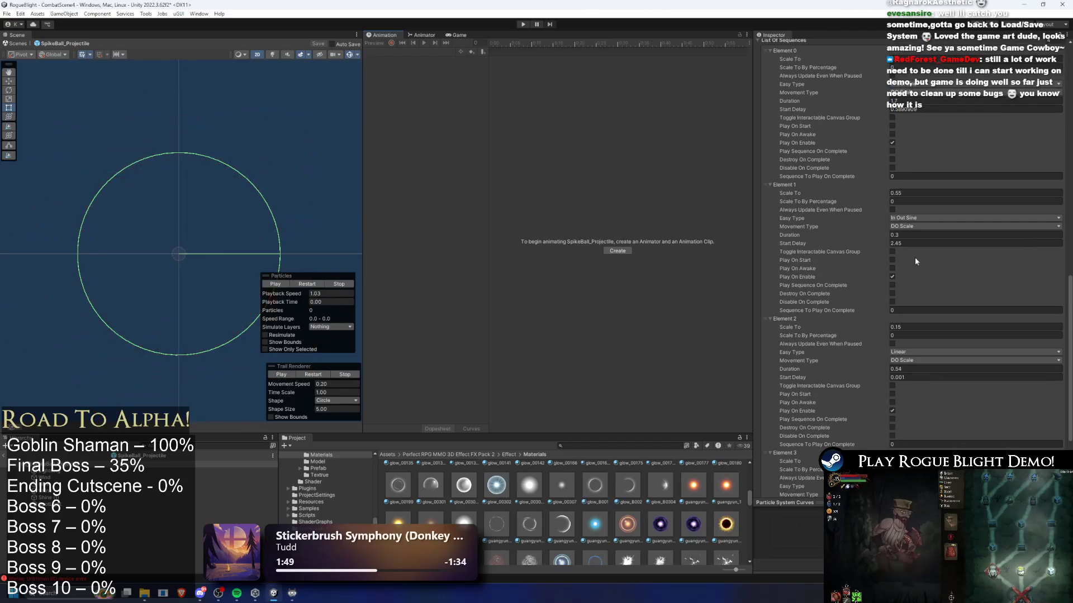
scroll(914, 258, "up", 3)
scroll(920, 295, "down", 2)
left_click(894, 350)
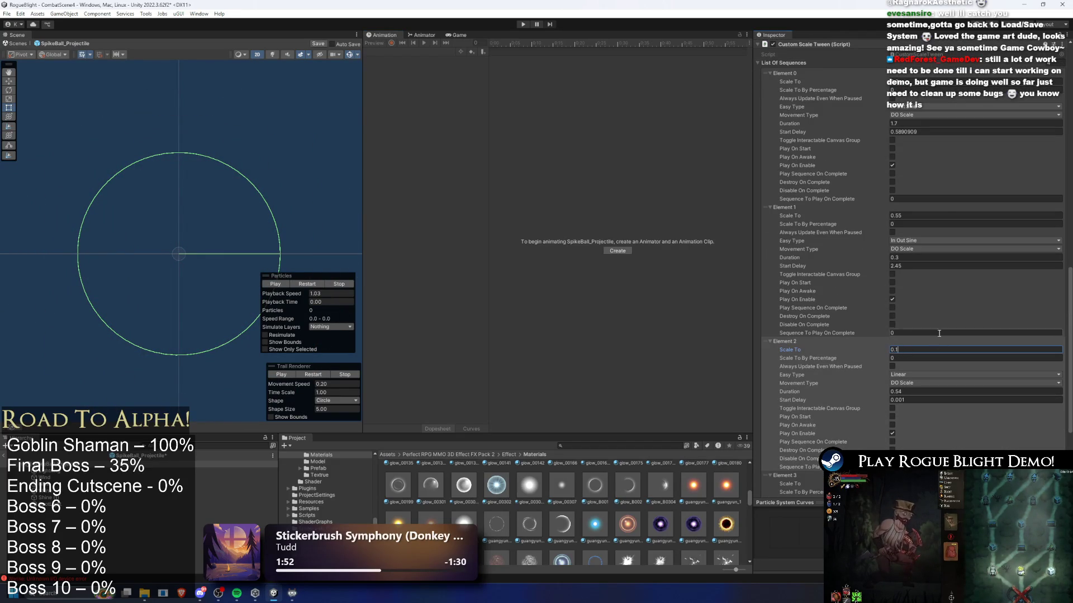
left_click(895, 216)
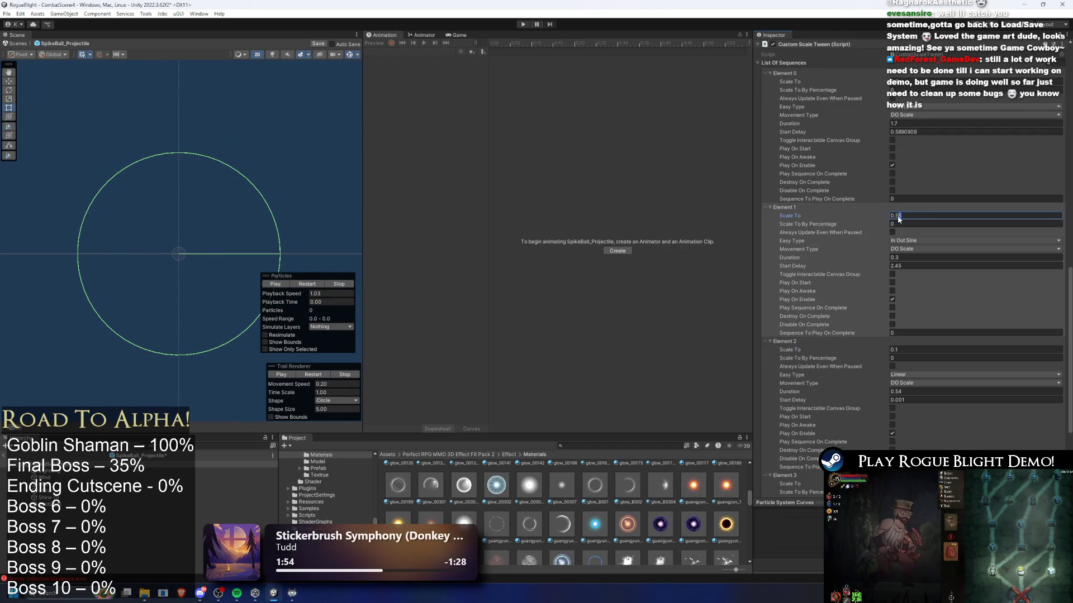
type("0.5")
left_click(900, 83)
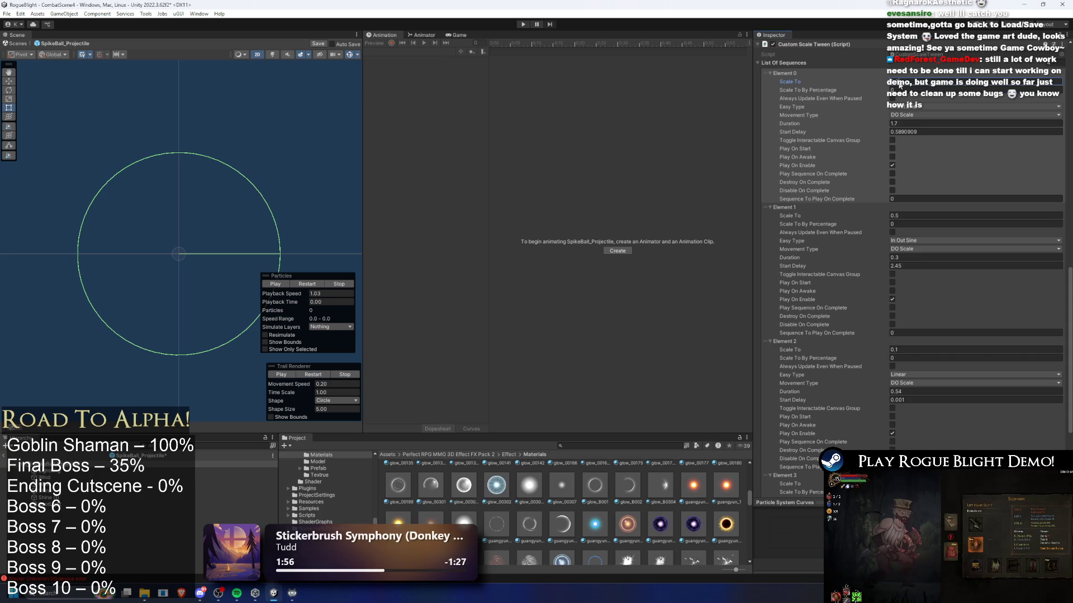
left_click(897, 216)
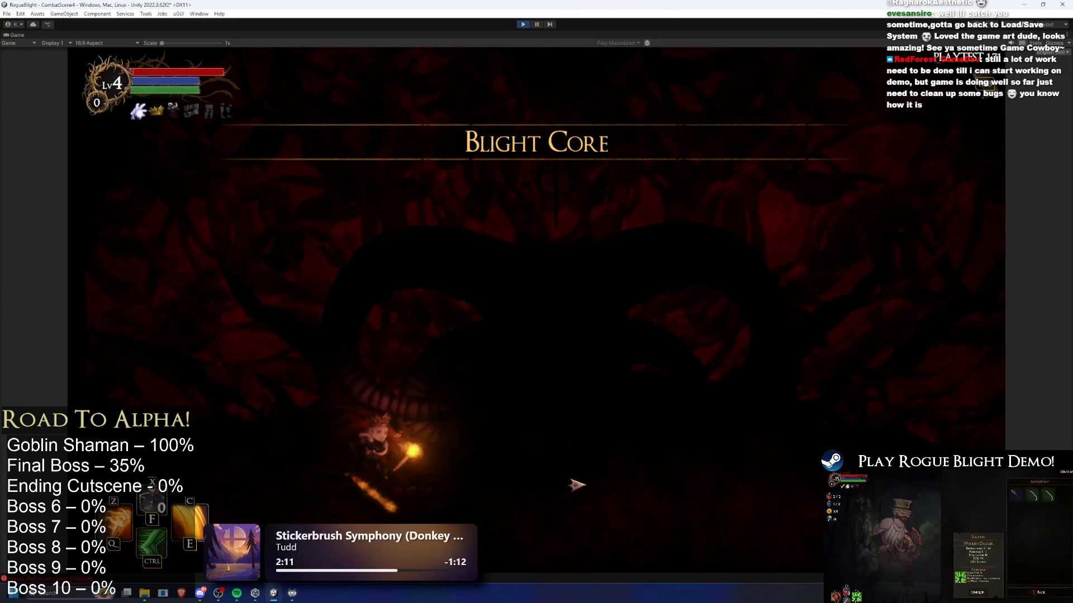
- Dash and move left and right to attack the boss from beneath
key("ctrl")
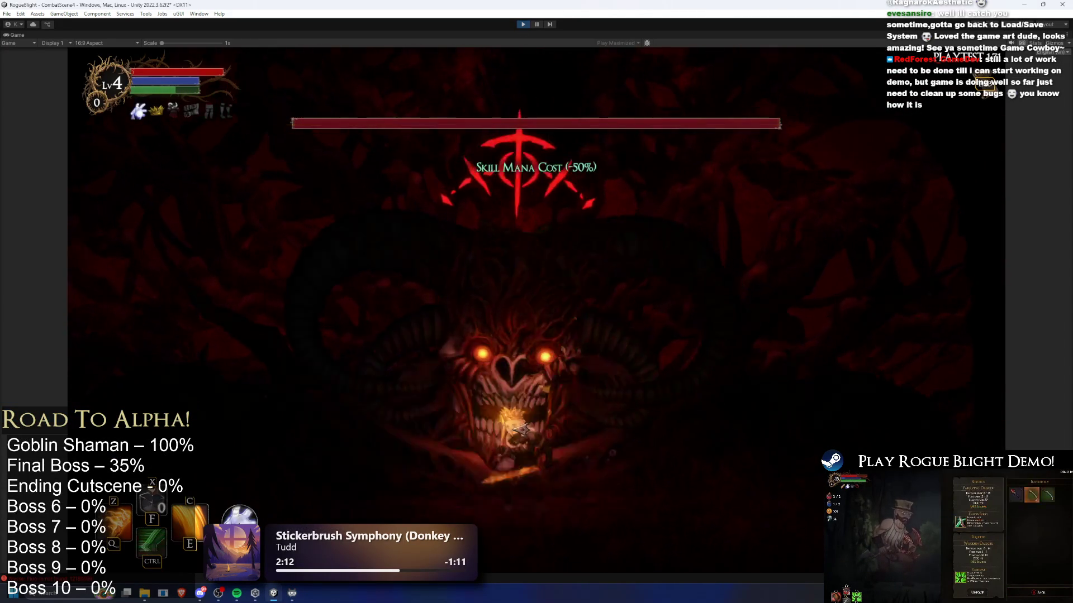
key("d")
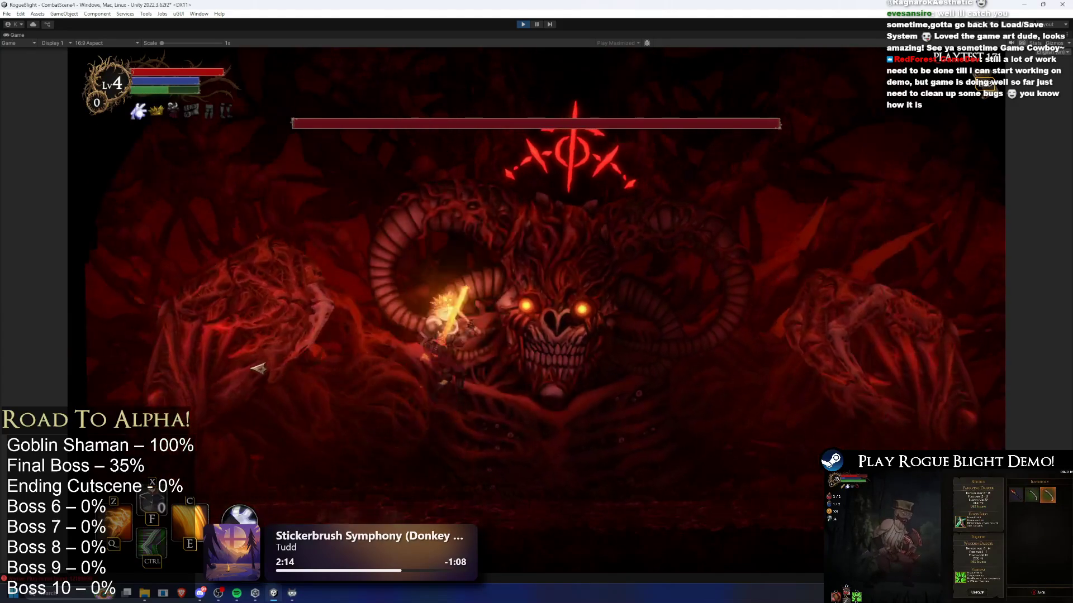
key("d")
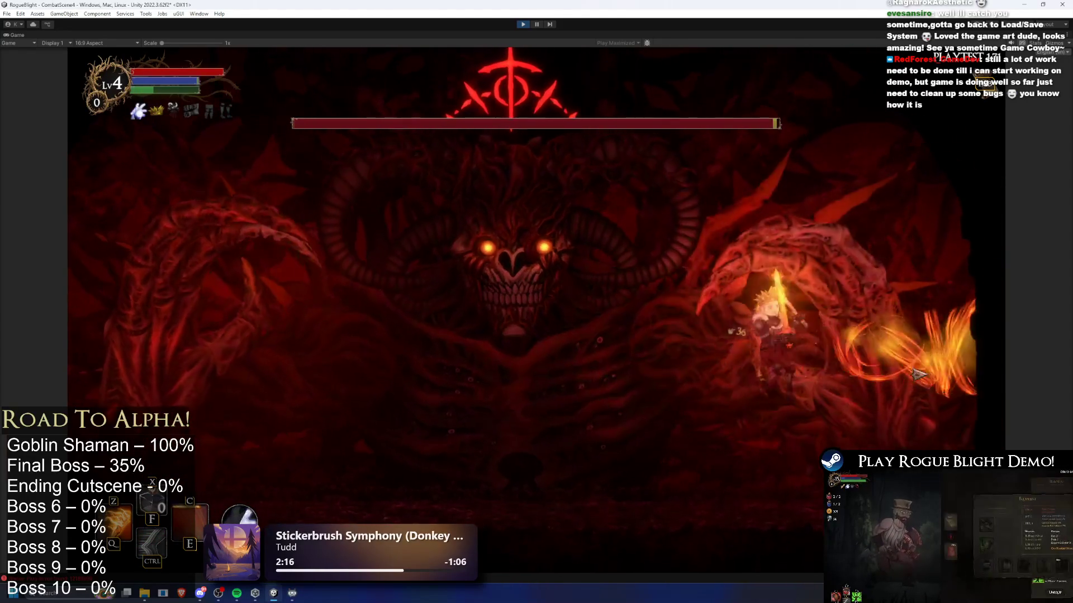
key("ctrl")
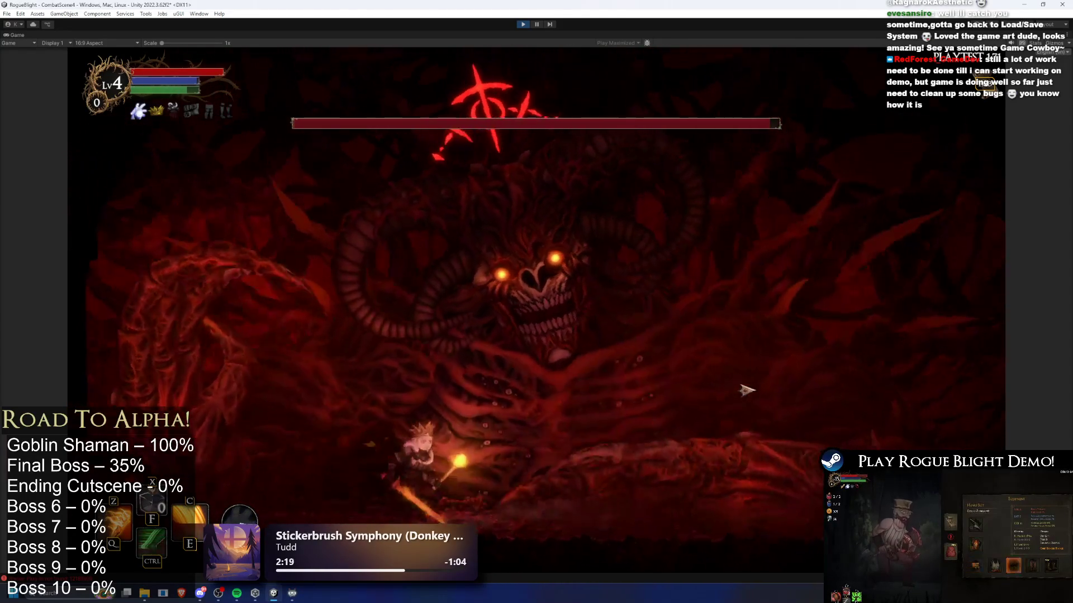
key("a")
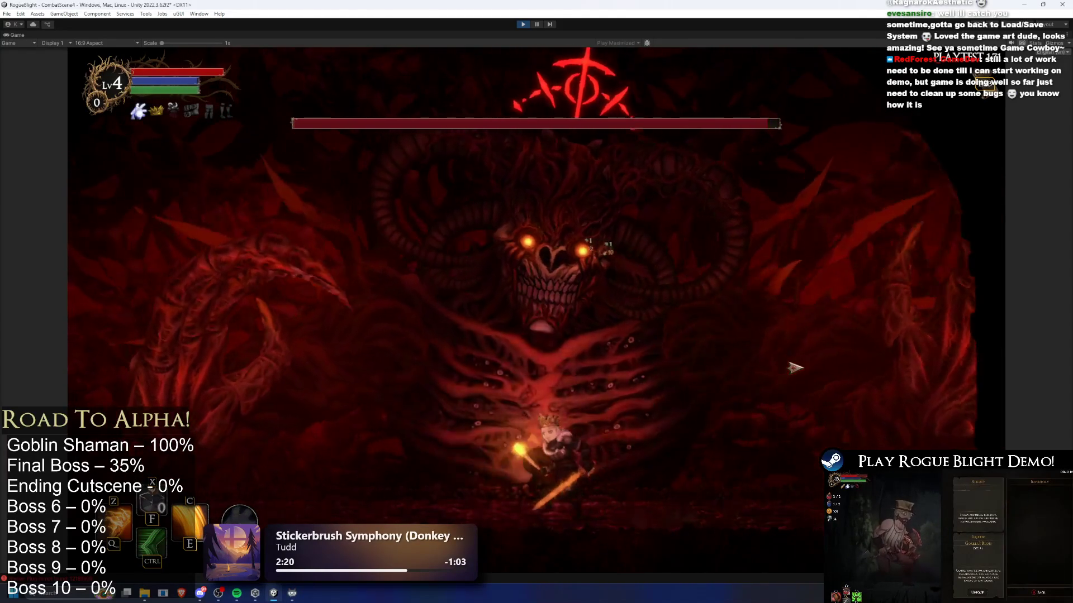
key("d")
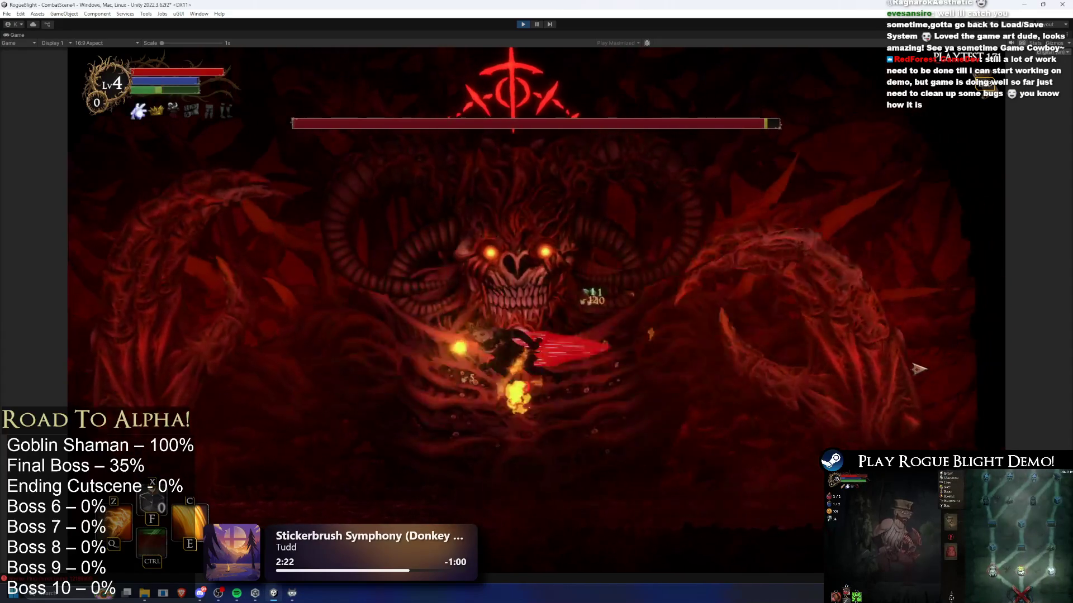
key("a")
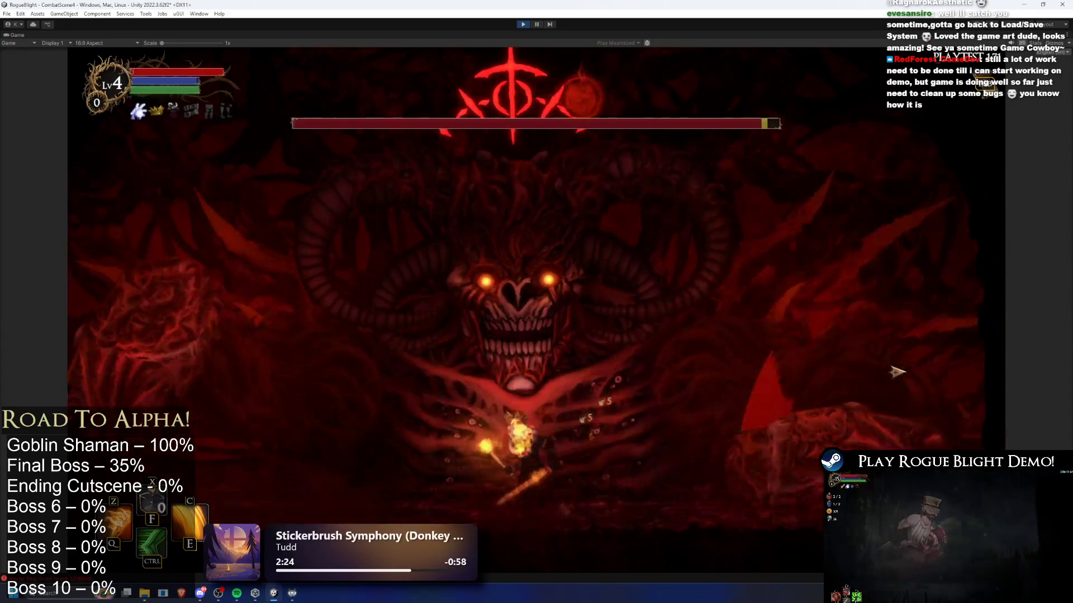
key("d")
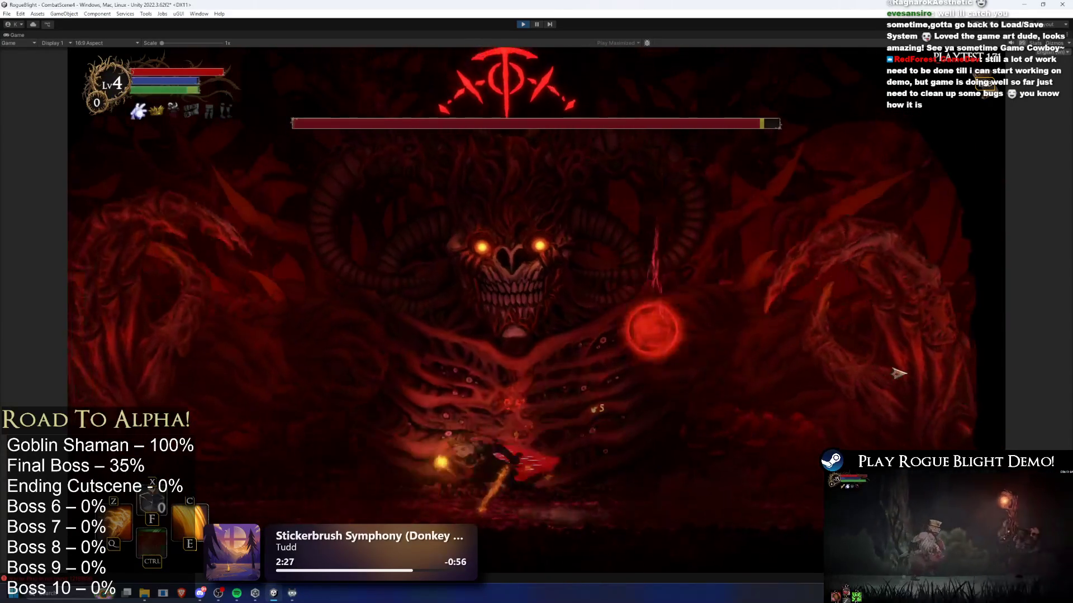
key("d")
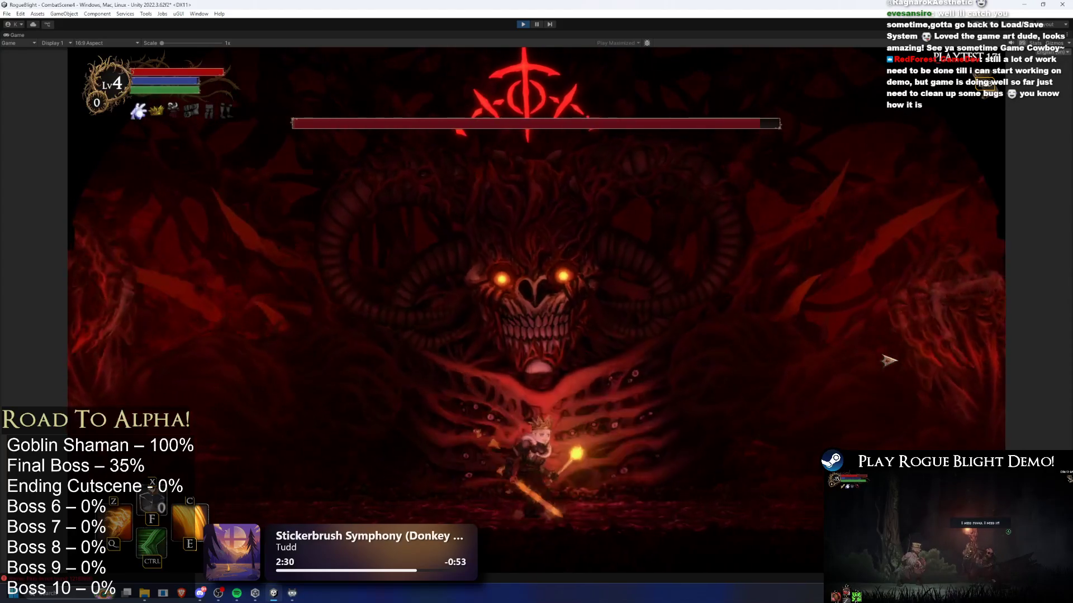
- Dodge the attack orbs, pause with Esc, resume, then stop Play mode
key("a")
key("d")
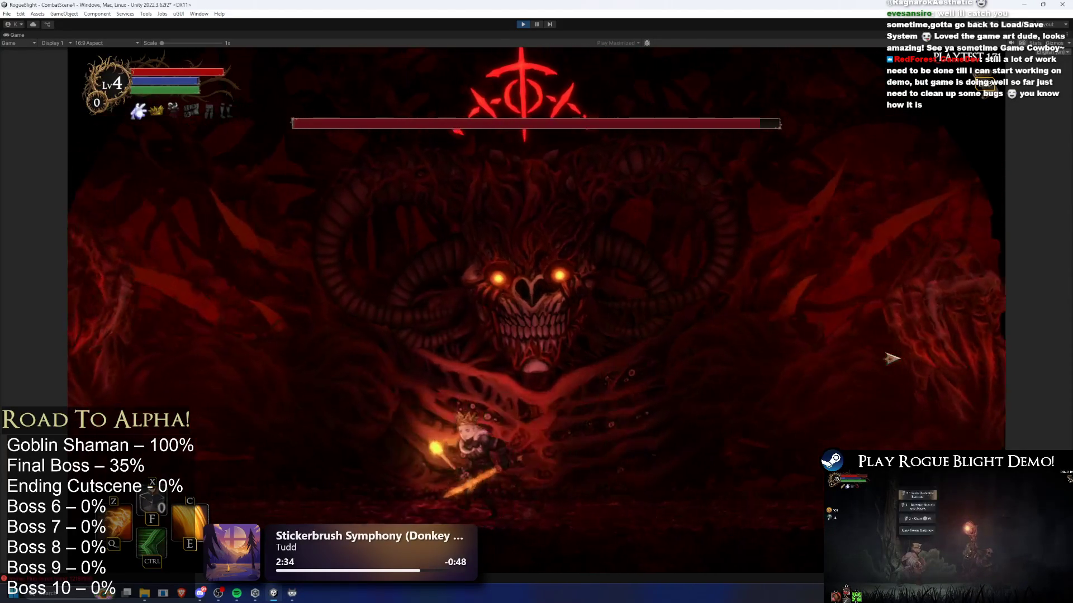
key("d")
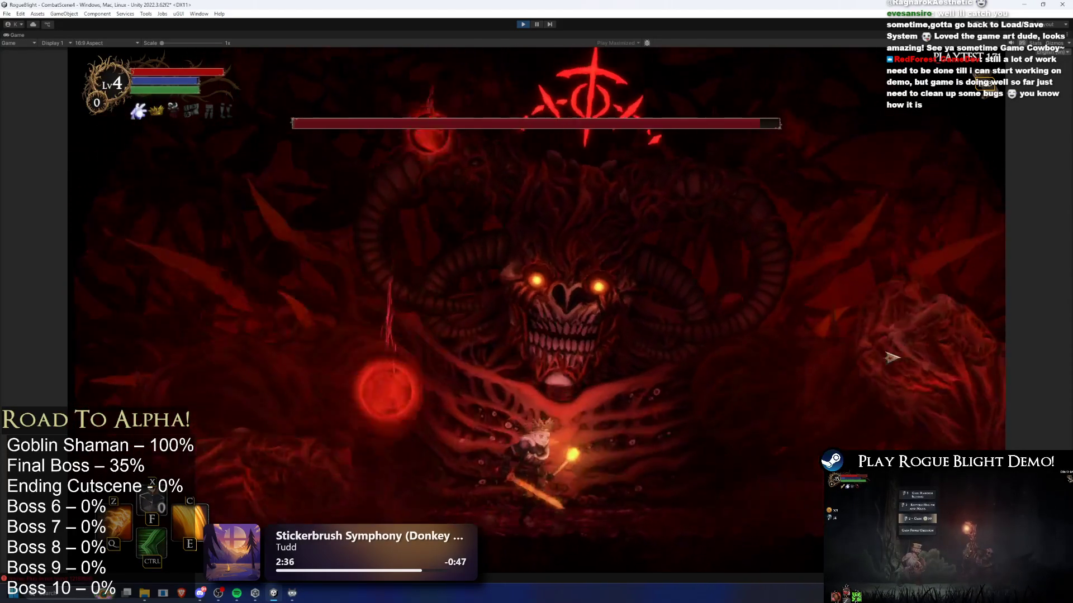
key("d")
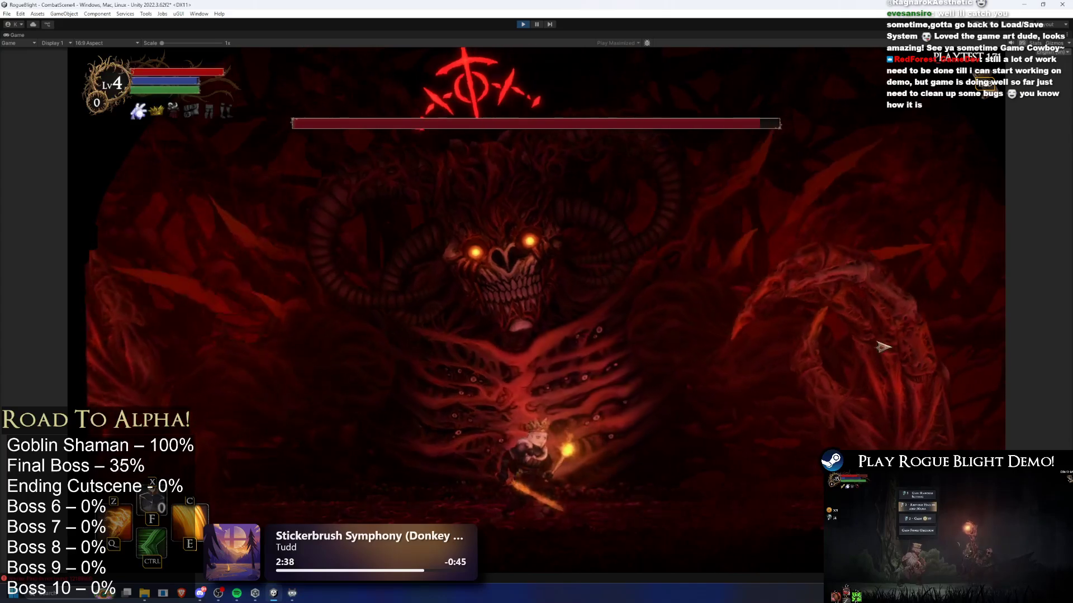
key("a")
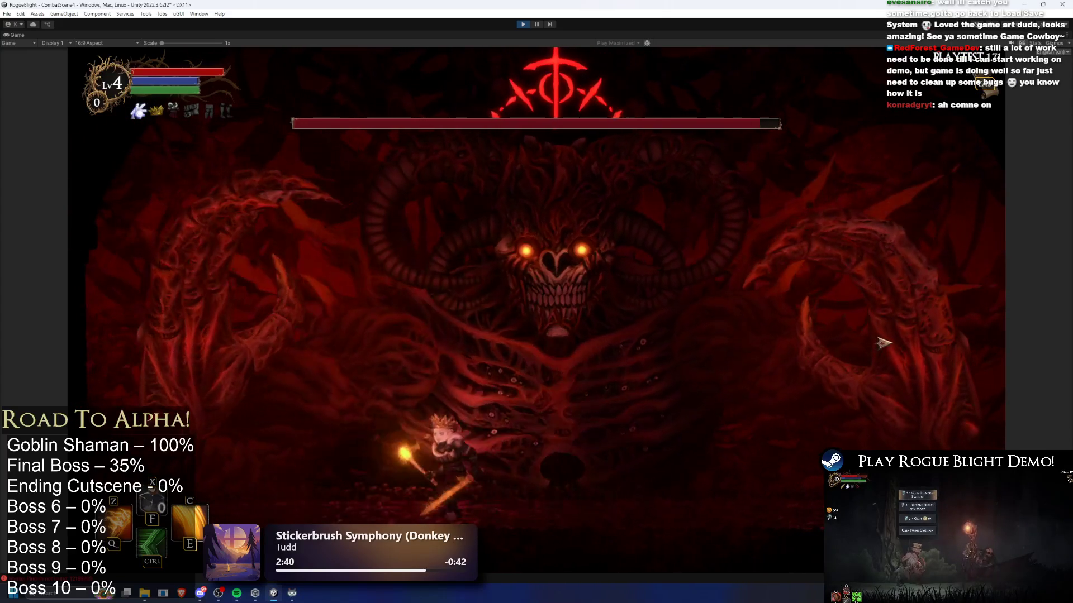
key("Escape")
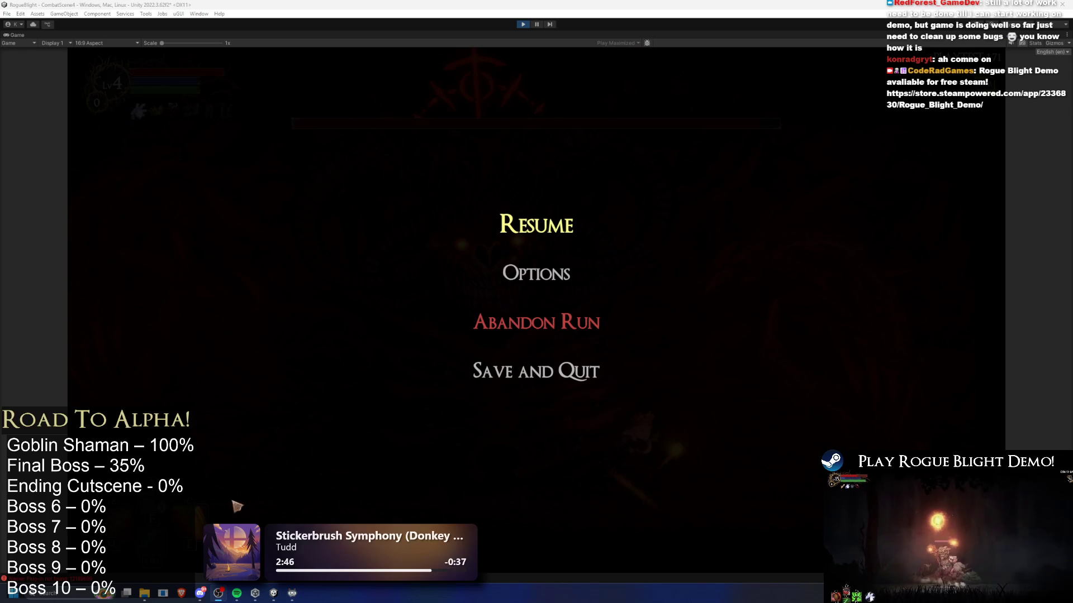
left_click(526, 207)
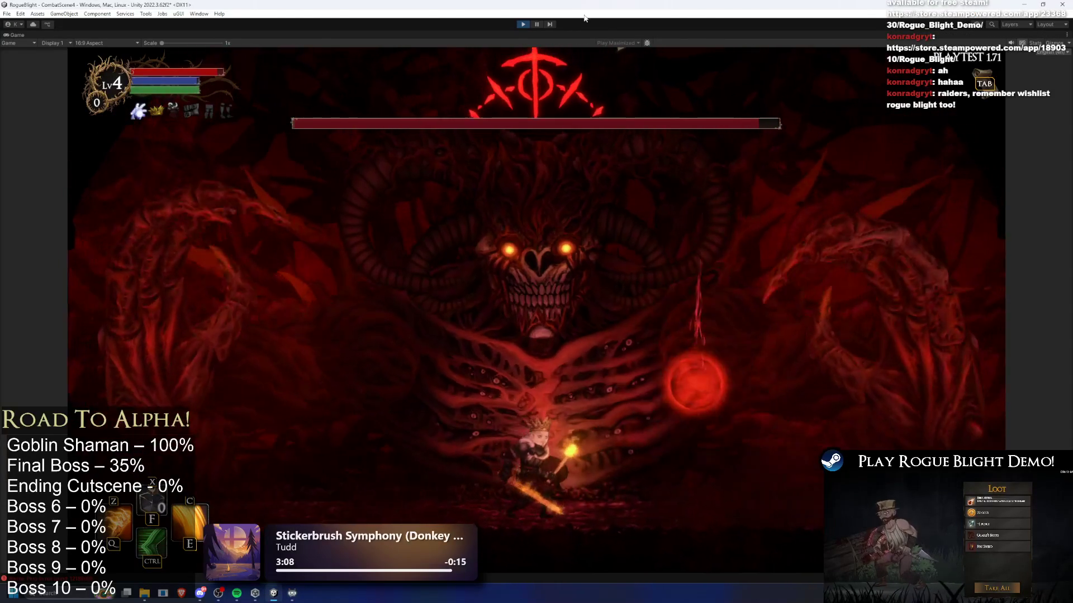
left_click(523, 24)
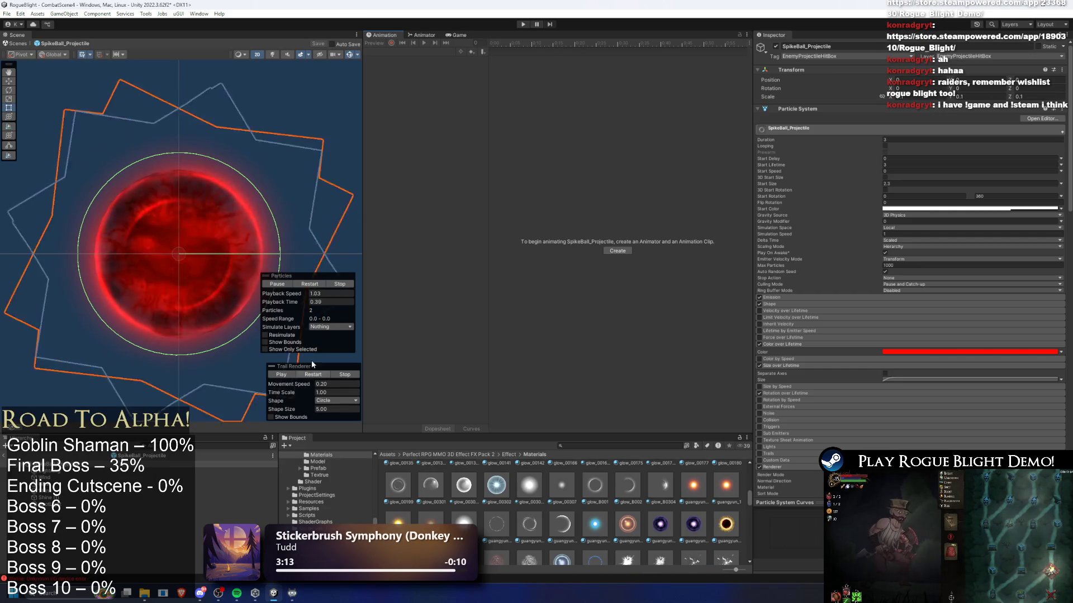
- Review the Custom Scale Tween sequence and play the SpikeBall_Projectile effect preview
scroll(985, 190, "down", 1)
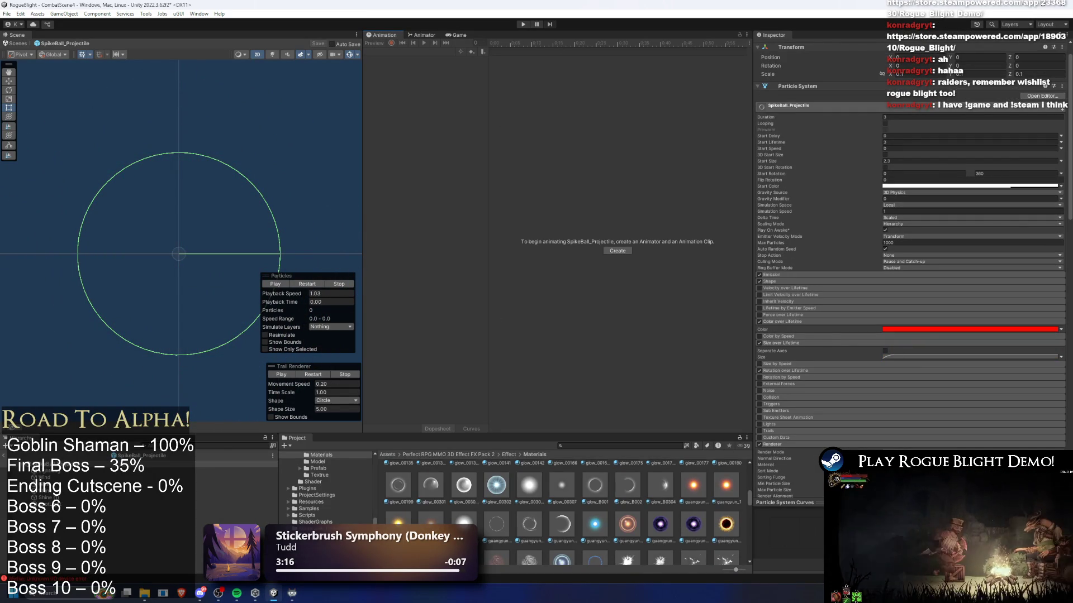
scroll(988, 239, "down", 6)
scroll(987, 243, "down", 7)
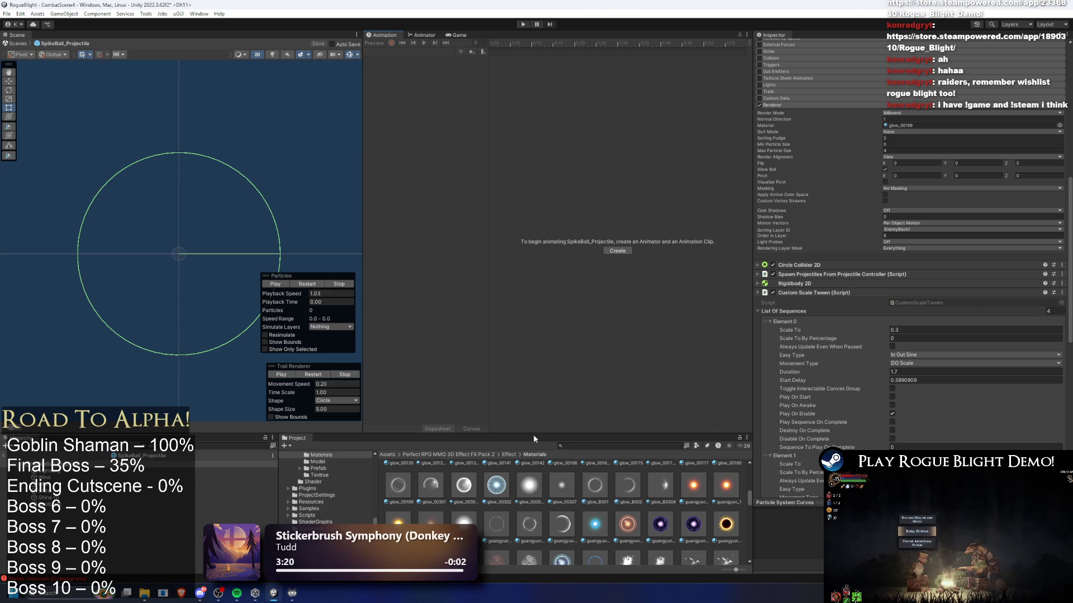
scroll(978, 293, "down", 5)
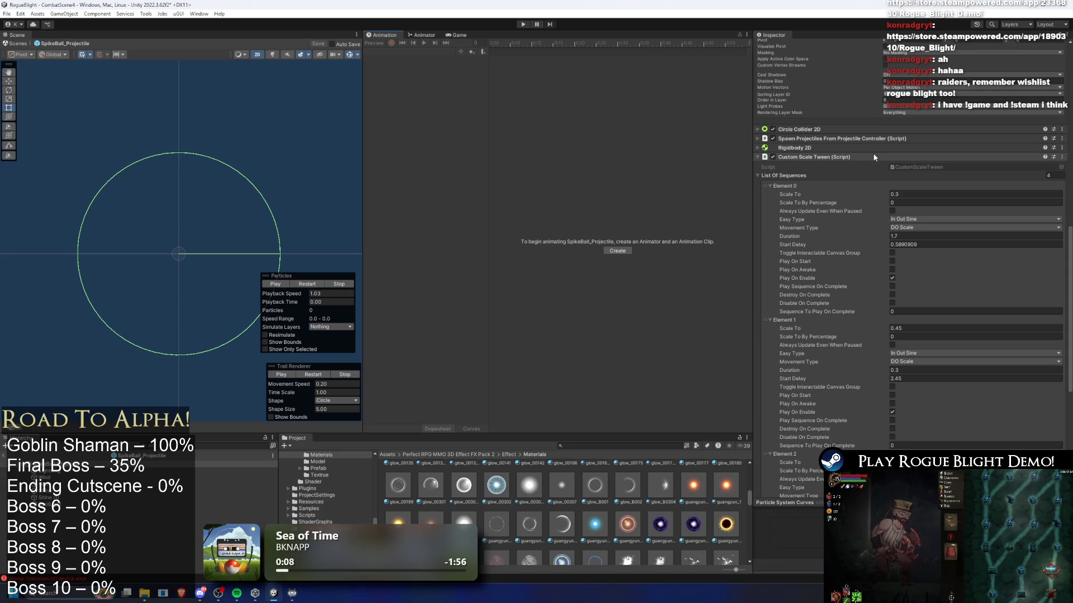
scroll(916, 179, "up", 4)
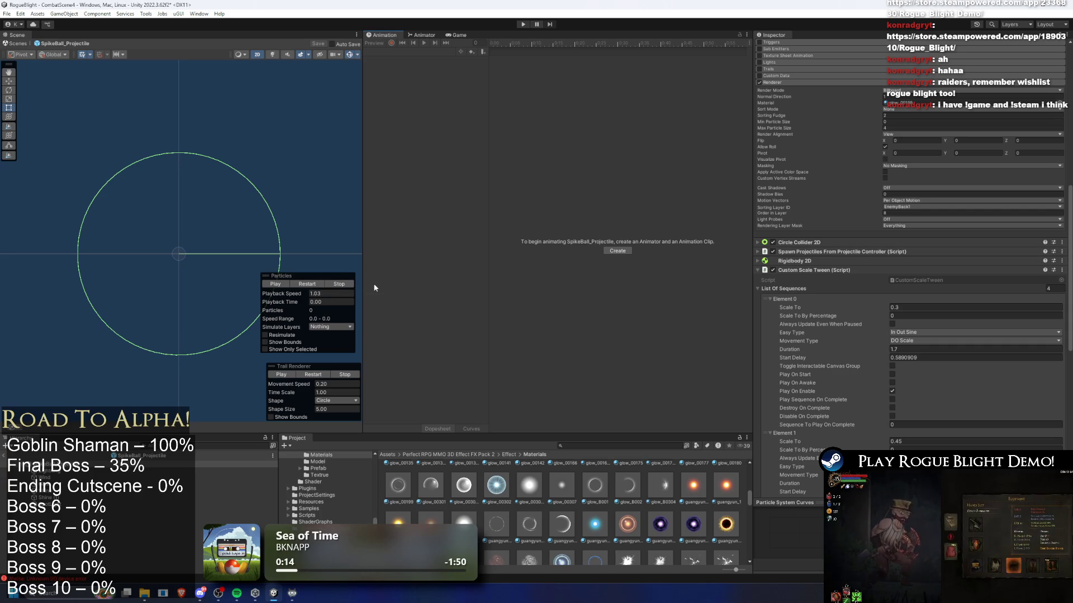
left_click(281, 375)
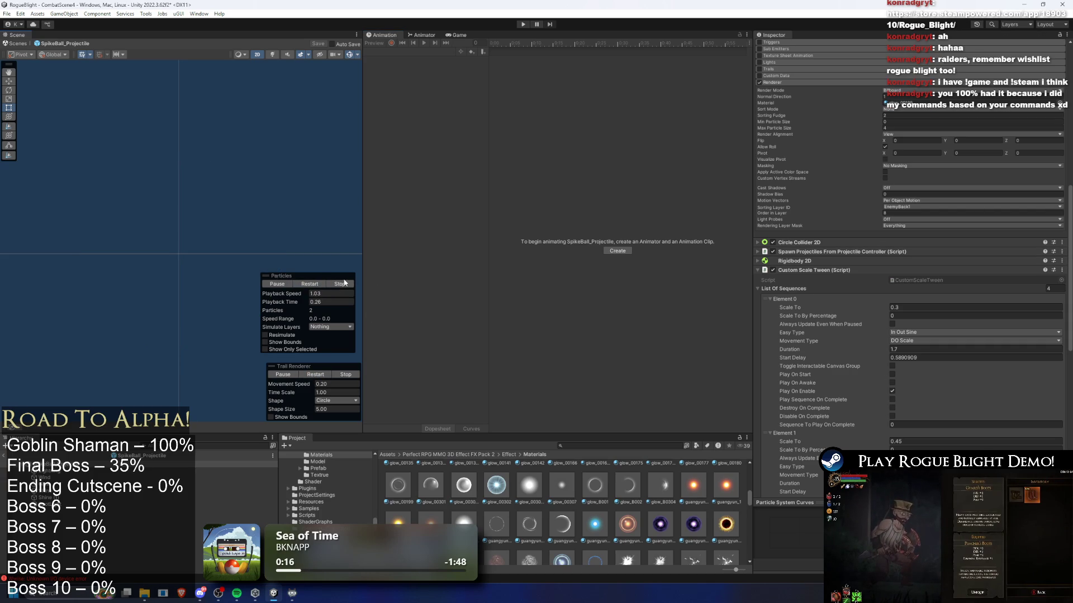
left_click(307, 284)
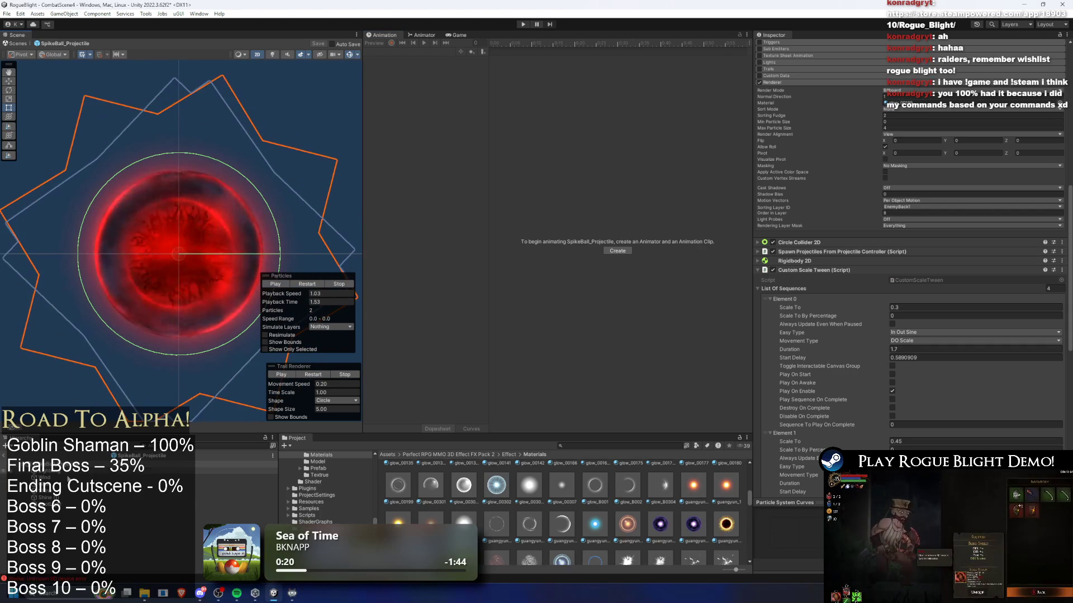
- Inspect the Shine (1), Glow, Wind, Lightning and Shine (2) layers, undoing a stray move, and replay
left_click(50, 497)
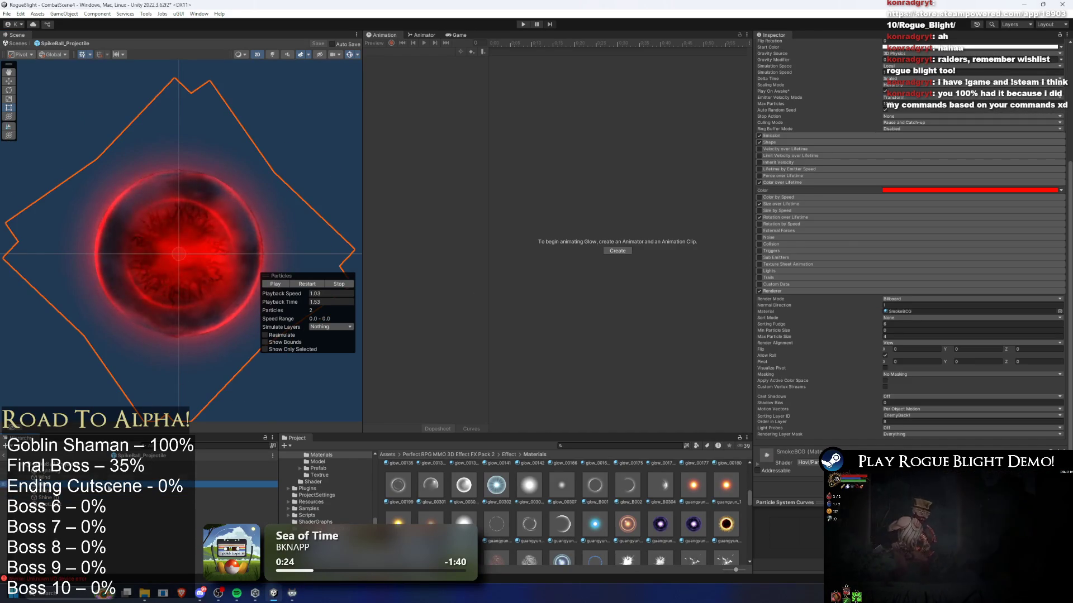
left_click(51, 479)
left_click(225, 262)
mouse_move(192, 234)
left_mouse_down()
mouse_move(298, 179)
mouse_move(305, 193)
left_mouse_up()
left_click(50, 471)
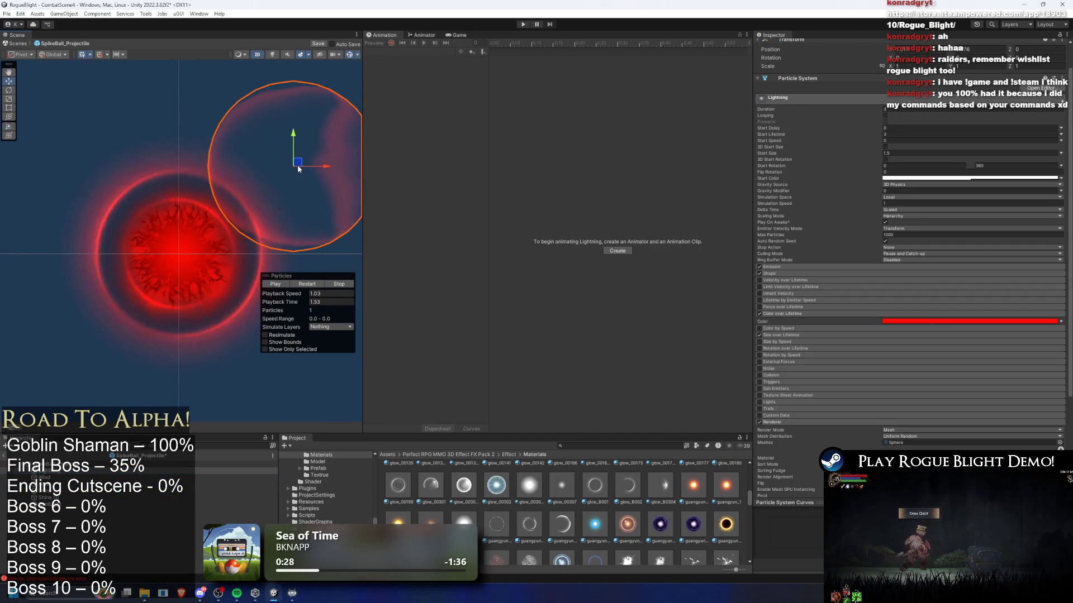
left_click(64, 497)
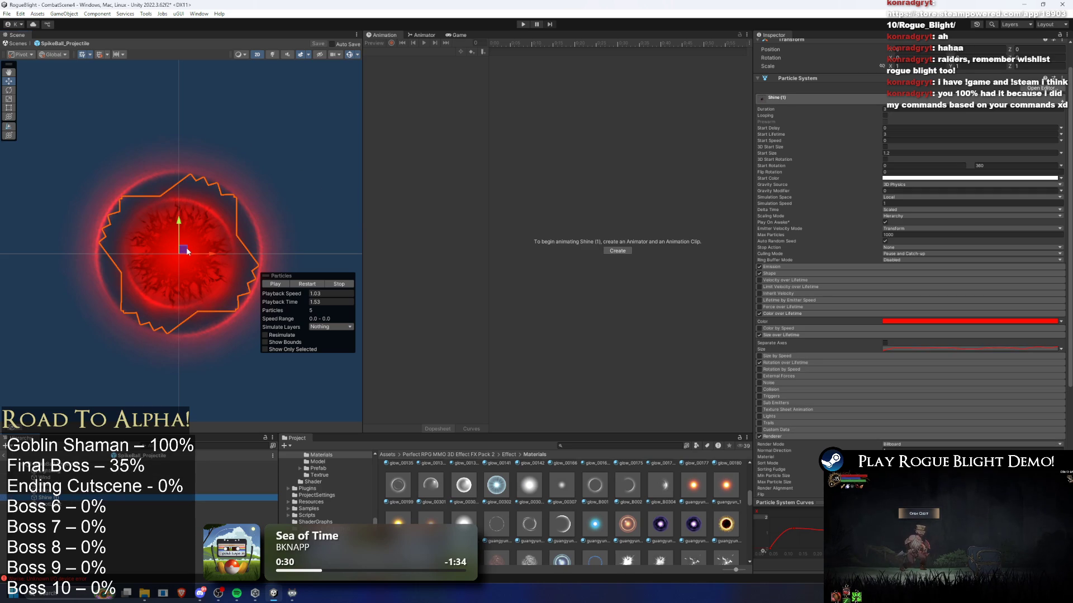
left_click_drag(187, 252, 307, 162)
key("ctrl+z")
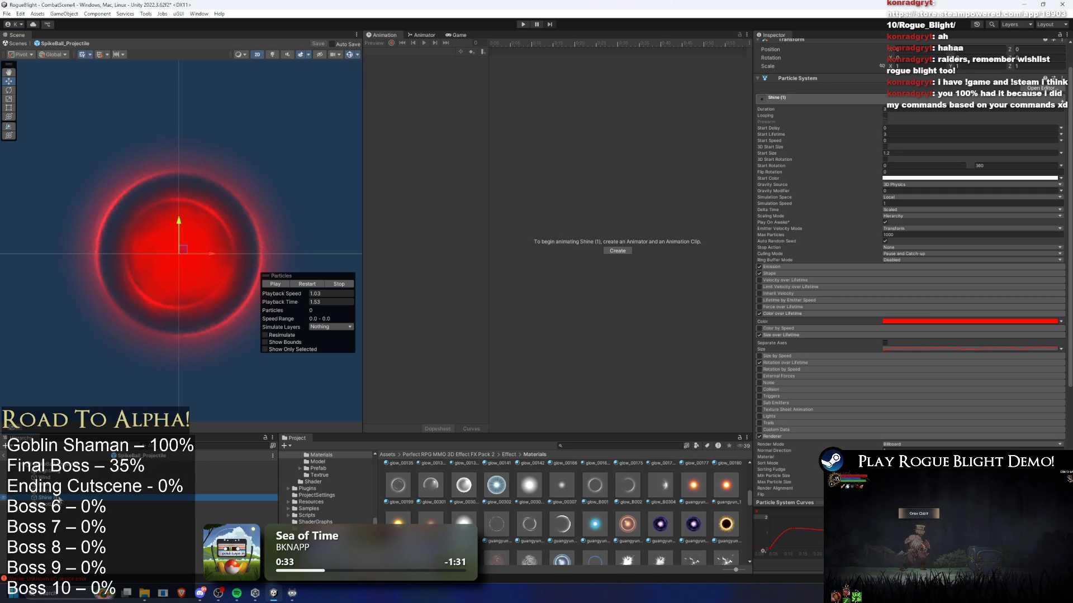
key("ctrl+d")
left_click(306, 284)
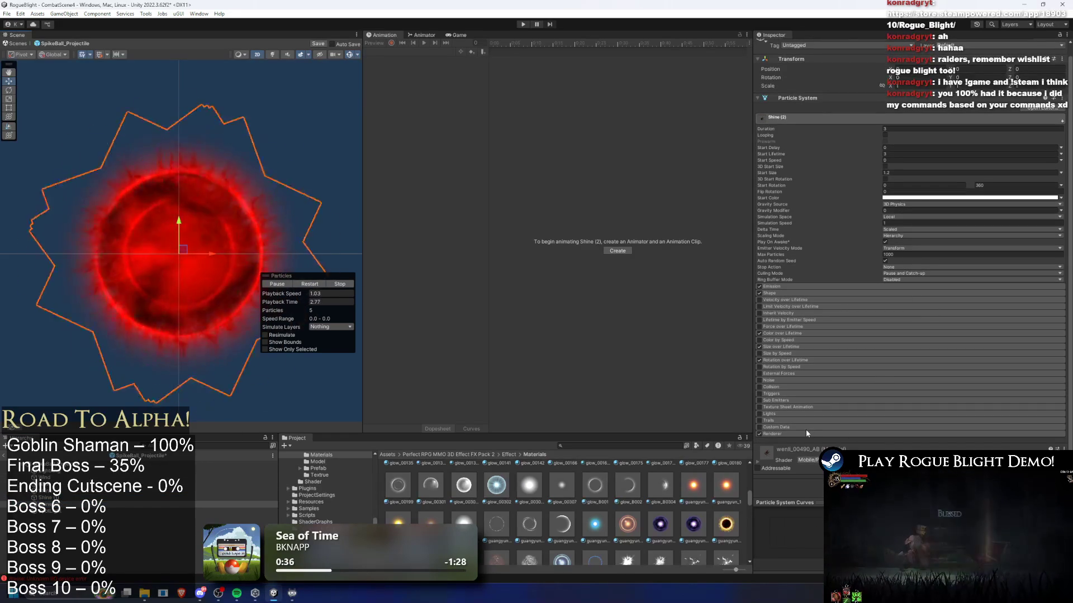
- Expand Shine (2)'s Renderer and Size over Lifetime settings and preview the effect
left_click(806, 431)
scroll(692, 451, "down", 3)
scroll(676, 475, "up", 3)
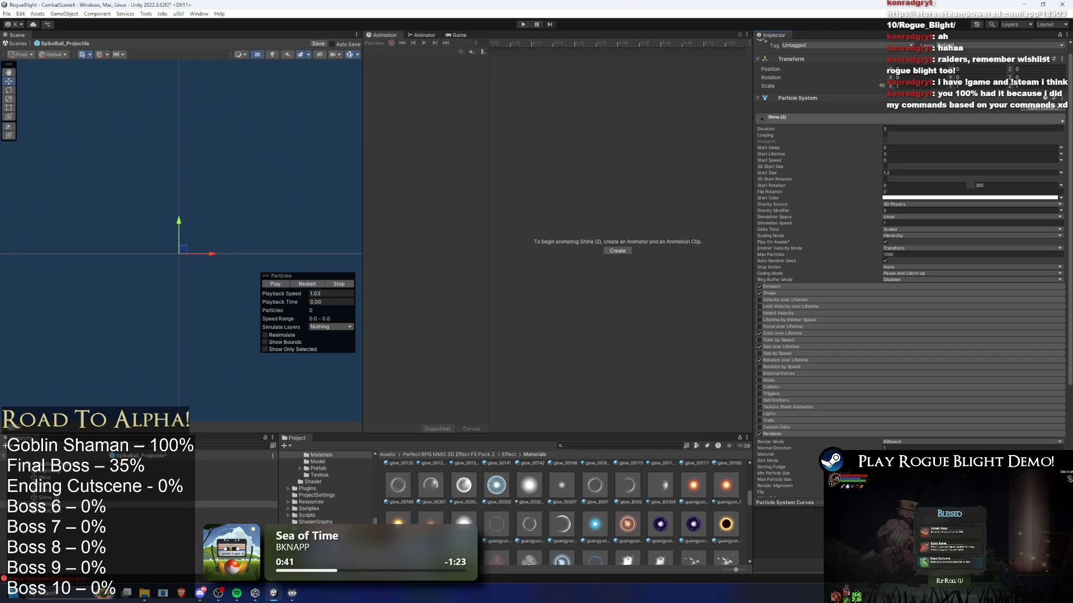
key("comma")
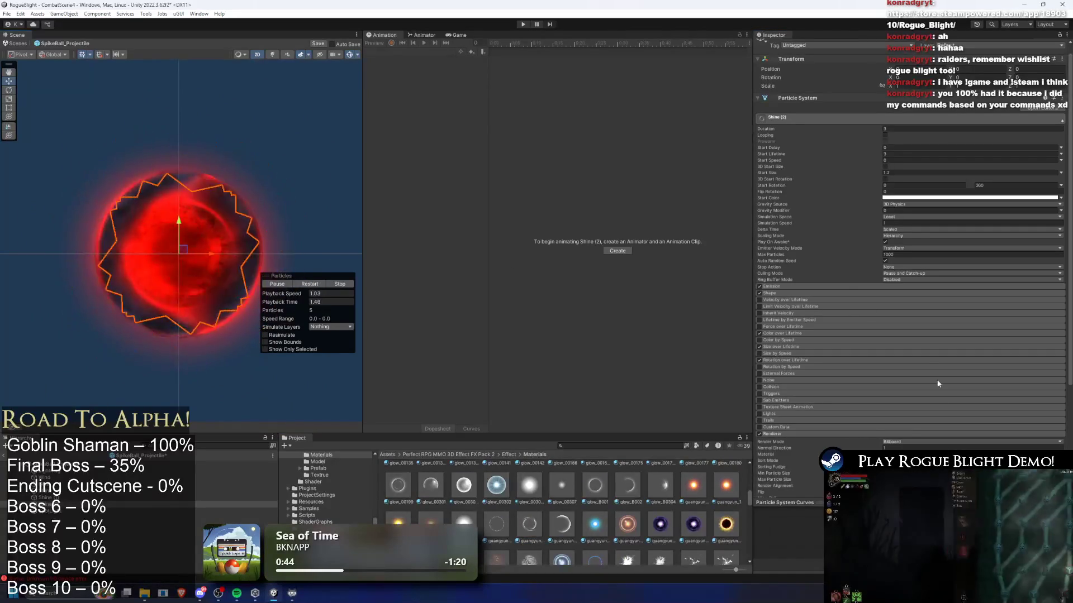
key("period")
left_click(785, 346)
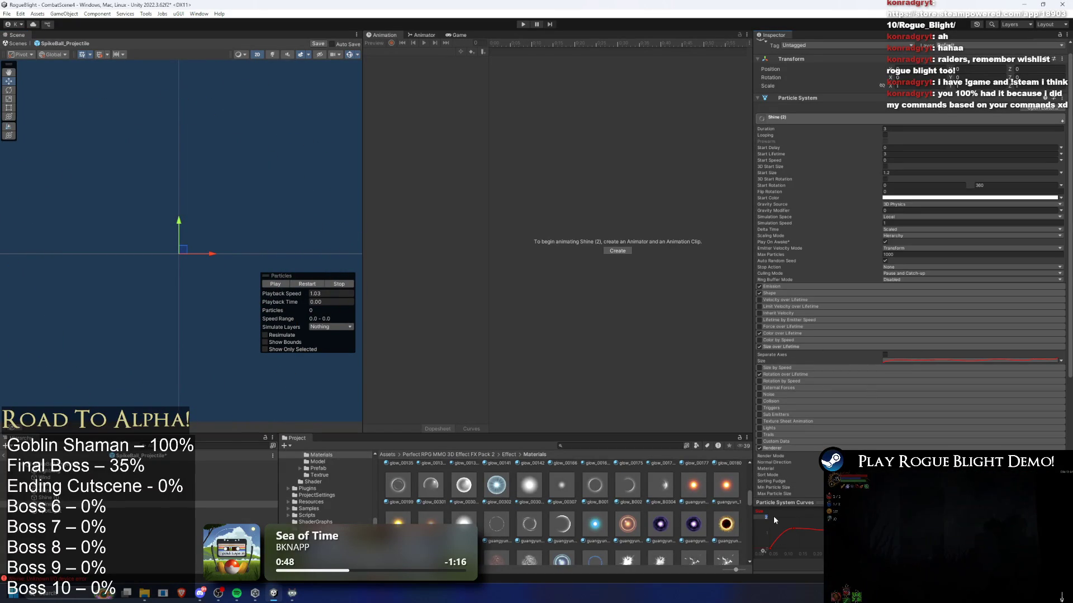
left_click(302, 285)
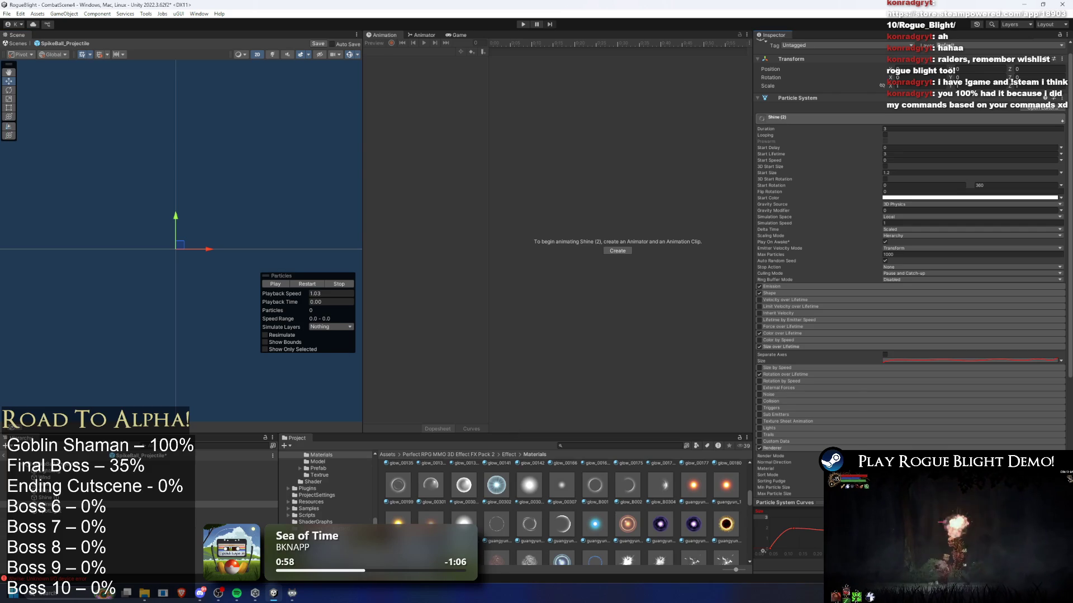
- Check the size curve's wrap-mode options, leaving them unchanged, and replay the orb effect
left_click(275, 284)
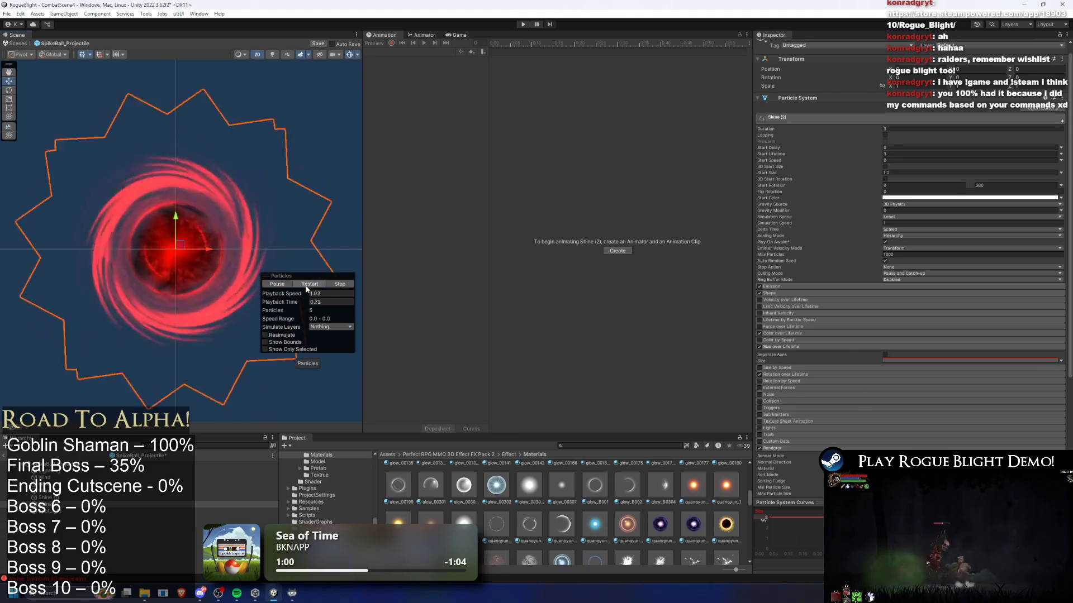
left_click(766, 520)
left_click(767, 520)
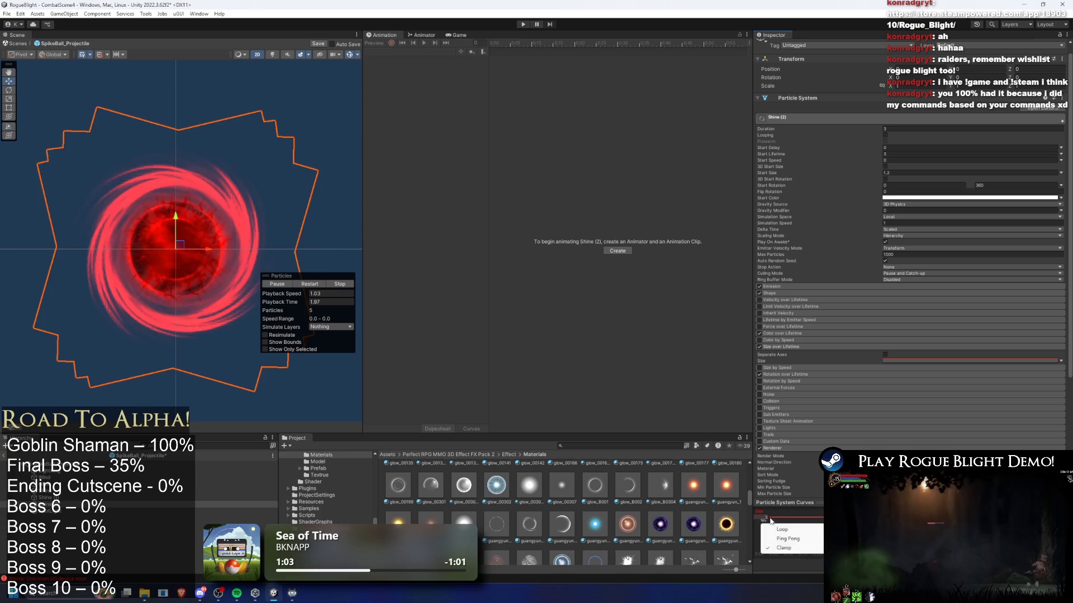
left_click(766, 520)
left_click(761, 517)
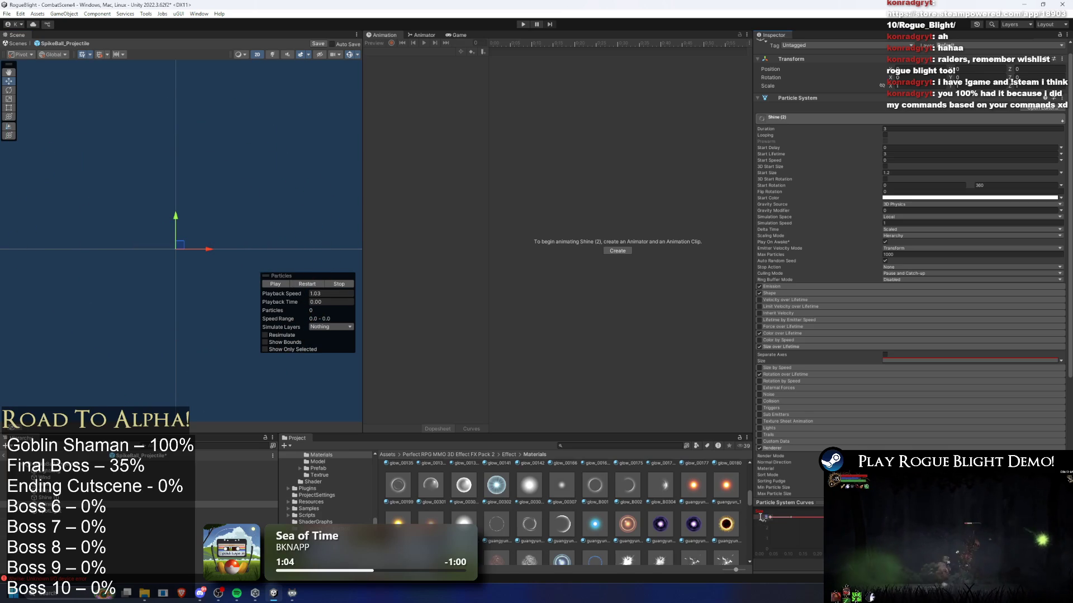
left_click(307, 285)
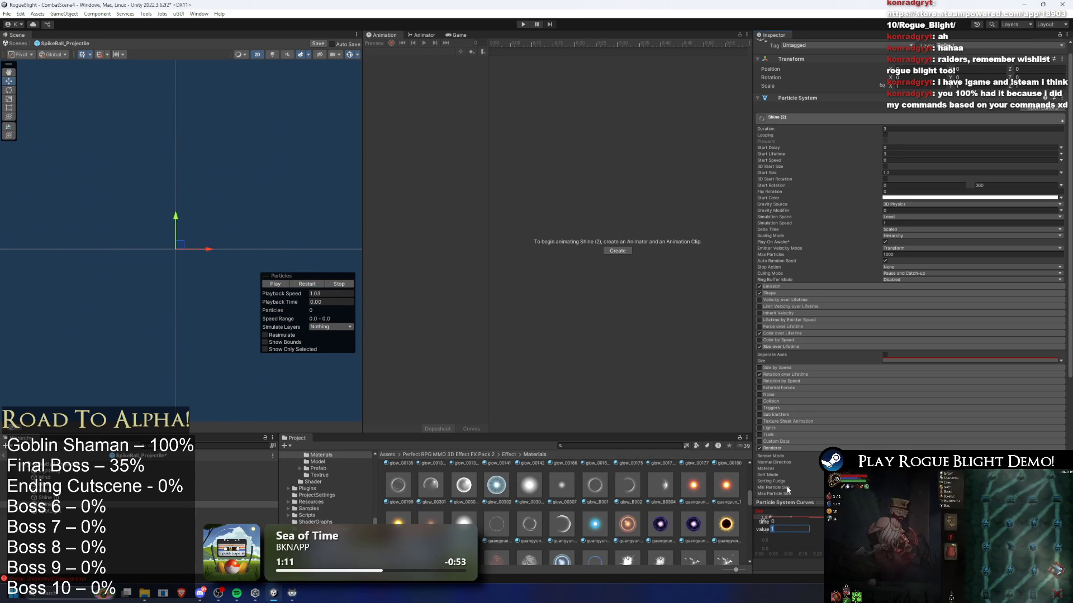
left_click(309, 286)
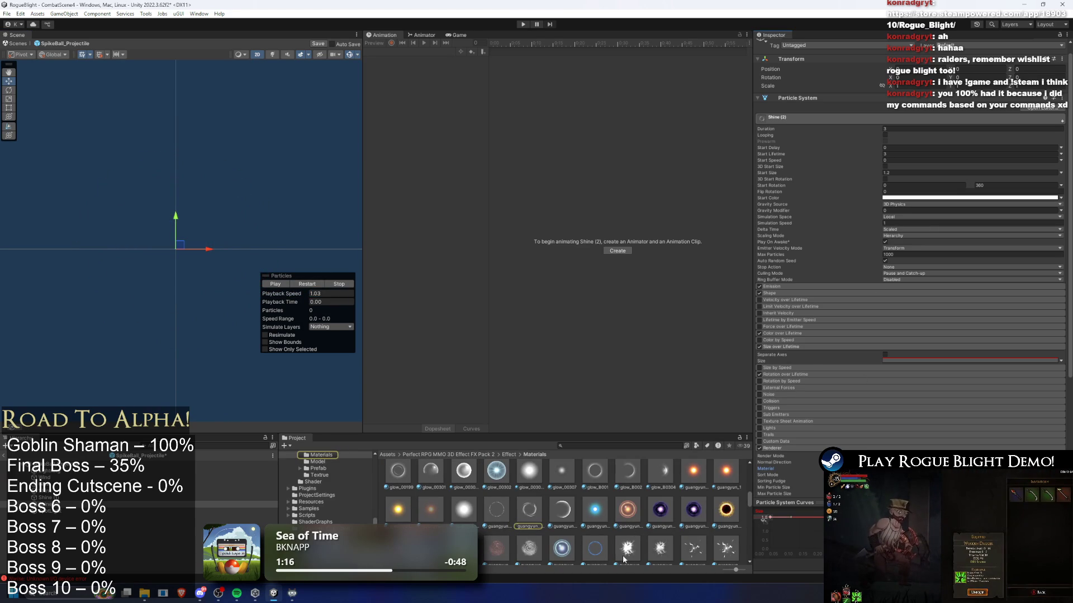
- Try several glow materials in the Renderer Material slot and settle on glow_B0304
left_click_drag(712, 553, 928, 424)
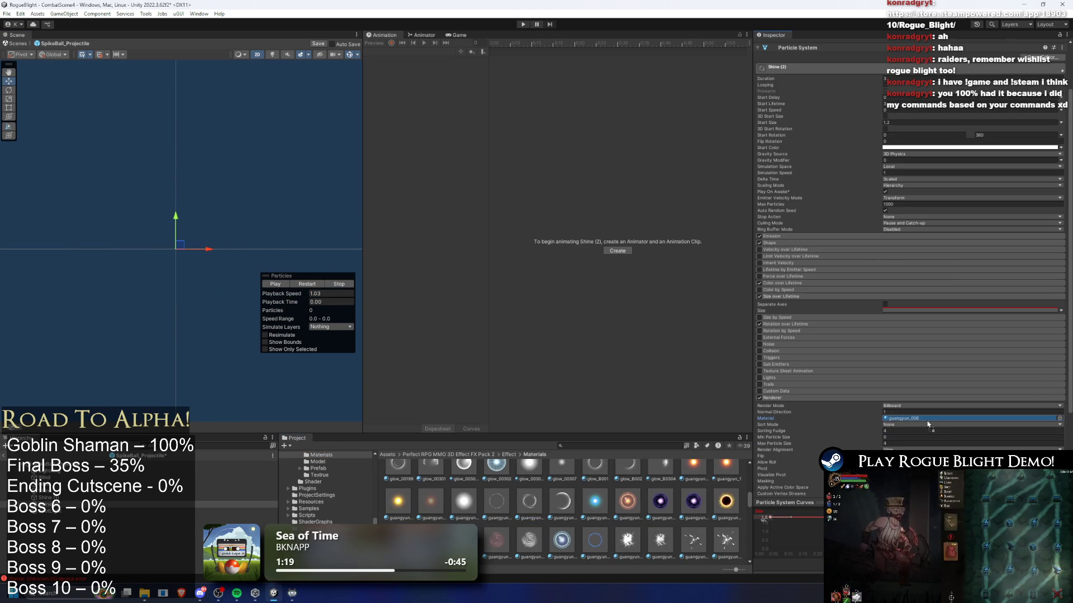
left_click(302, 287)
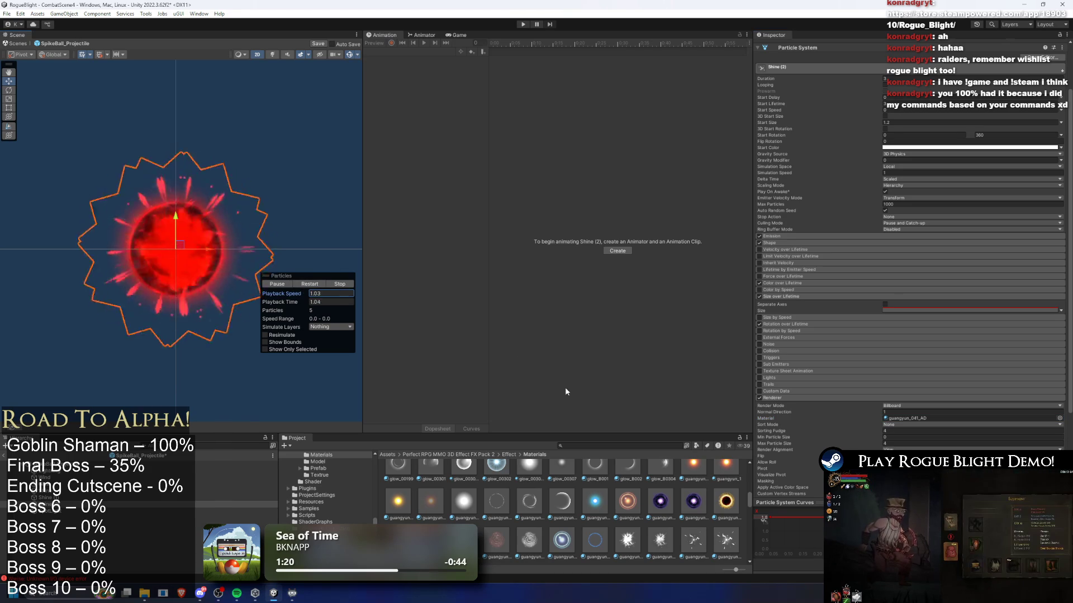
left_click_drag(496, 501, 917, 418)
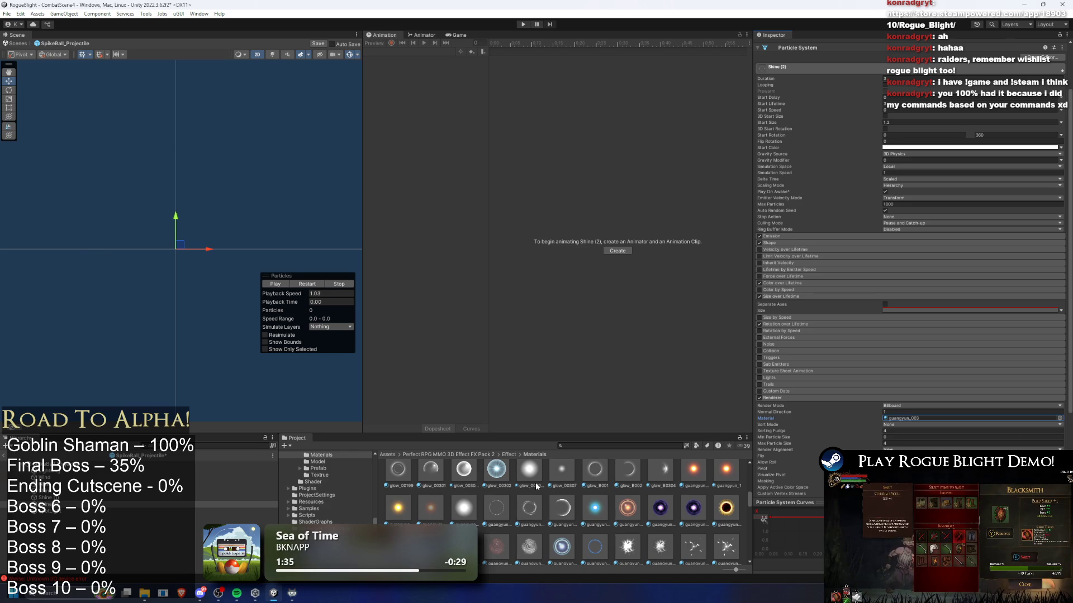
mouse_move(406, 479)
left_mouse_down()
mouse_move(614, 447)
mouse_move(973, 418)
left_mouse_up()
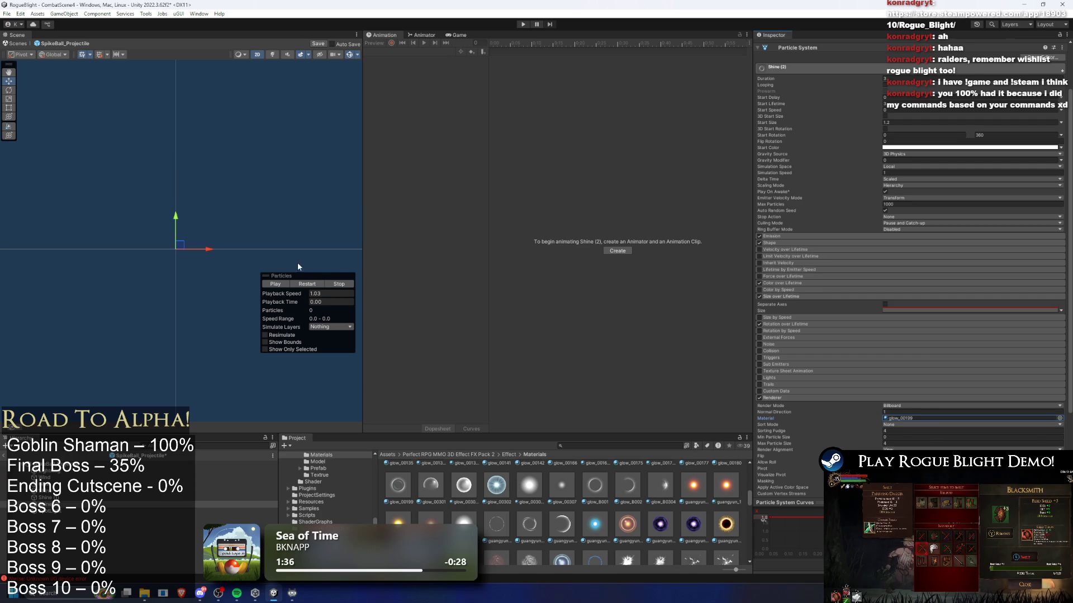
left_click(312, 283)
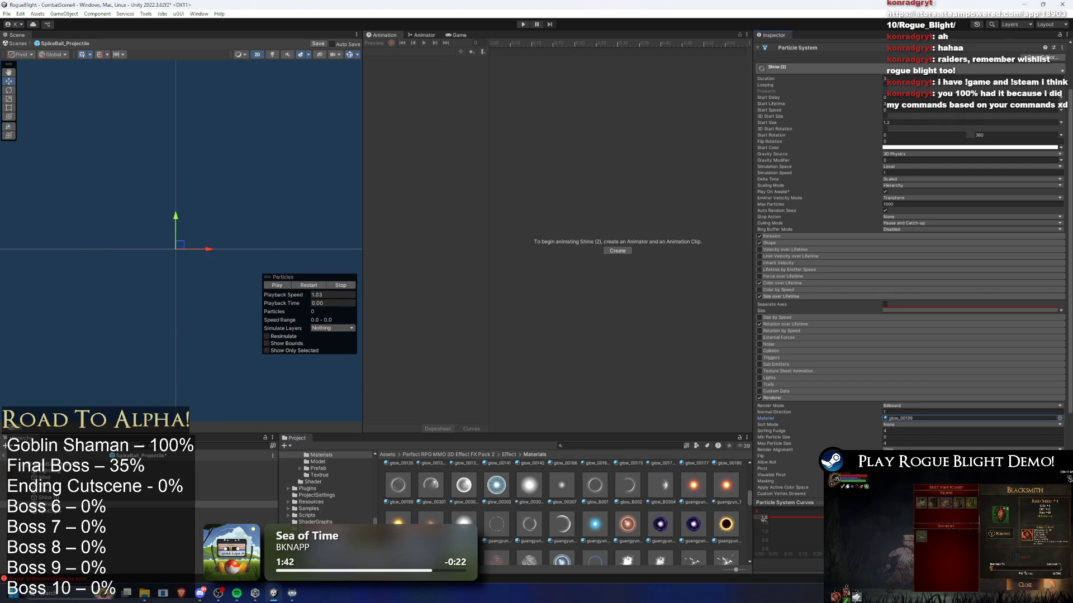
left_click_drag(866, 408, 888, 418)
left_click(312, 285)
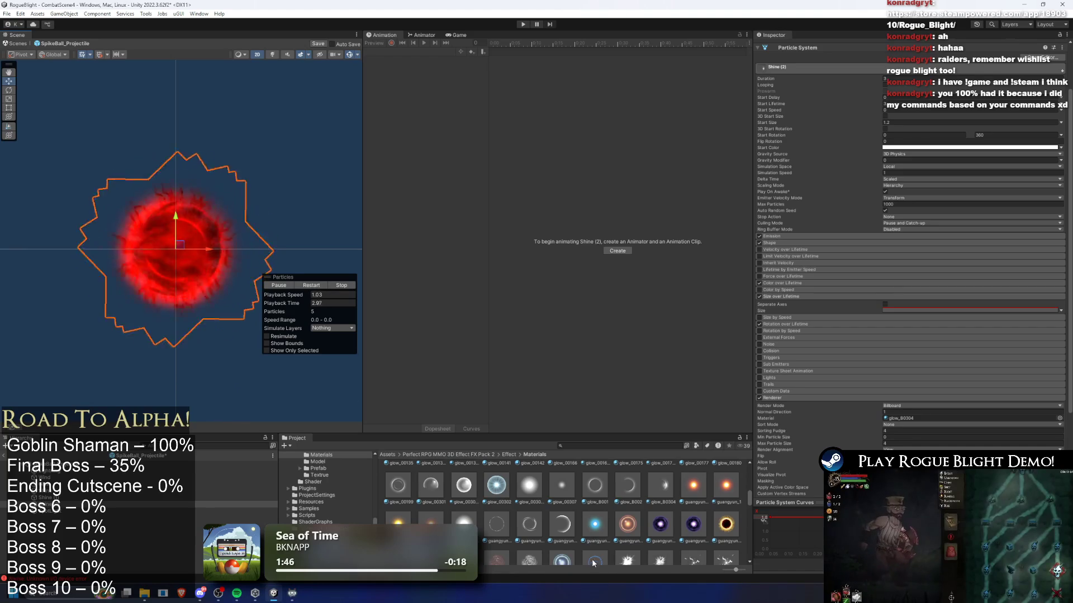
scroll(661, 551, "down", 3)
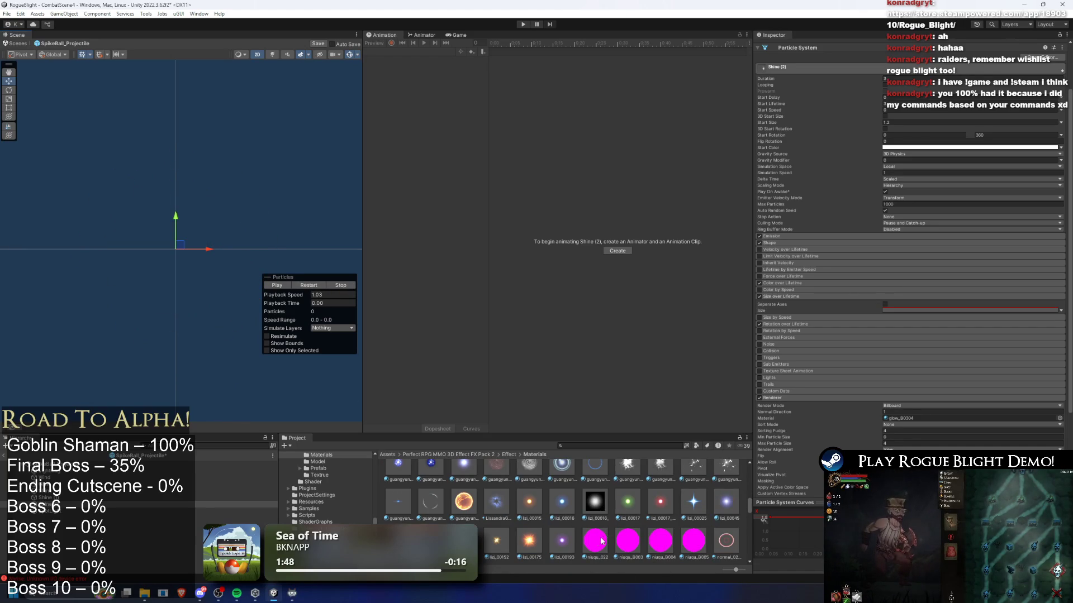
scroll(512, 544, "up", 4)
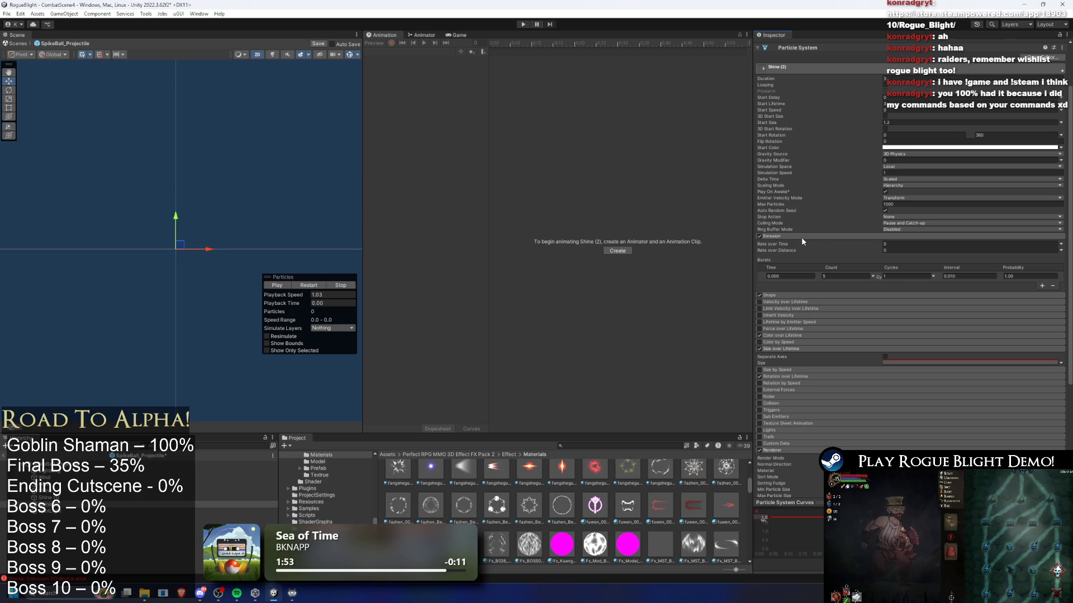
left_click(972, 418)
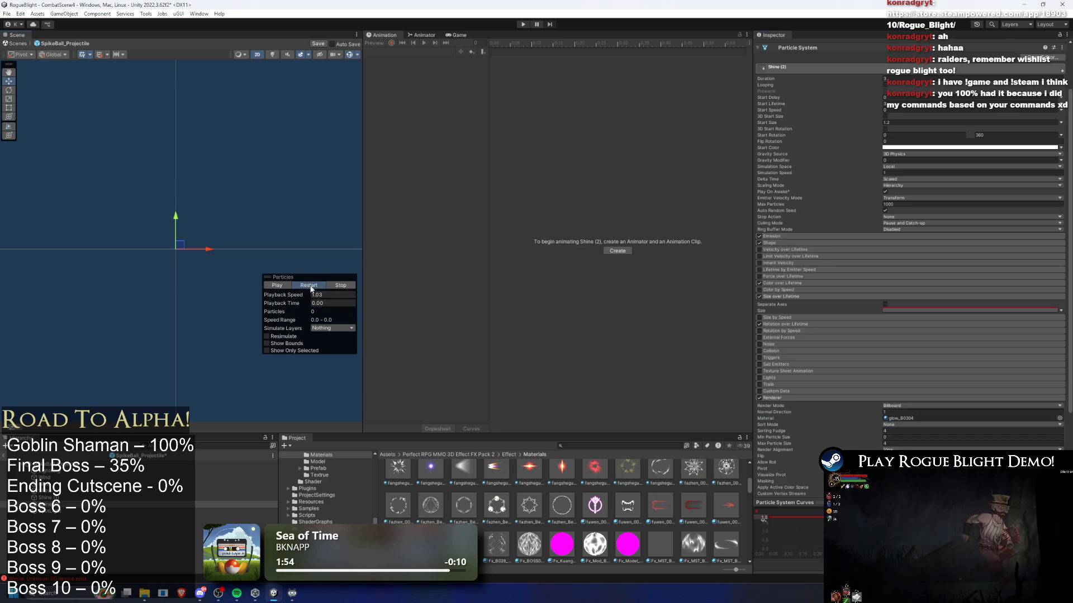
key("comma")
- Set Shine (2)'s Start Color to pure red FF0000 and replay the effect
left_click(915, 148)
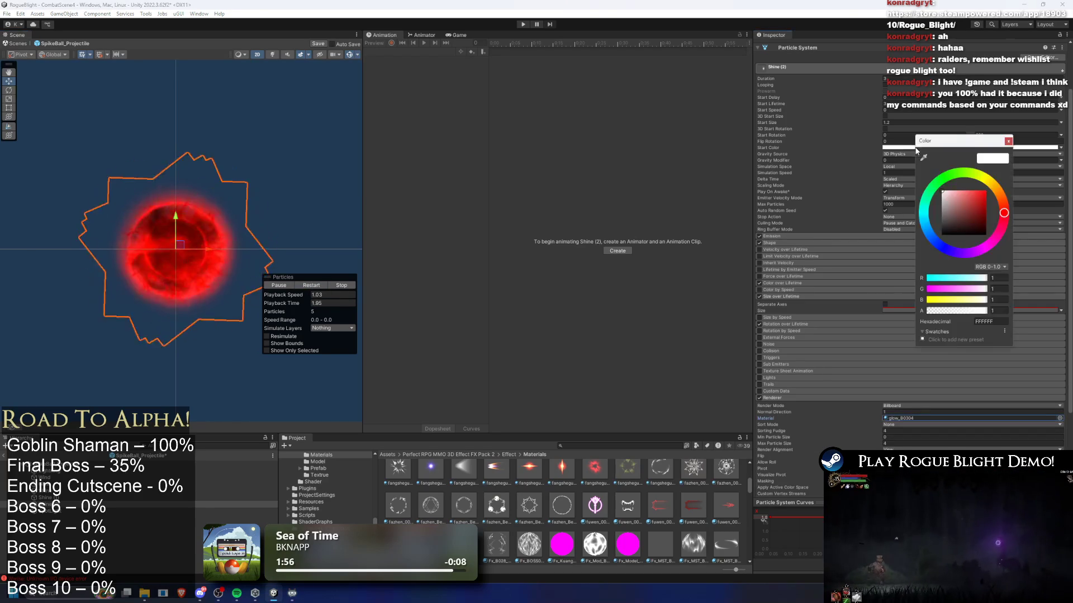
left_click_drag(972, 201, 1040, 141)
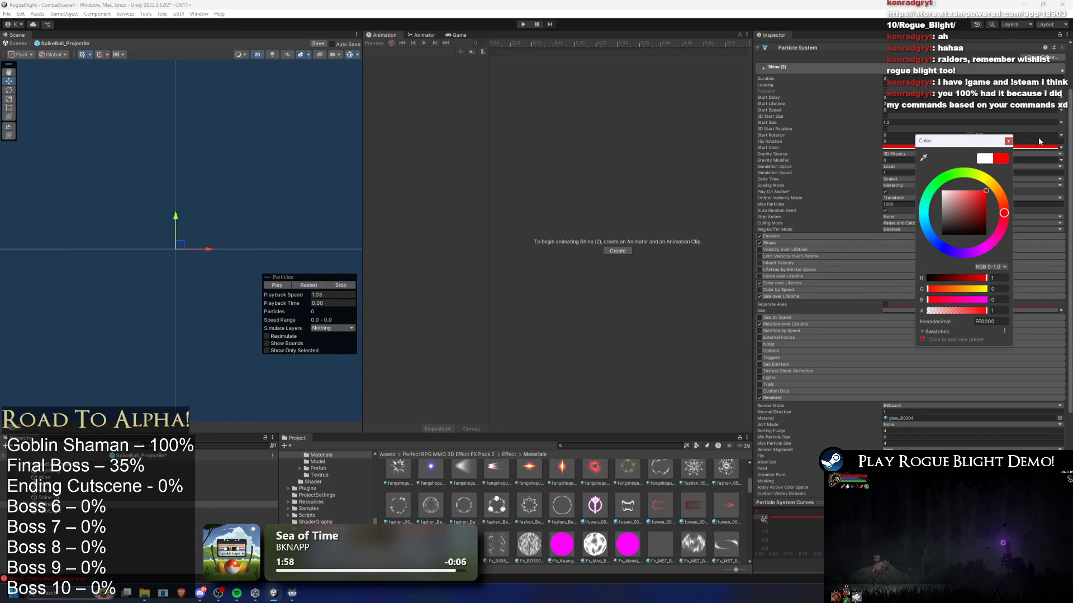
left_click(1008, 142)
key("comma")
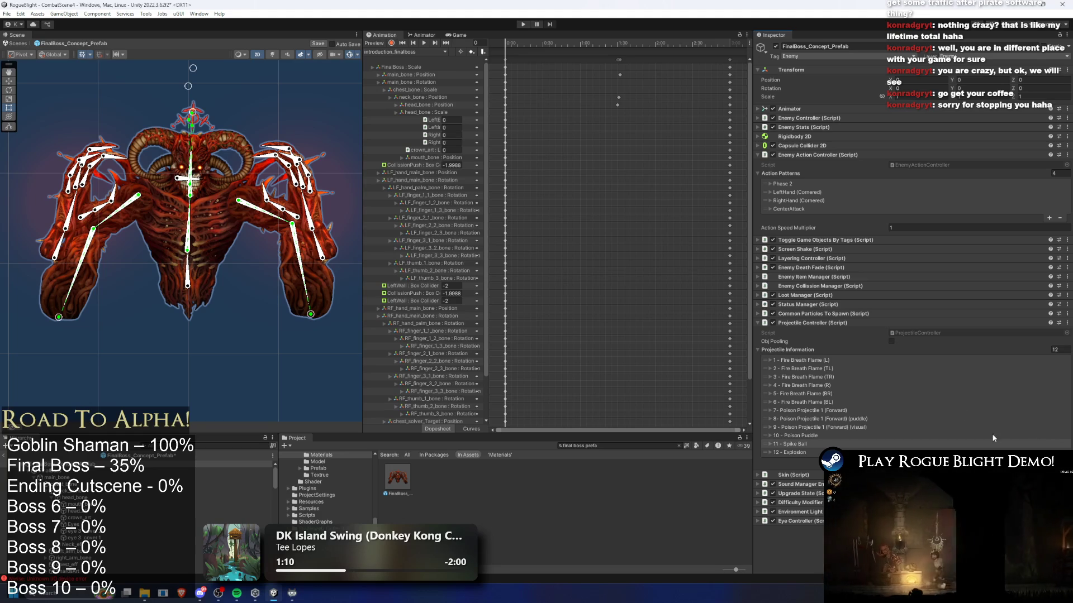
- Expand the 12 - Explosion entry, select its SpikeBallExplosion asset, and save the boss prefab
left_click(805, 453)
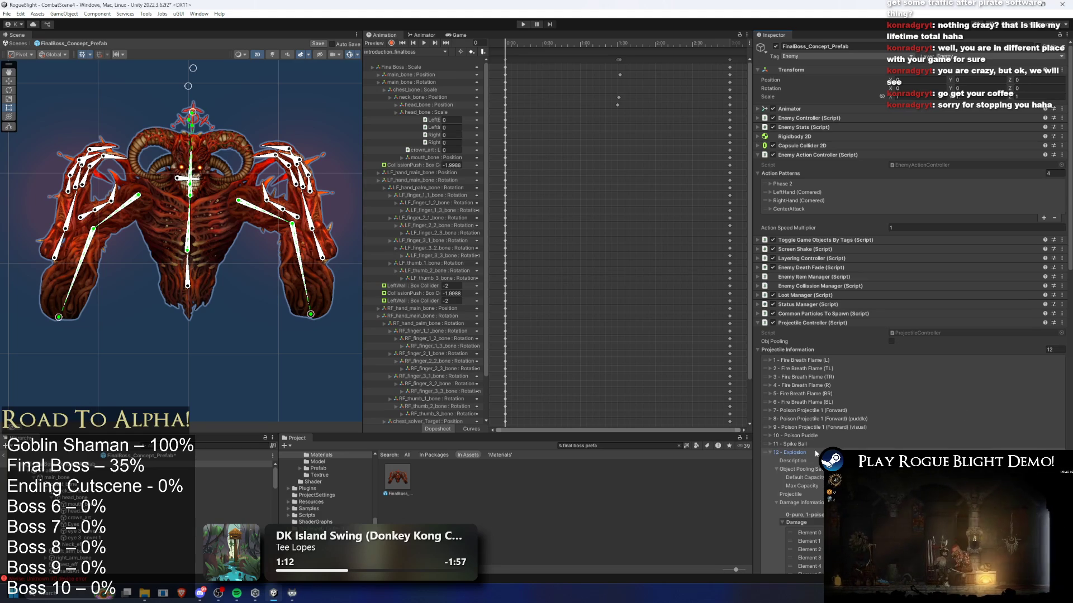
left_click(860, 495)
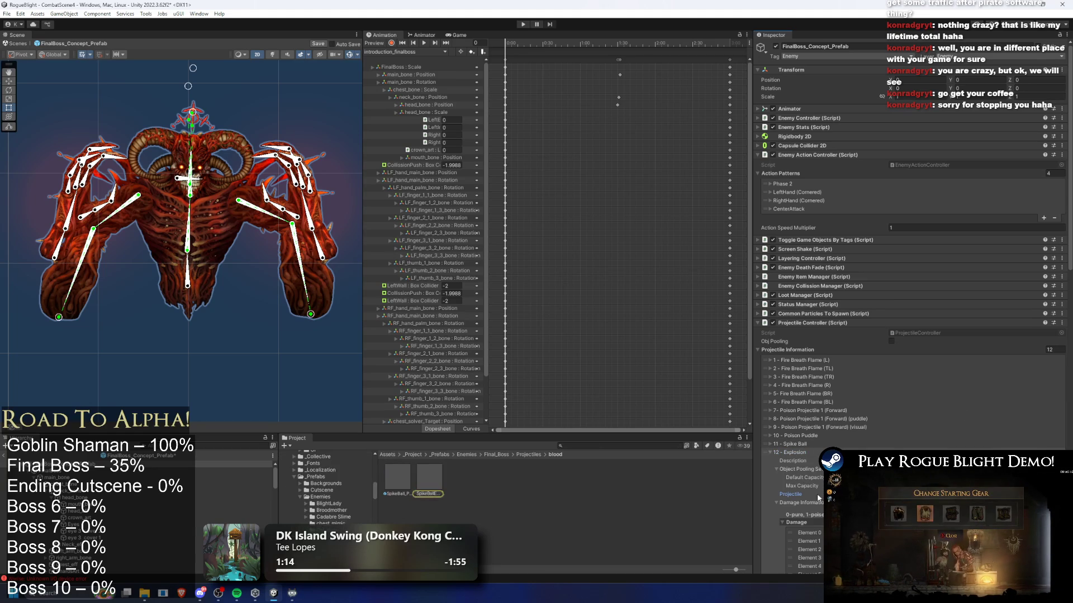
left_click(432, 478)
left_click(517, 311)
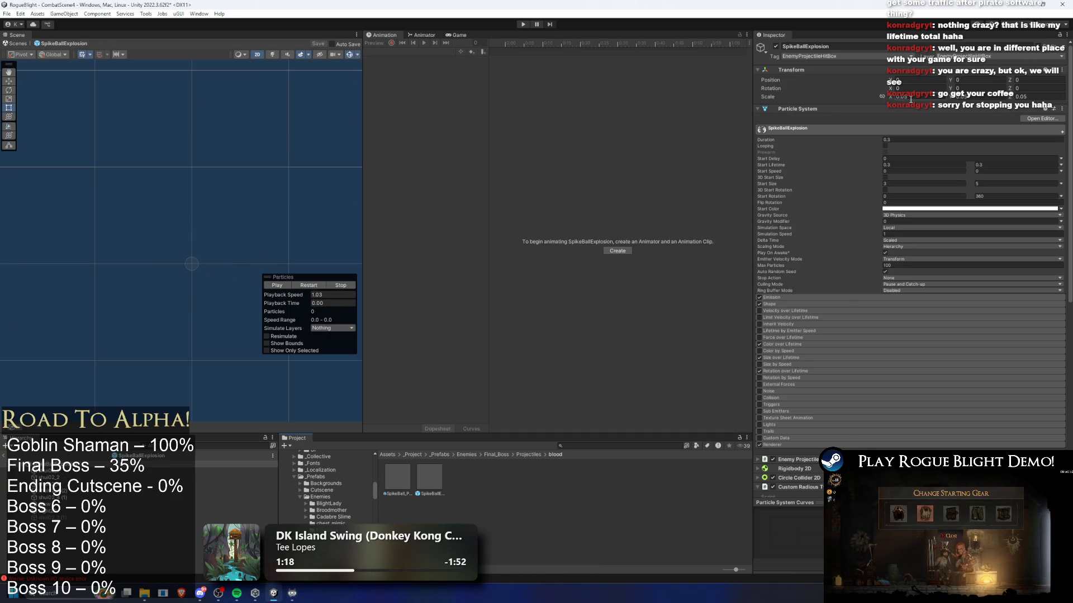
- Raise the explosion's Transform scale to 0.06 and replay the burst preview at 0.26 s
left_click_drag(903, 96, 972, 98)
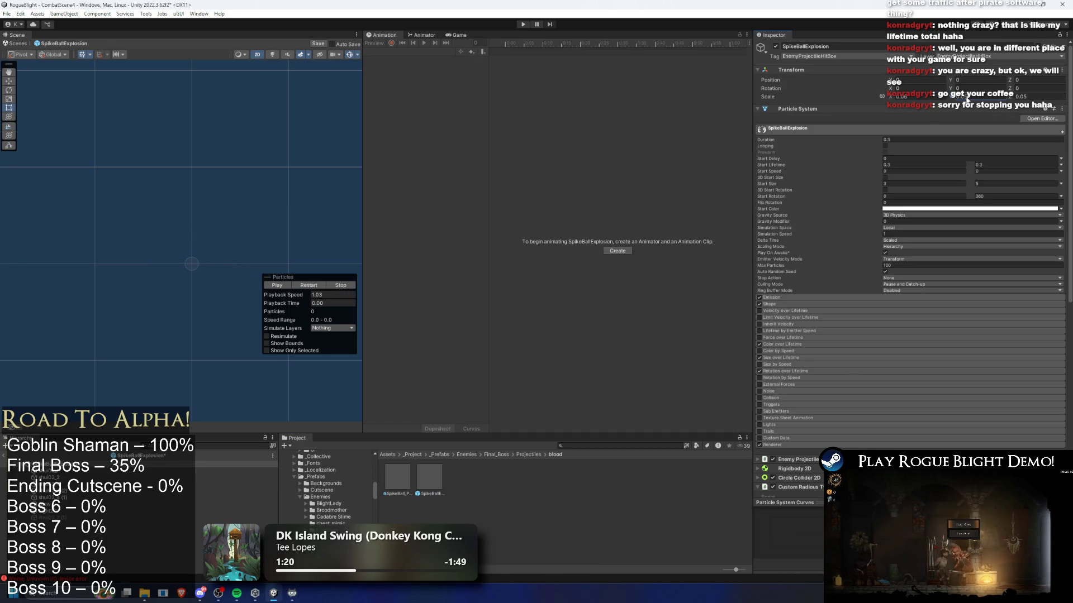
left_click(1026, 97)
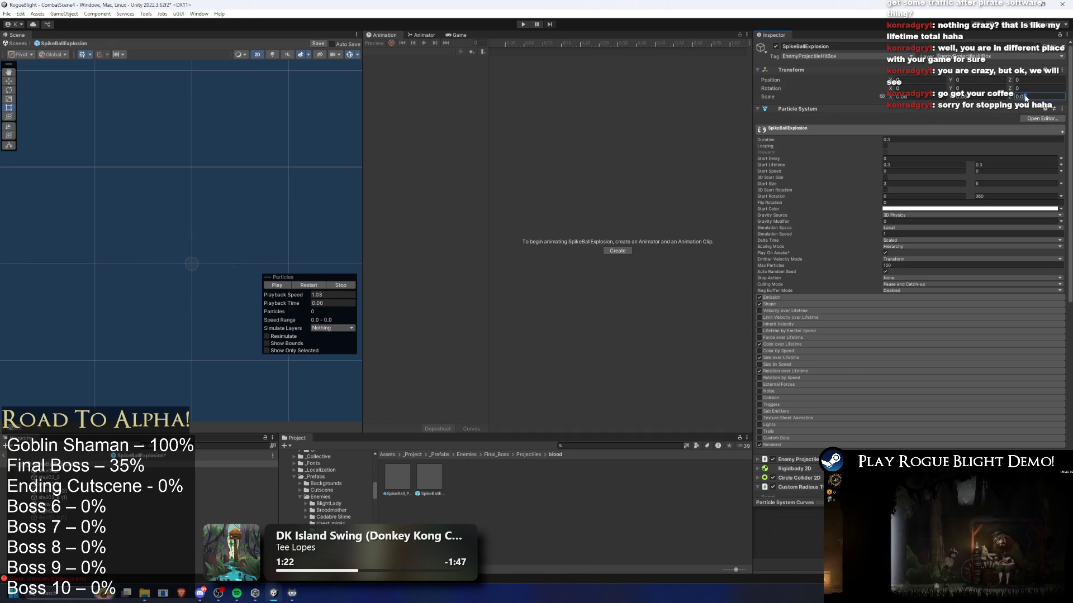
left_click(317, 287)
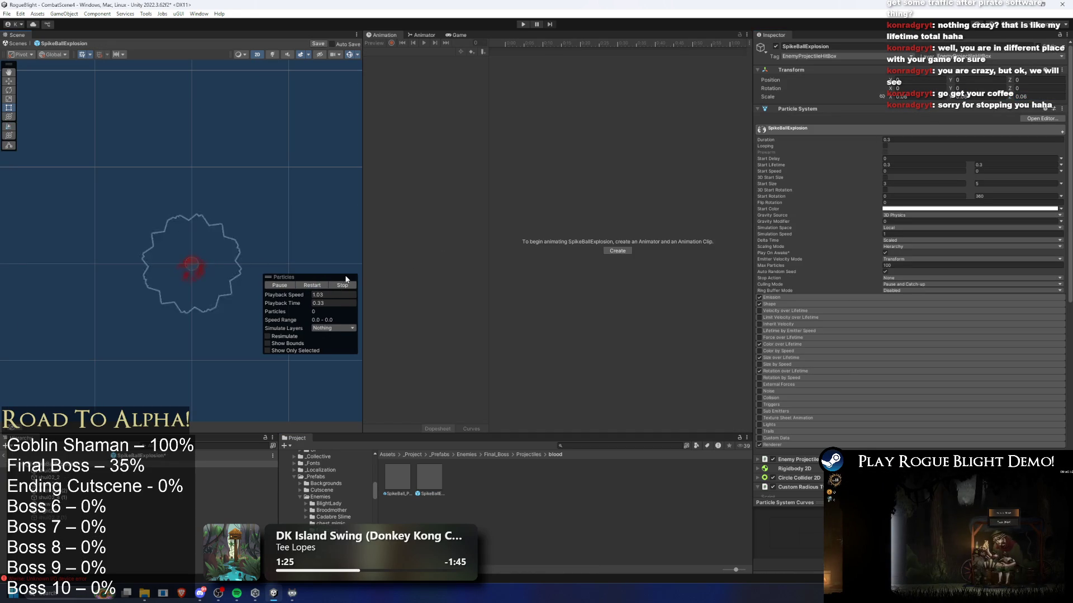
left_click_drag(290, 307, 367, 301)
key("f")
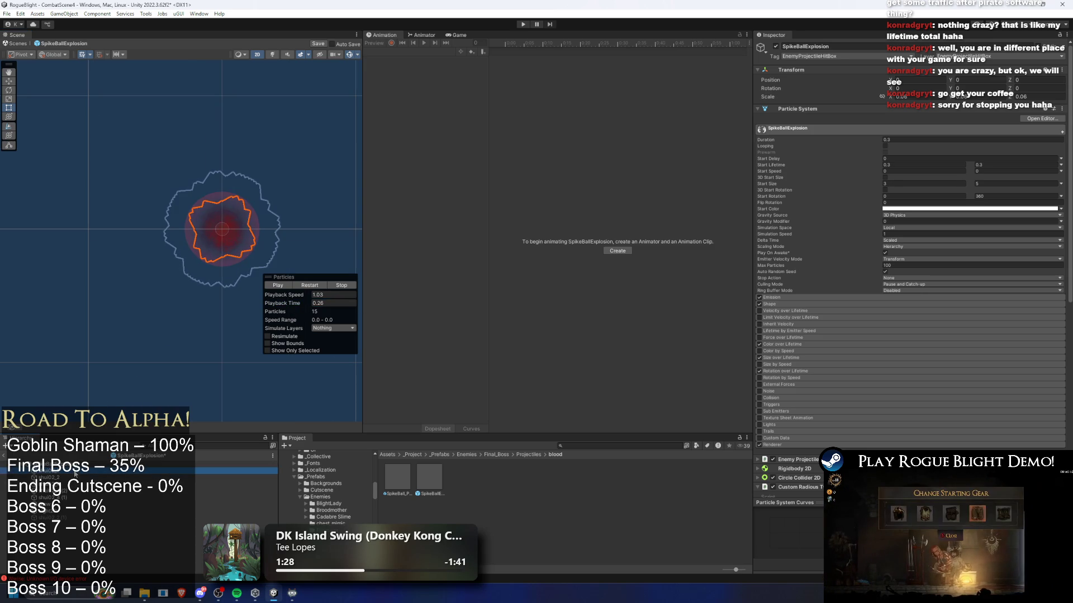
- Spread the shui02_2, shui02_4 and shui02_4 (2) particle layers away from the burst
left_click(274, 212)
key("w")
key("f")
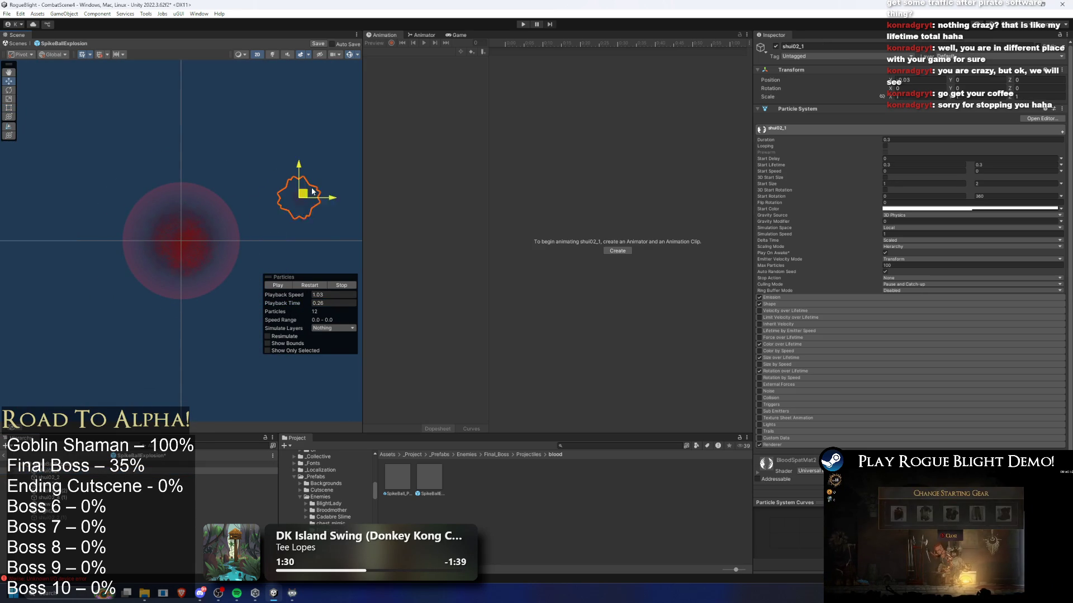
left_click(50, 477)
left_click_drag(194, 243, 181, 139)
left_click(84, 484)
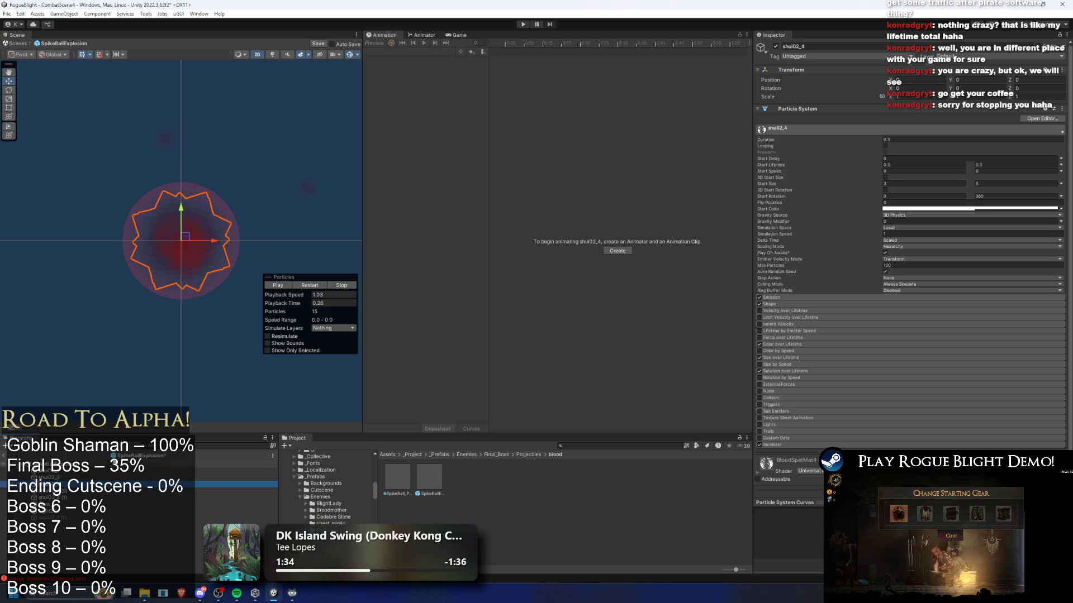
left_click_drag(184, 238, 71, 174)
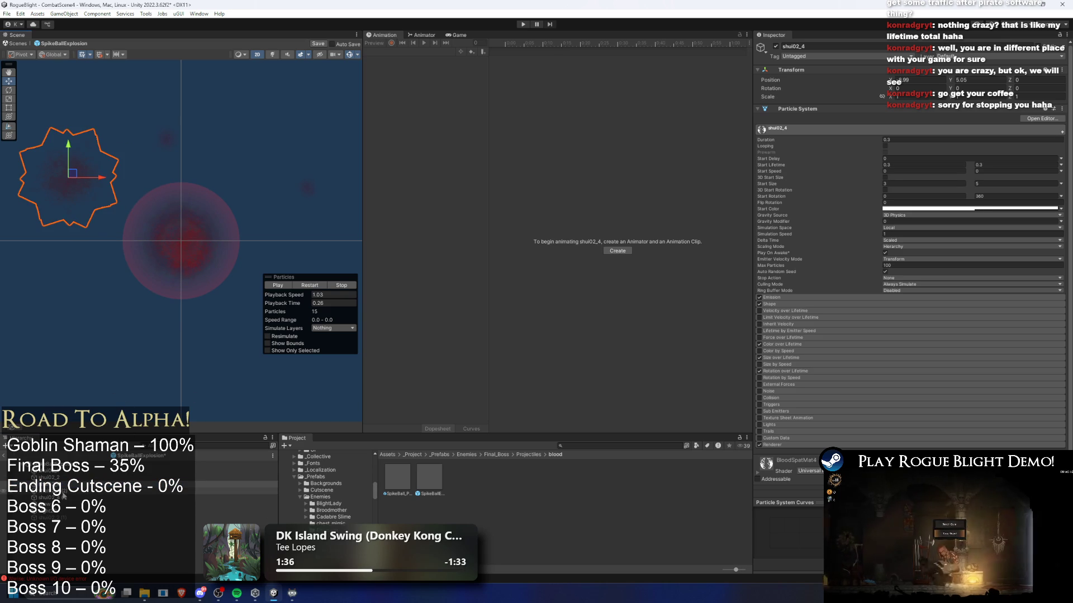
left_click(63, 492)
left_click_drag(190, 251, 284, 143)
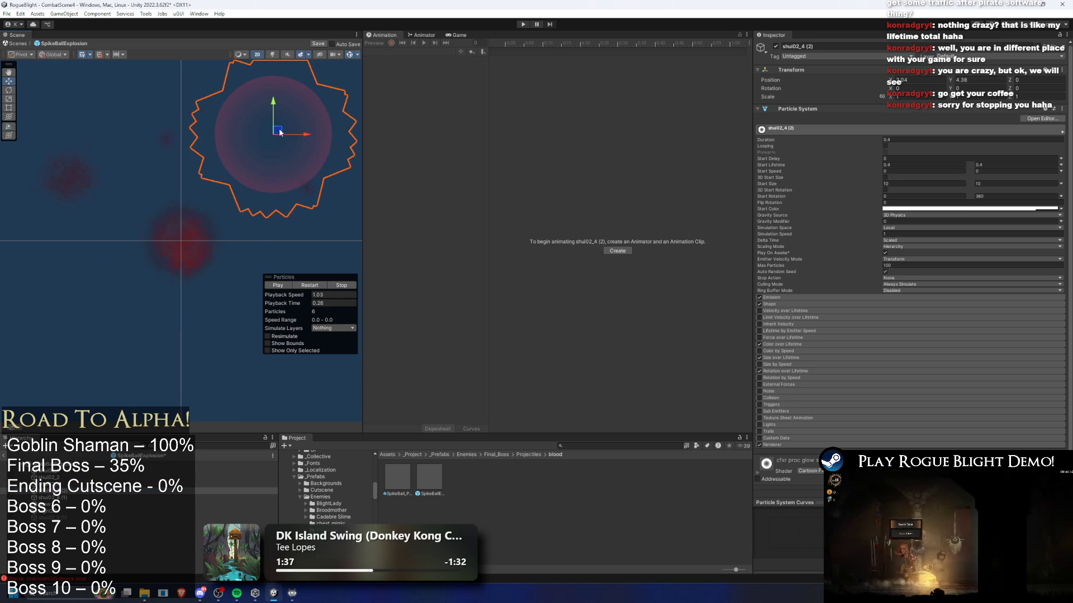
- Recheck shui02_2 and shui02_4 (2), replay the burst, then step from shui02_4 (1) to Glow
left_click(89, 476)
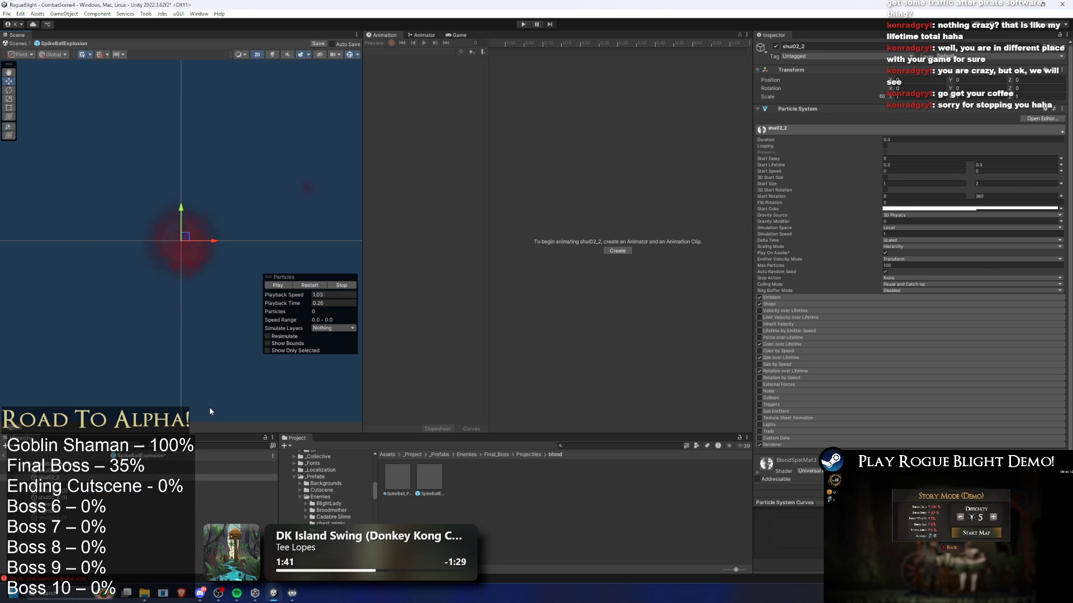
left_click(67, 490)
left_click(310, 286)
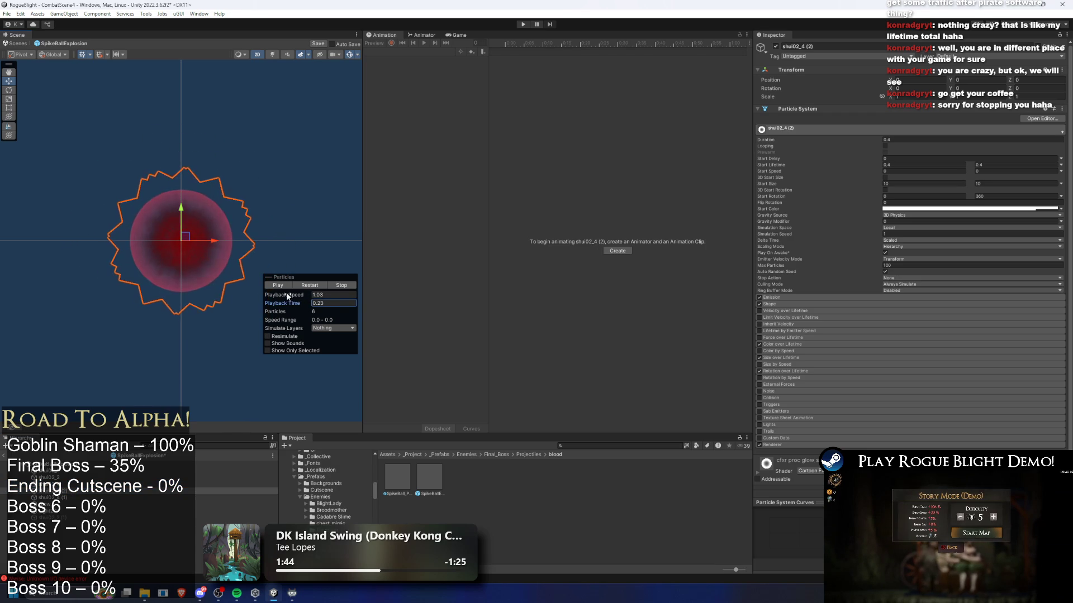
left_click(131, 497)
key("Down")
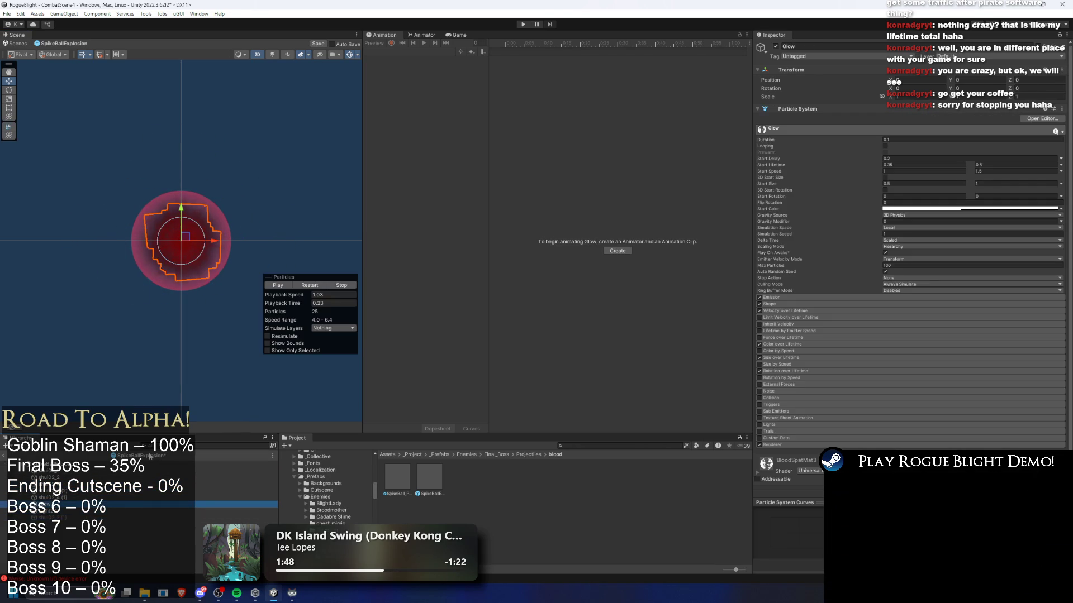
- Select shui02_4 (2) and inspect its Custom Data and Renderer material settings
key("Up")
key("Down")
key("Down")
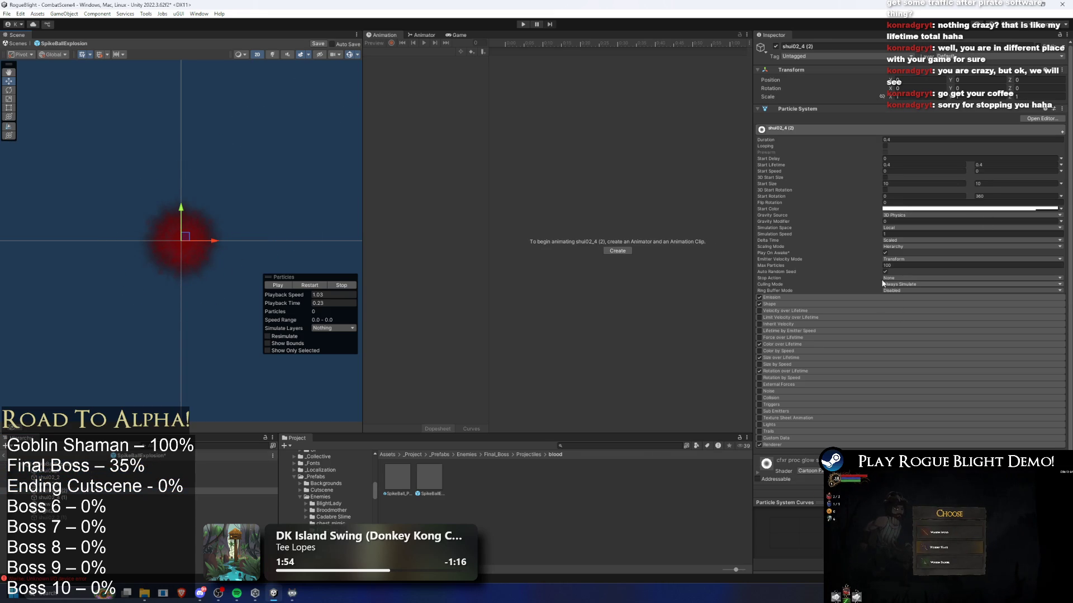
left_click(803, 439)
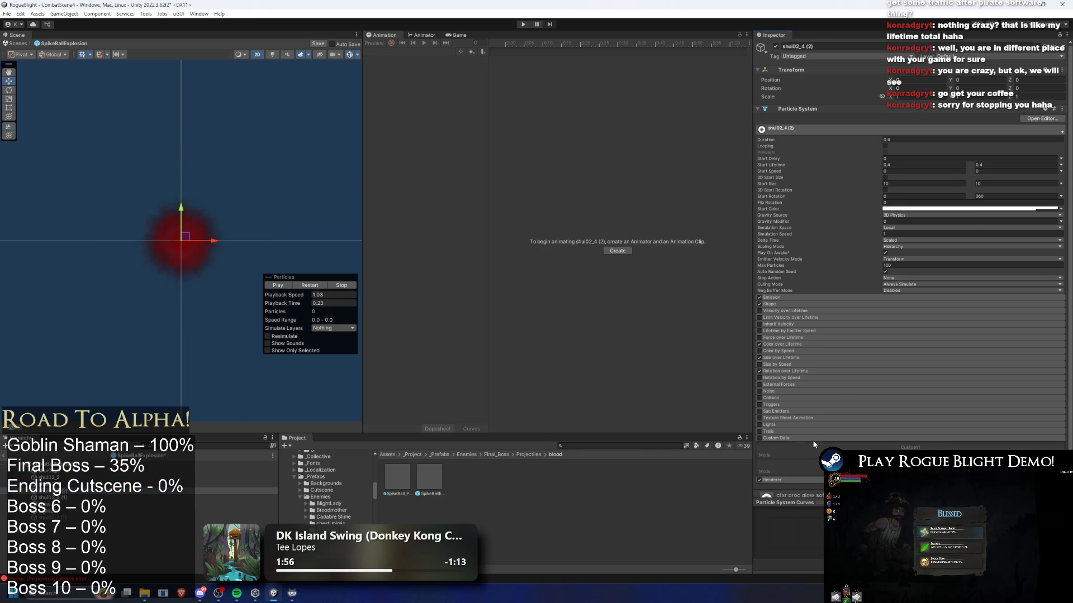
scroll(943, 414, "down", 2)
left_click(786, 388)
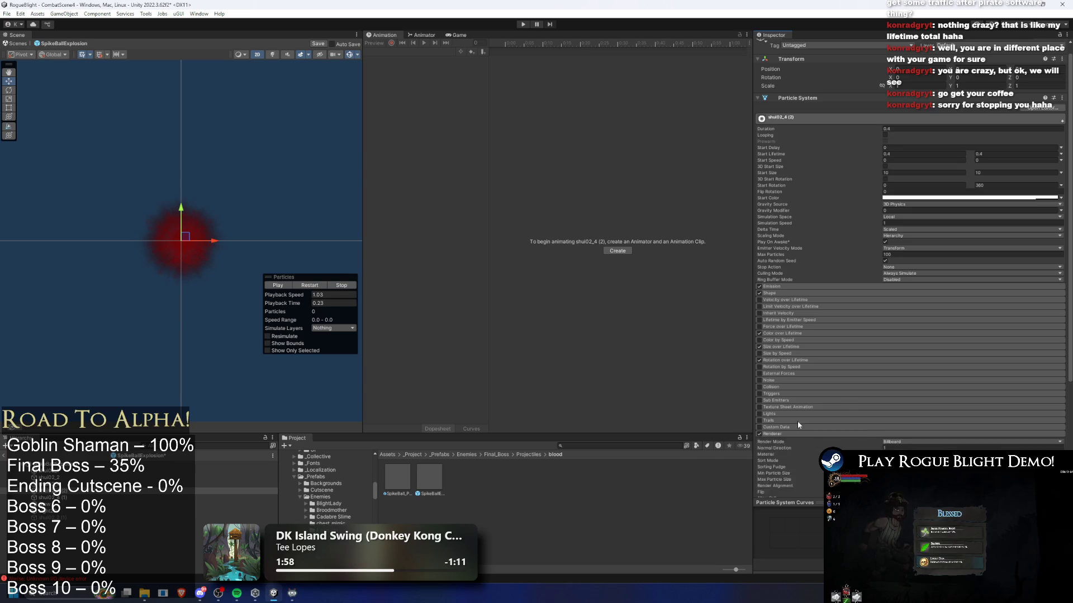
left_click(787, 428)
scroll(838, 391, "down", 3)
left_click(897, 341)
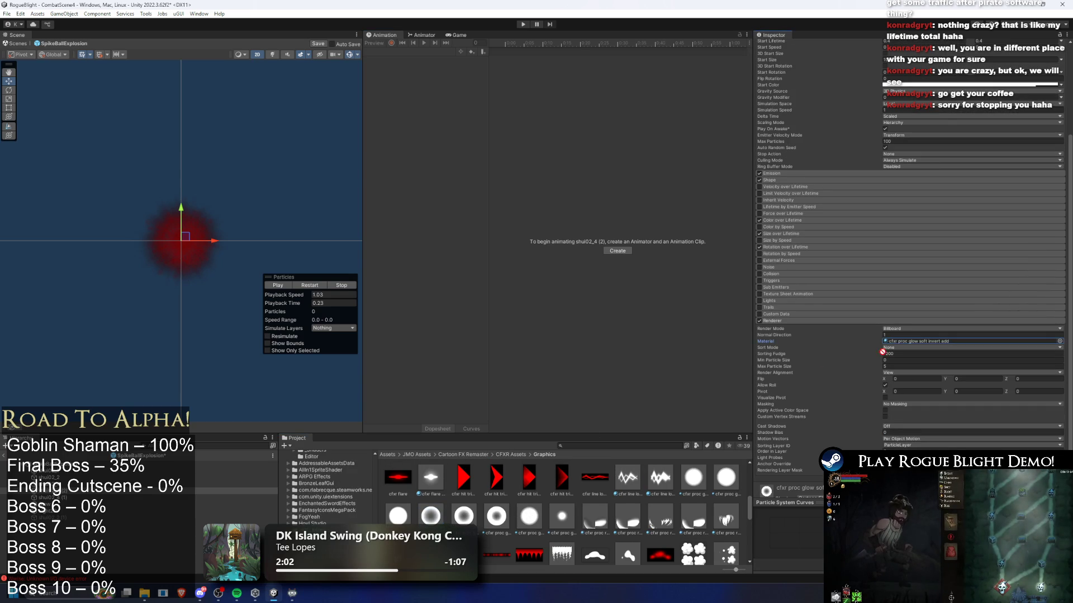
- Scrub the preview to 0.07 s and expand Velocity over Lifetime
mouse_move(293, 303)
left_mouse_down()
mouse_move(259, 316)
mouse_move(306, 306)
left_mouse_up()
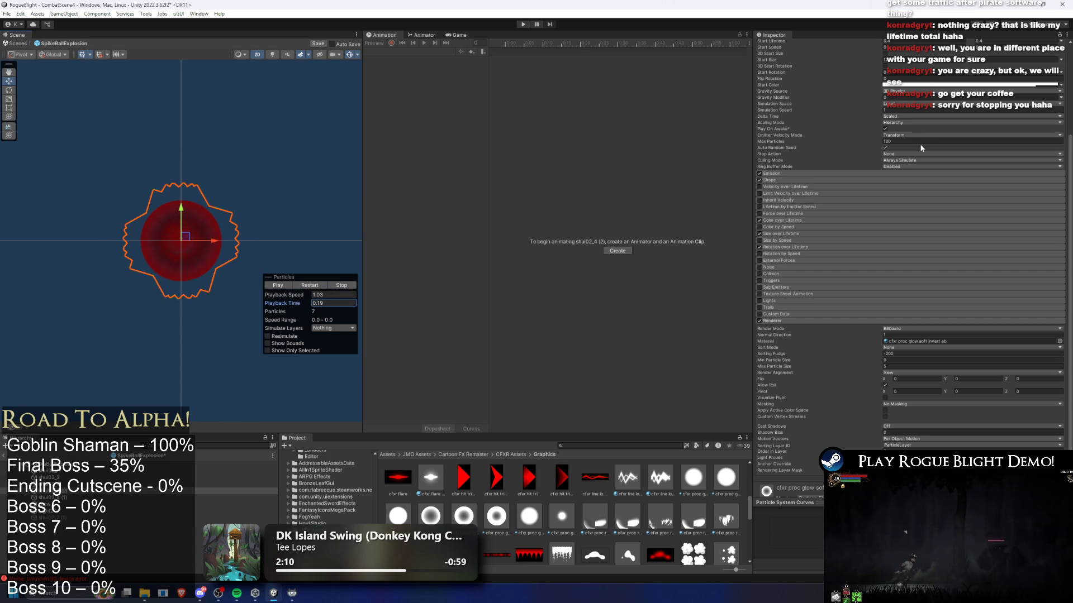
scroll(920, 144, "up", 5)
left_click(785, 310)
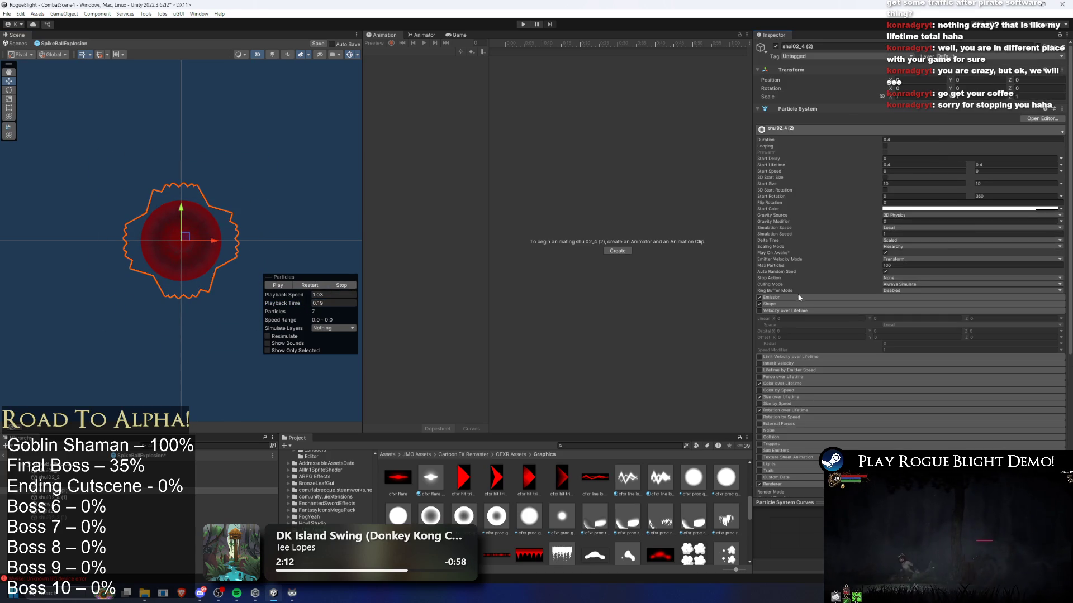
- Expand Color over Lifetime and inspect its gradient and the start colour
left_click(782, 384)
left_click(921, 392)
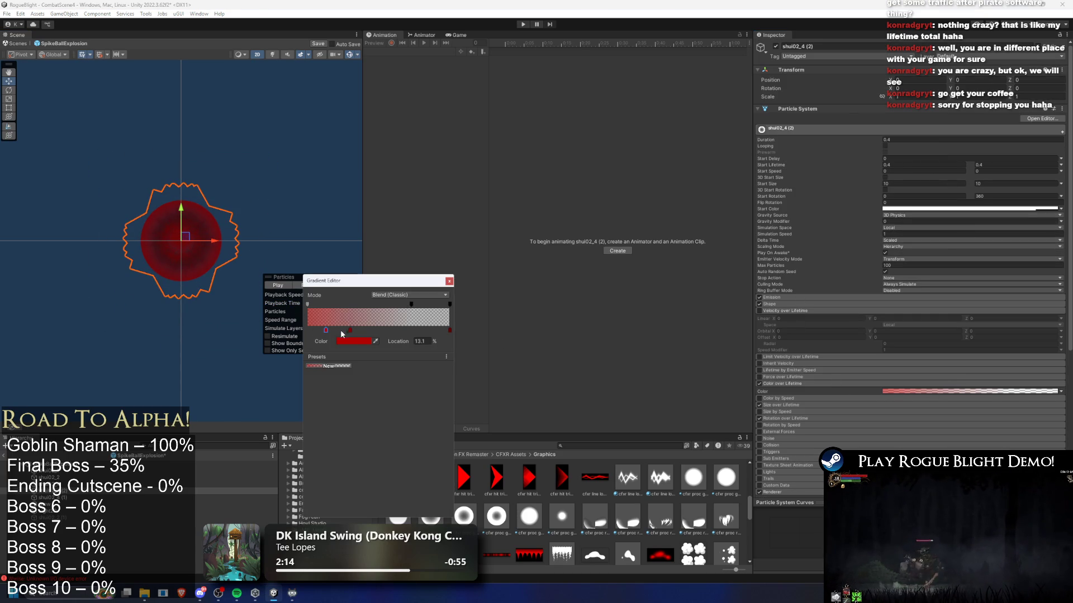
left_click(449, 281)
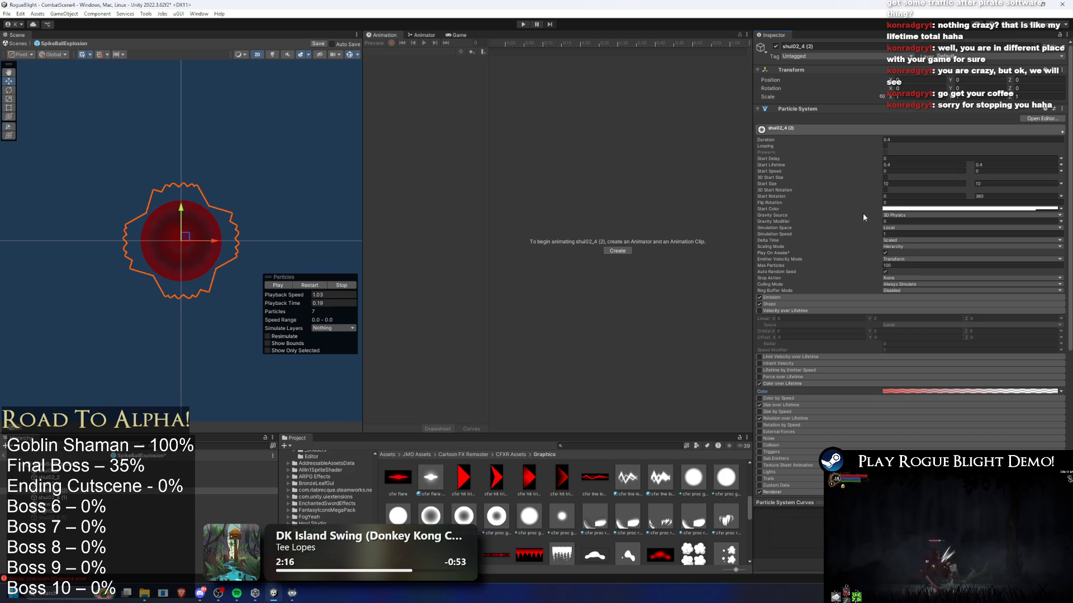
left_click(932, 214)
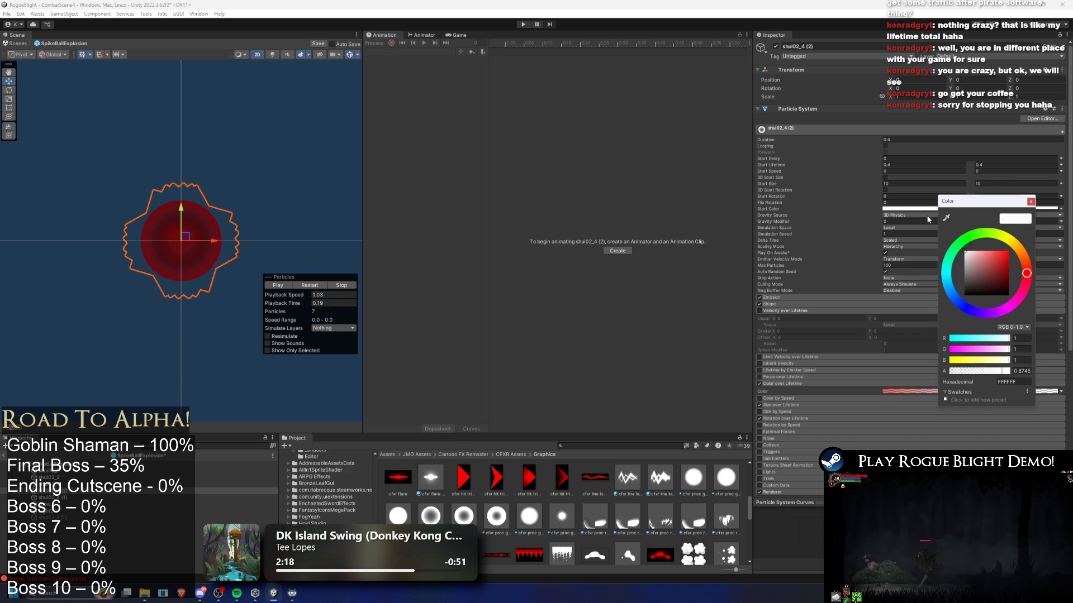
left_click(885, 371)
left_click(903, 391)
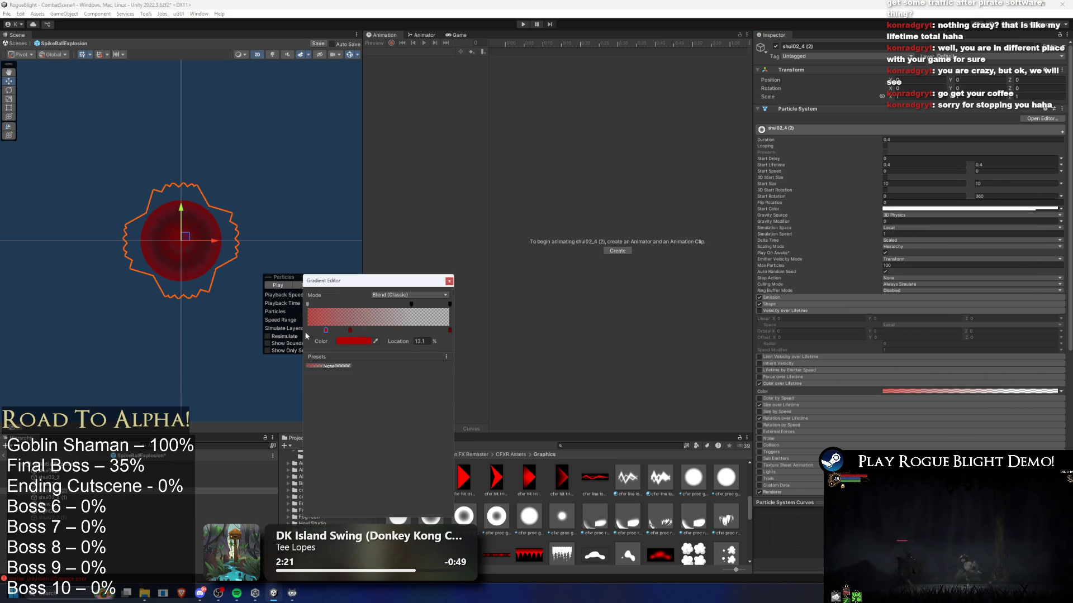
- Set the gradient key to bright red and replay the burst
left_click(353, 342)
left_click_drag(421, 396, 427, 378)
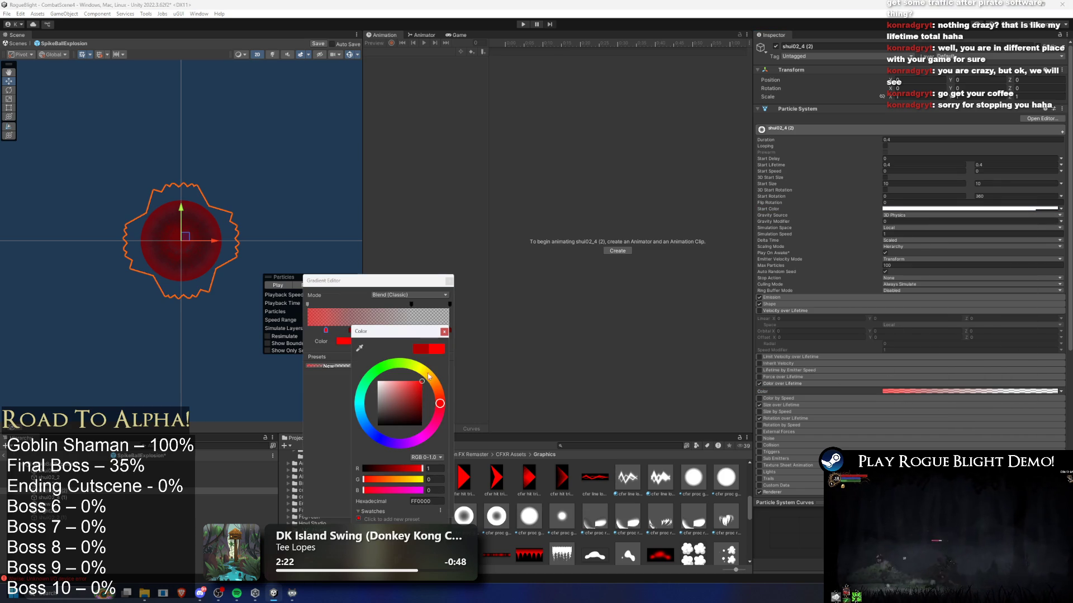
left_click(452, 283)
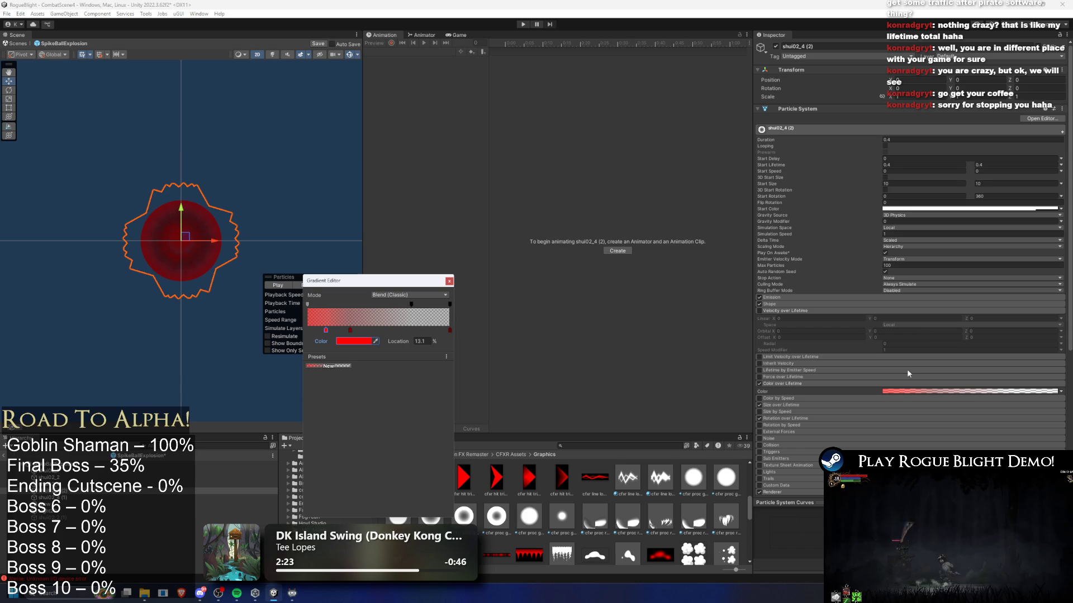
left_click(350, 341)
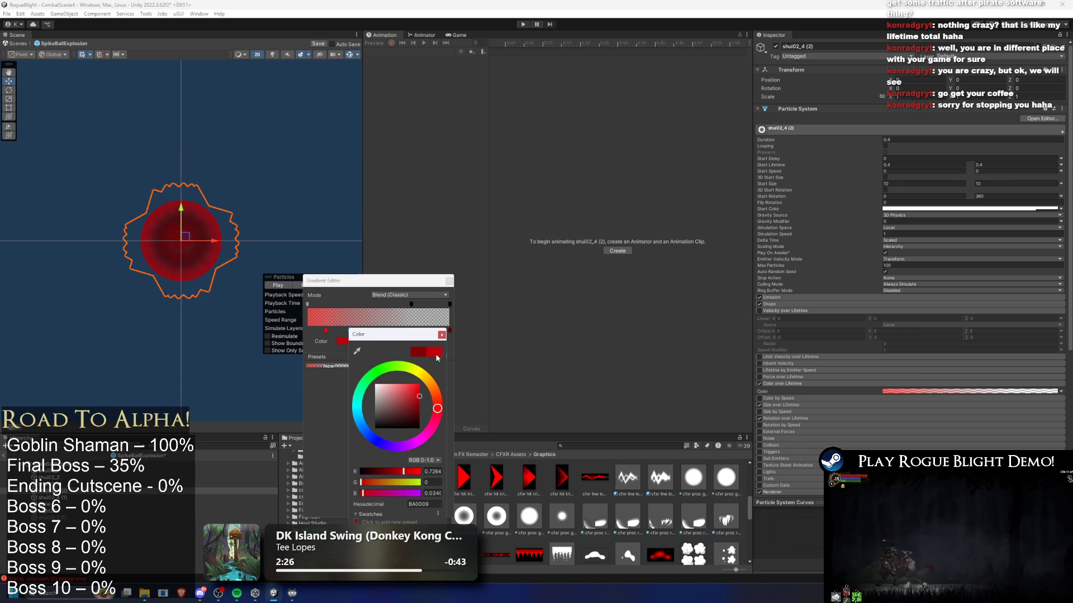
left_click(442, 335)
left_click(449, 281)
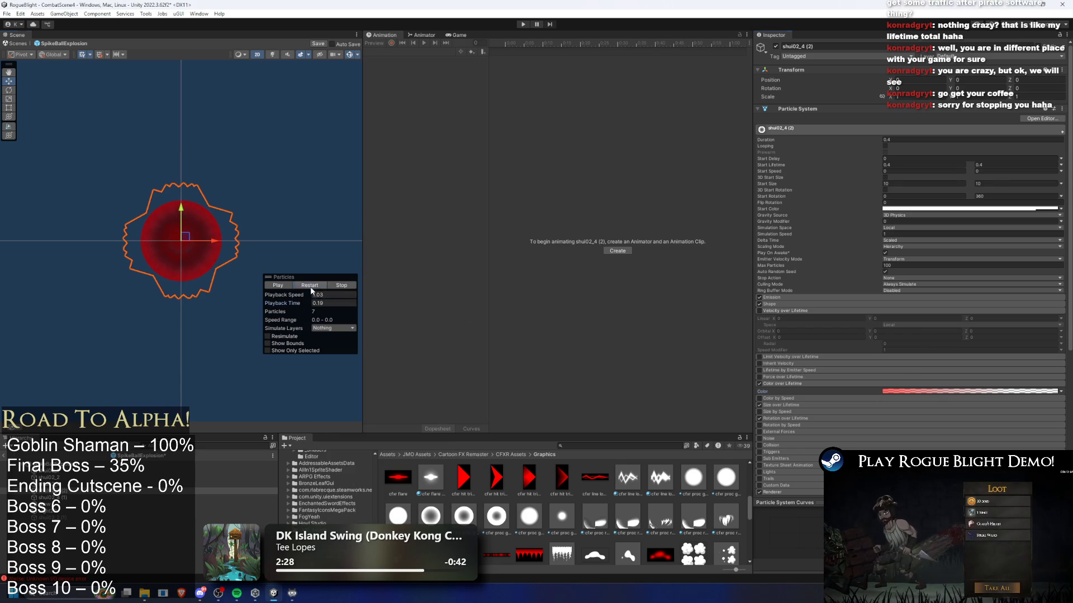
left_click(314, 285)
left_click(314, 286)
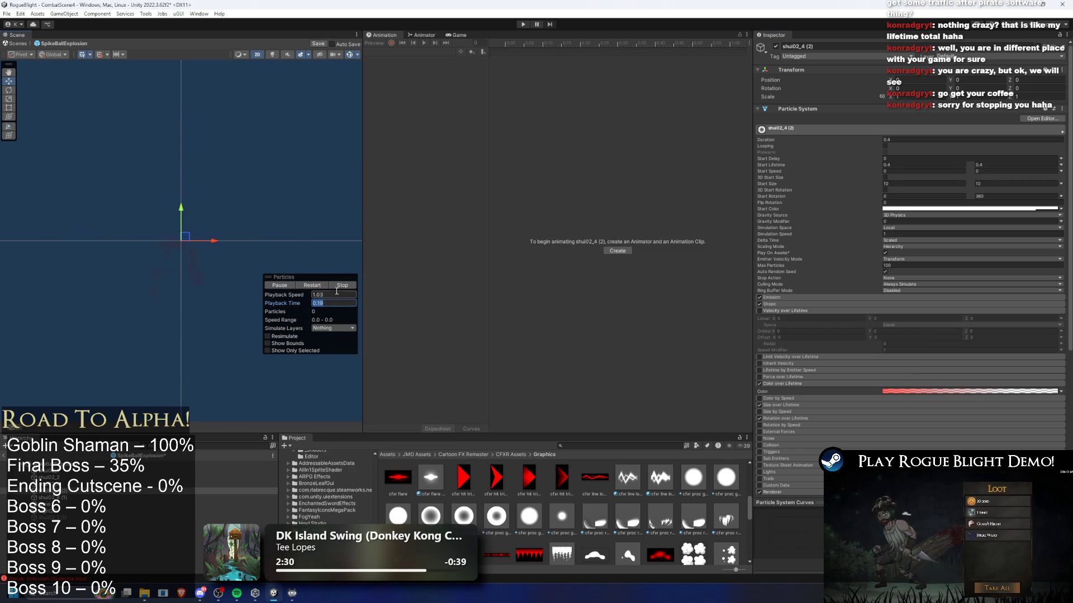
- Shift the gradient key to a deeper red and replay the effect
left_click(914, 391)
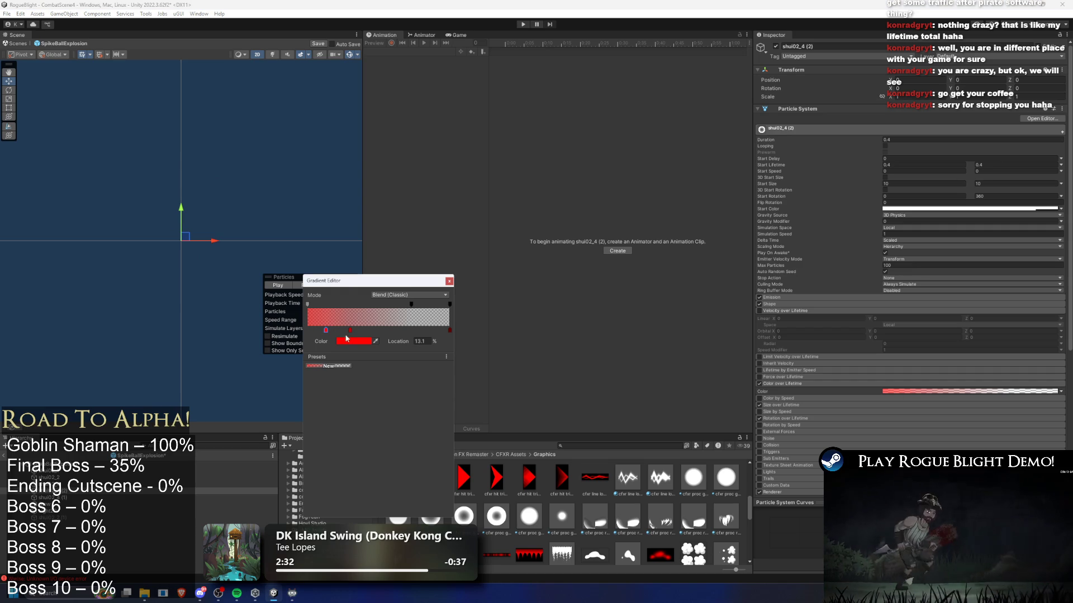
left_click(346, 341)
left_click_drag(418, 395, 419, 395)
left_click(449, 334)
left_click(449, 281)
left_click(277, 286)
left_click(314, 286)
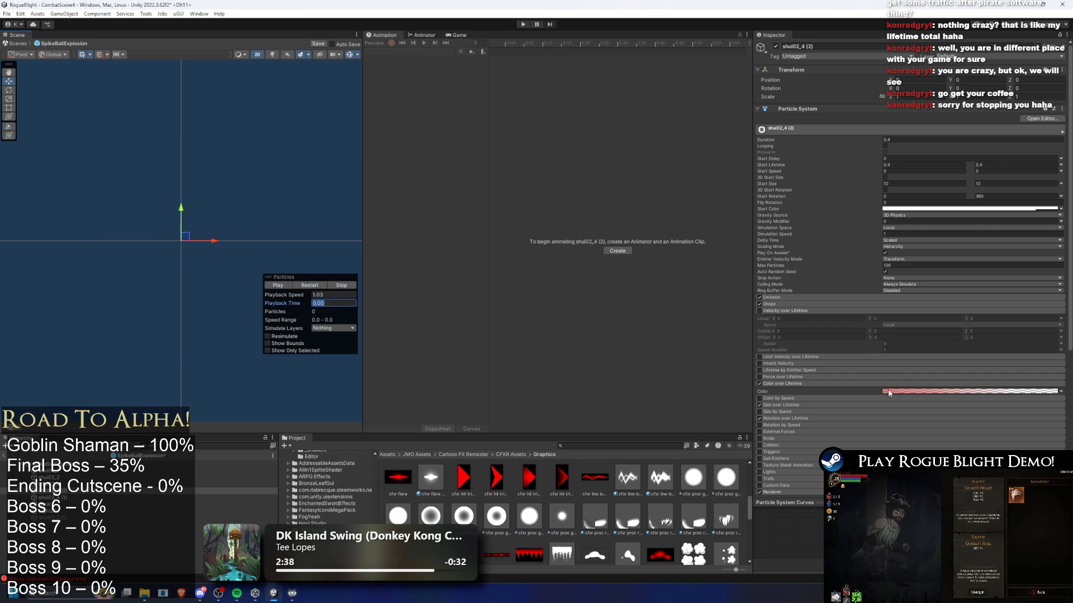
- Select the 29.1% key, then set the first gradient key to white and preview
left_click(914, 392)
left_click(346, 329)
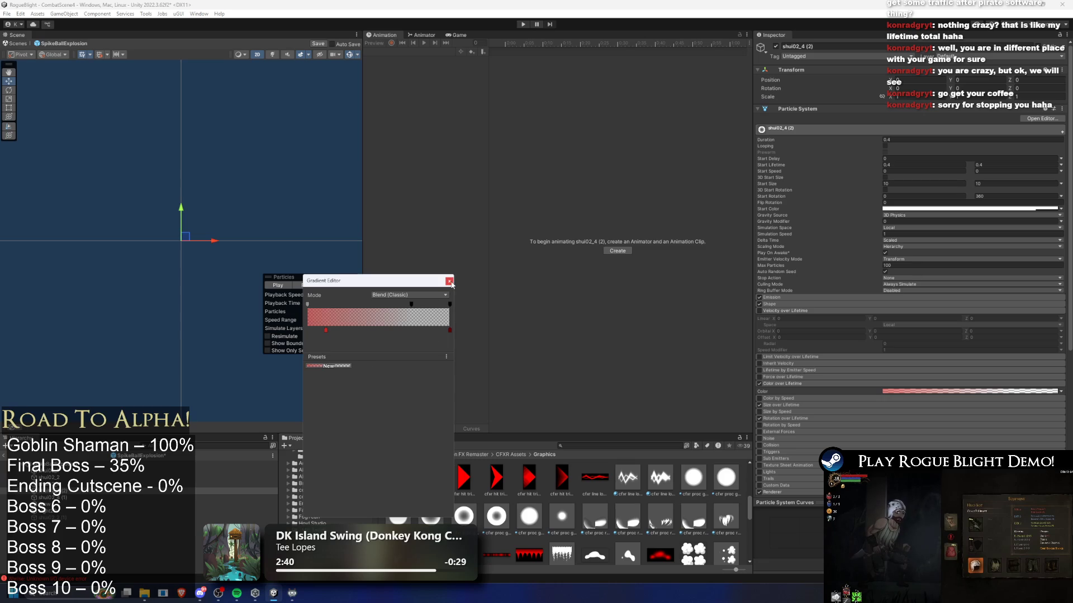
left_click(450, 280)
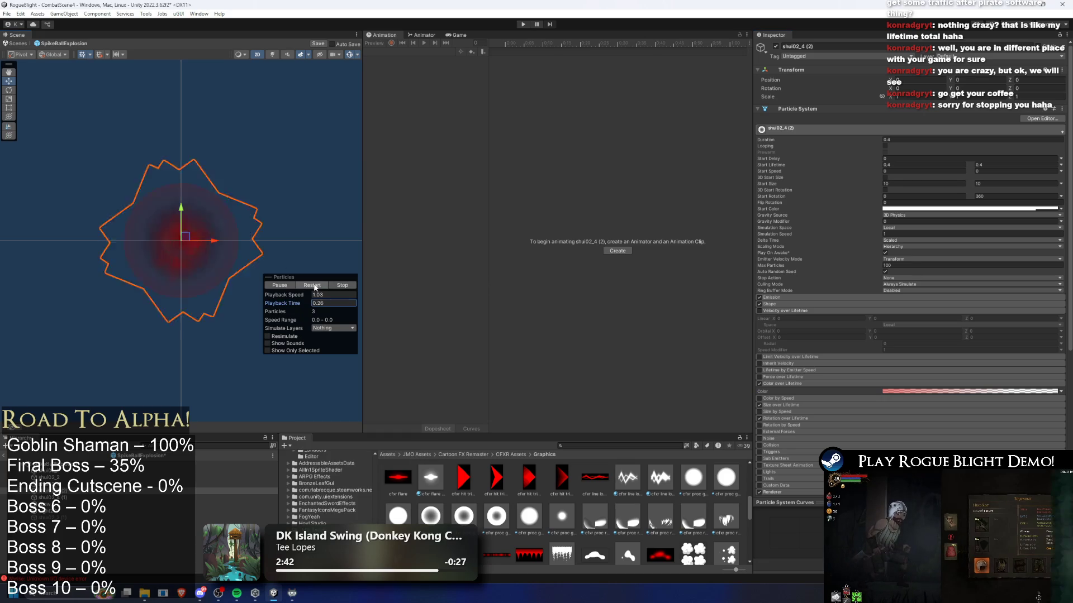
left_click(914, 391)
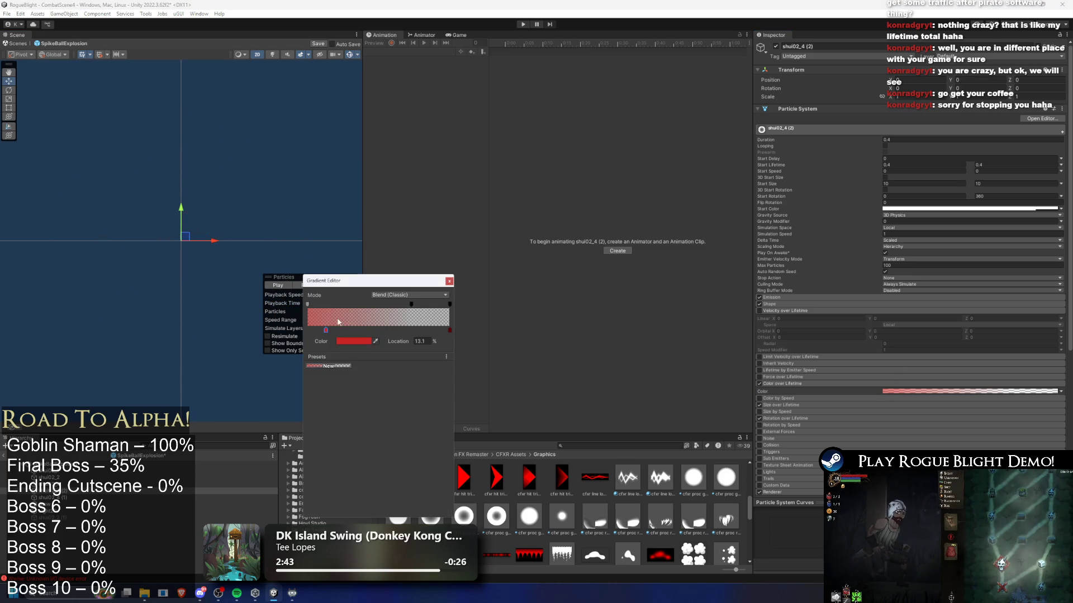
left_click(362, 341)
left_click(384, 373)
left_click(447, 294)
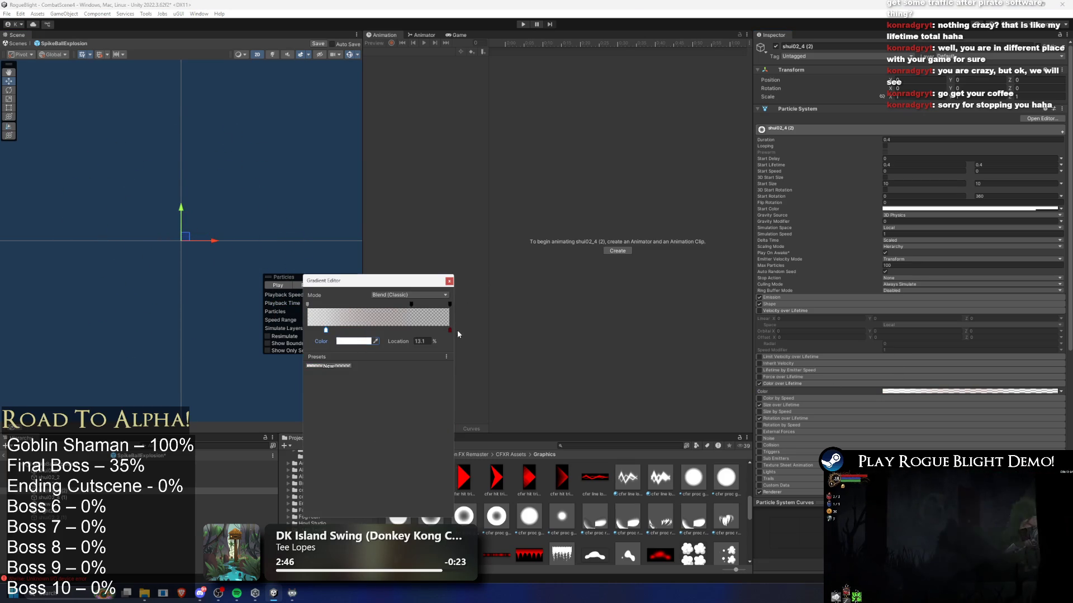
left_click(450, 280)
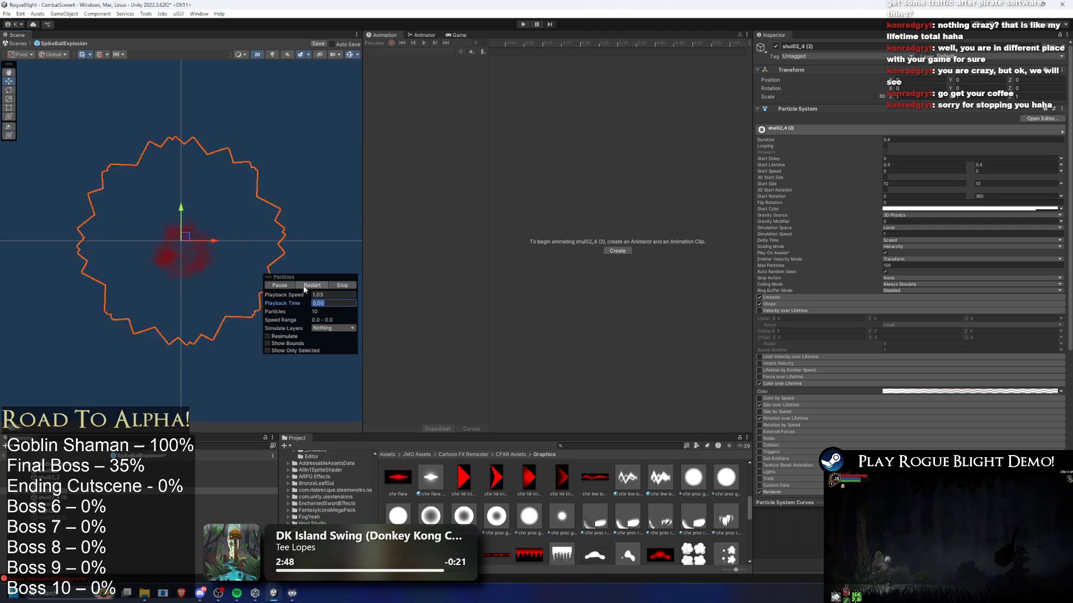
- Tint the gradient key a pinkish red and preview the burst
left_click(905, 392)
left_click(354, 345)
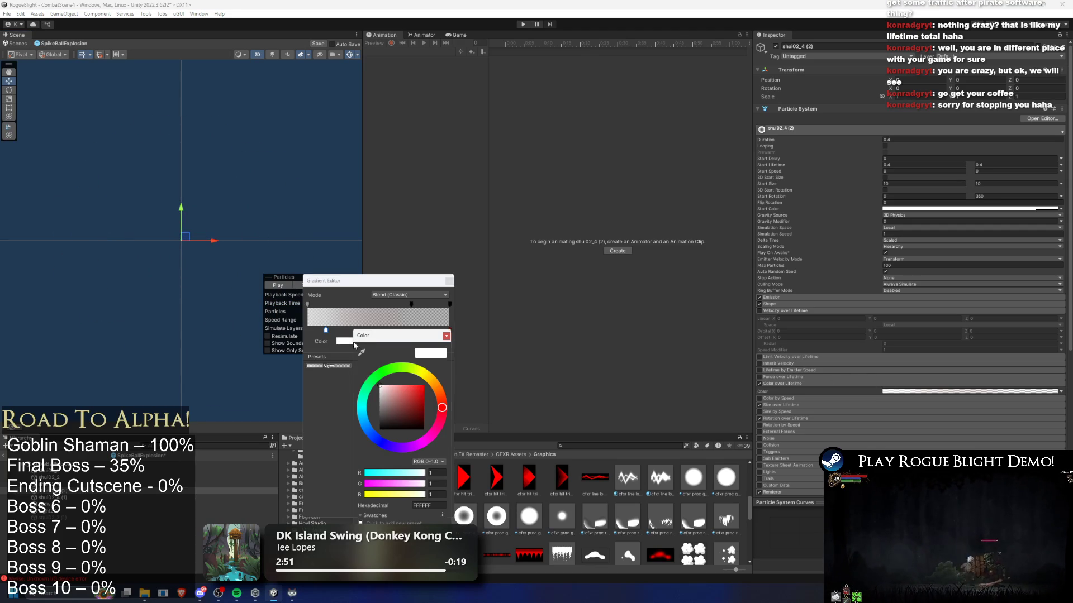
left_click_drag(391, 395, 400, 399)
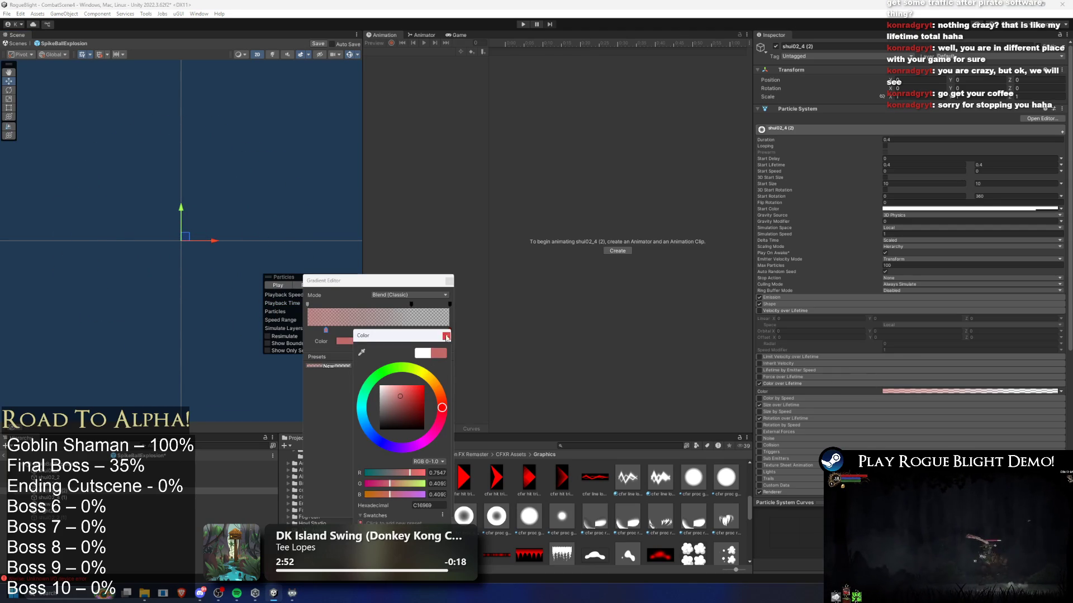
left_click(445, 336)
left_click(304, 286)
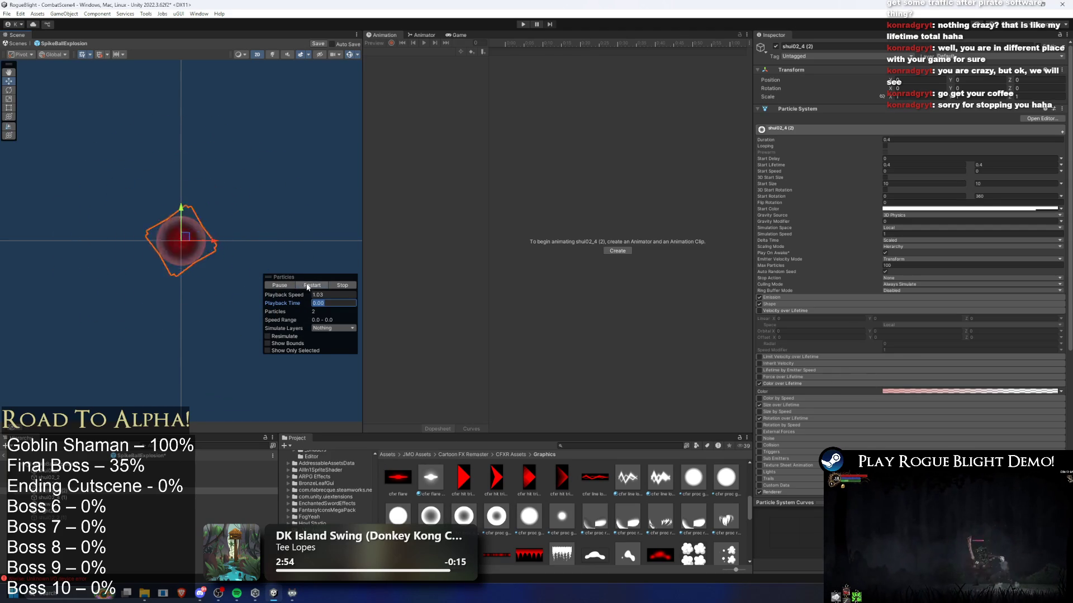
- Darken the key to a deeper red and replay the particle burst
left_click(891, 391)
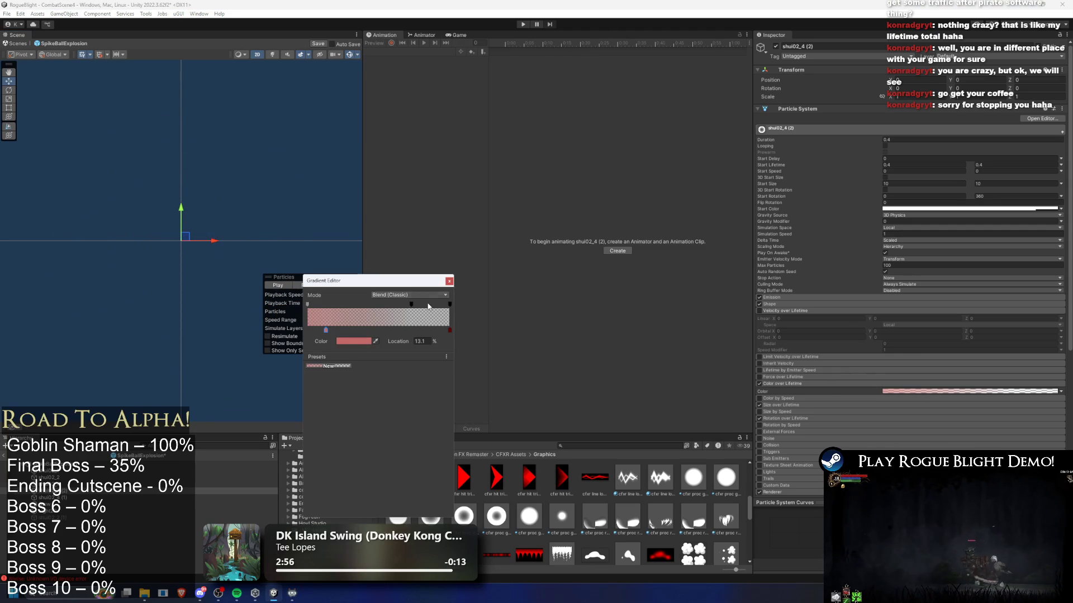
left_click(354, 341)
left_click_drag(424, 470, 391, 469)
left_click(463, 335)
left_click(449, 281)
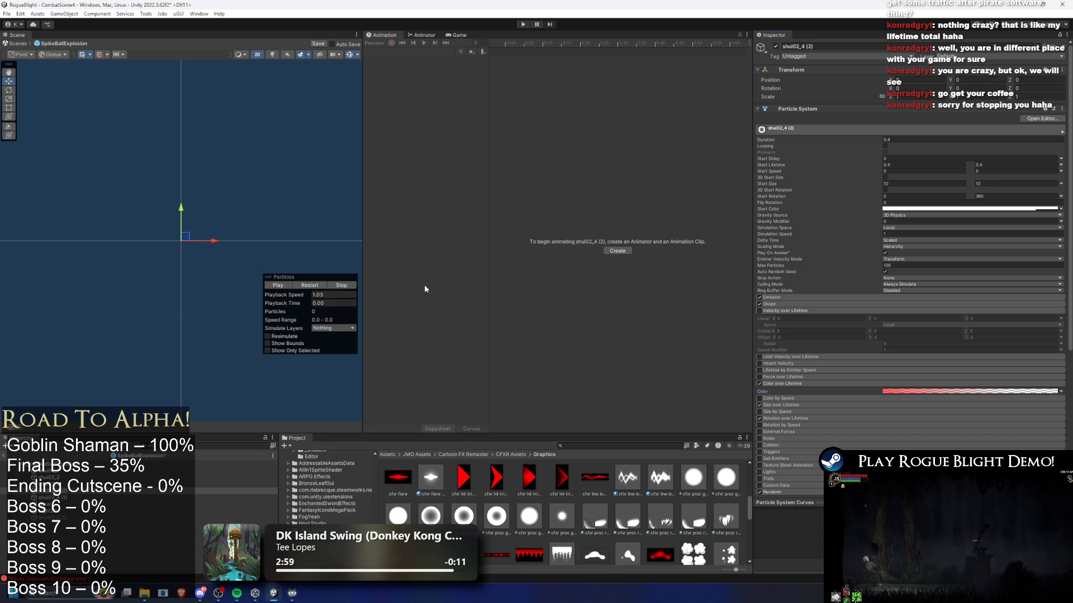
left_click(309, 285)
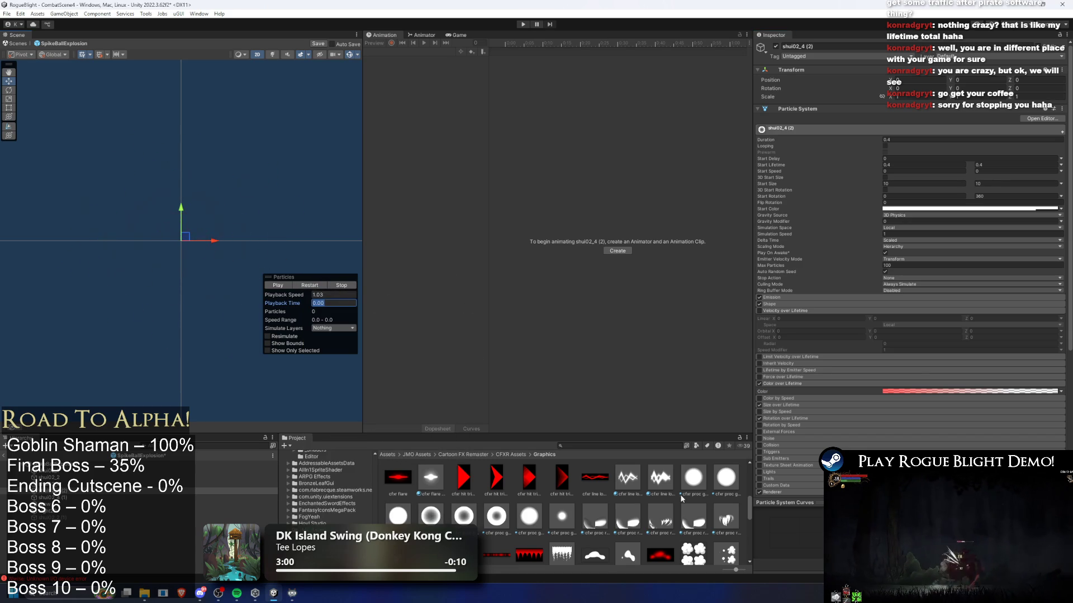
- Assign the fangsheguang_00059 material to the particle renderer
scroll(966, 290, "down", 8)
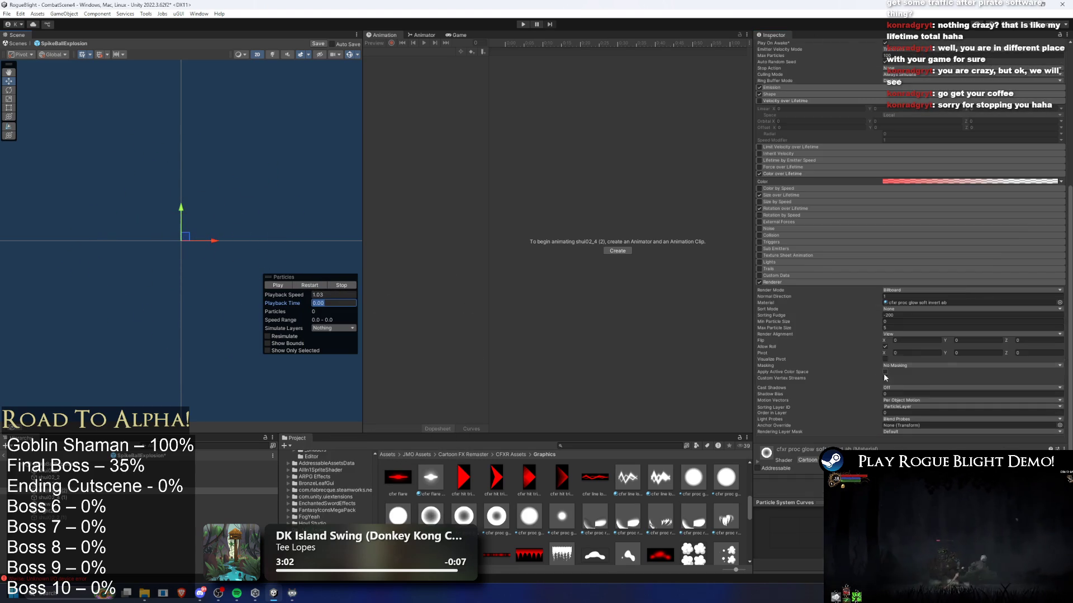
left_click(918, 303)
scroll(710, 476, "down", 10)
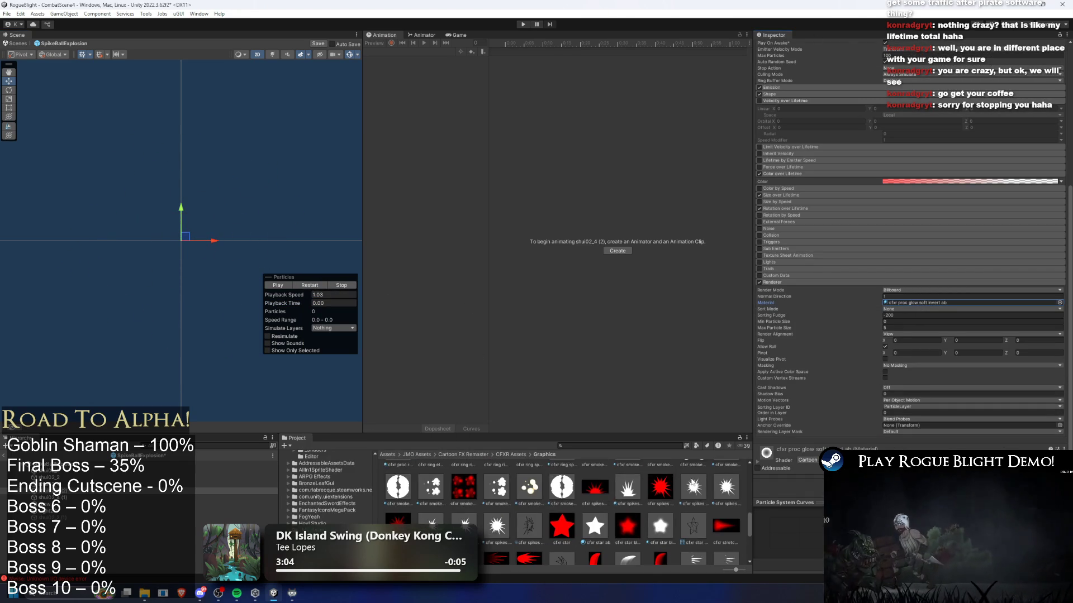
scroll(665, 489, "up", 6)
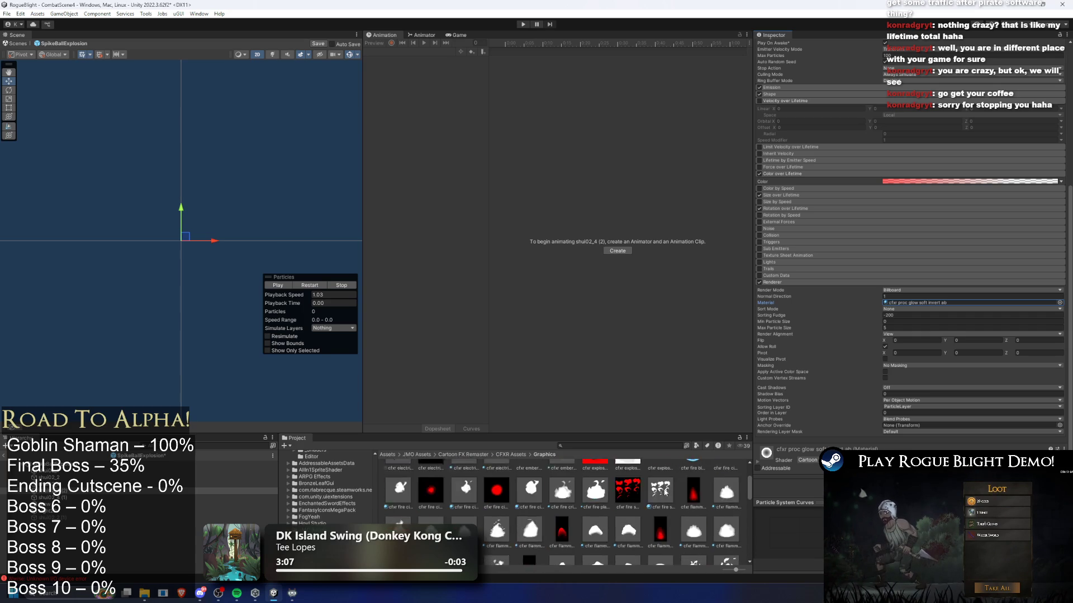
left_click(1060, 303)
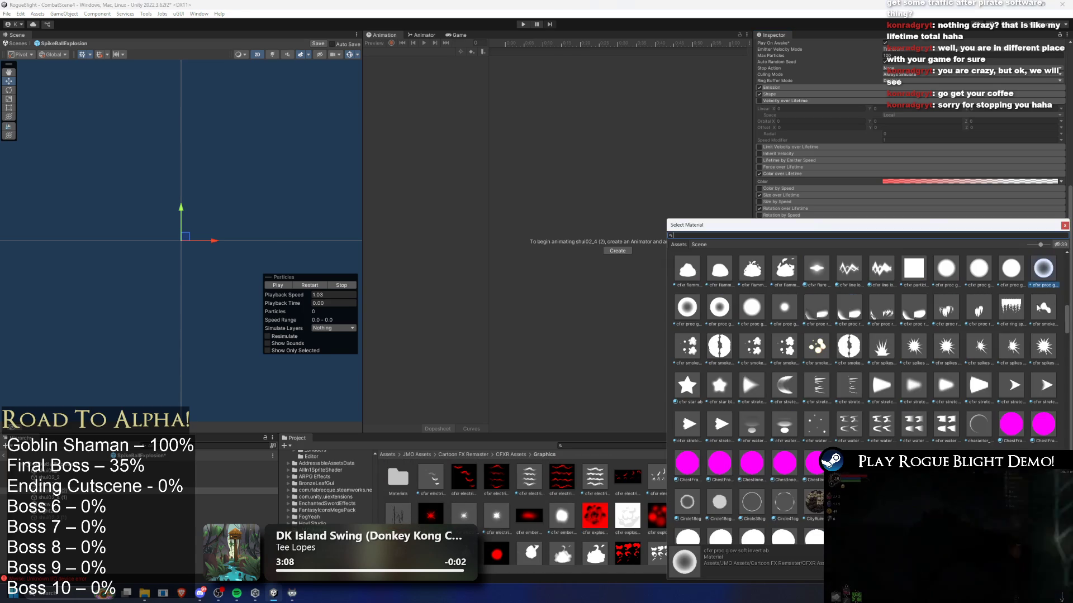
scroll(975, 356, "down", 10)
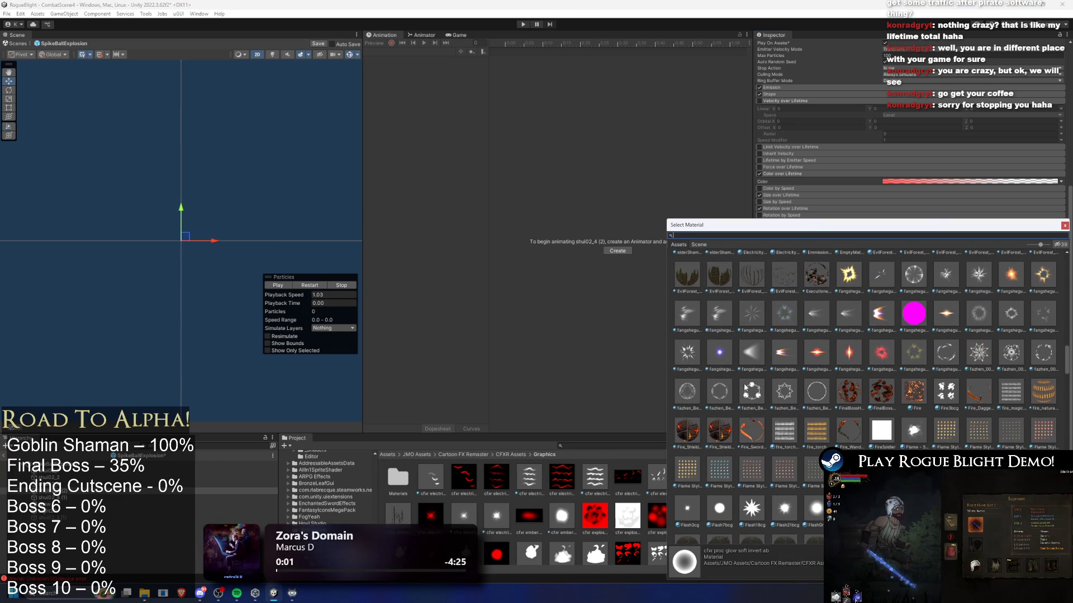
double_click(920, 277)
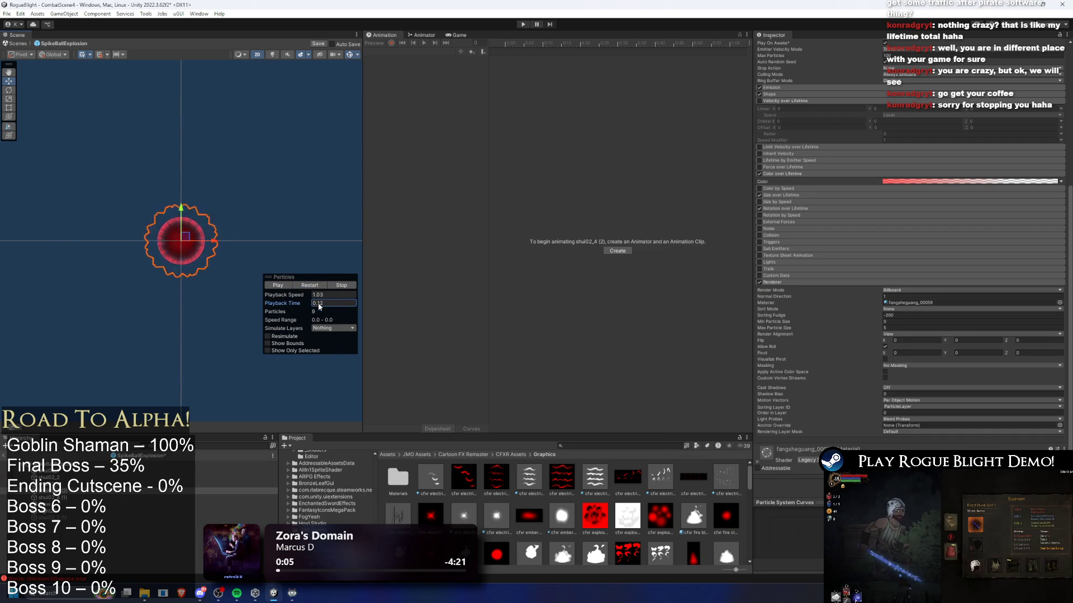
- Replace it with the glow_B001 material and replay the burst
left_click(913, 303)
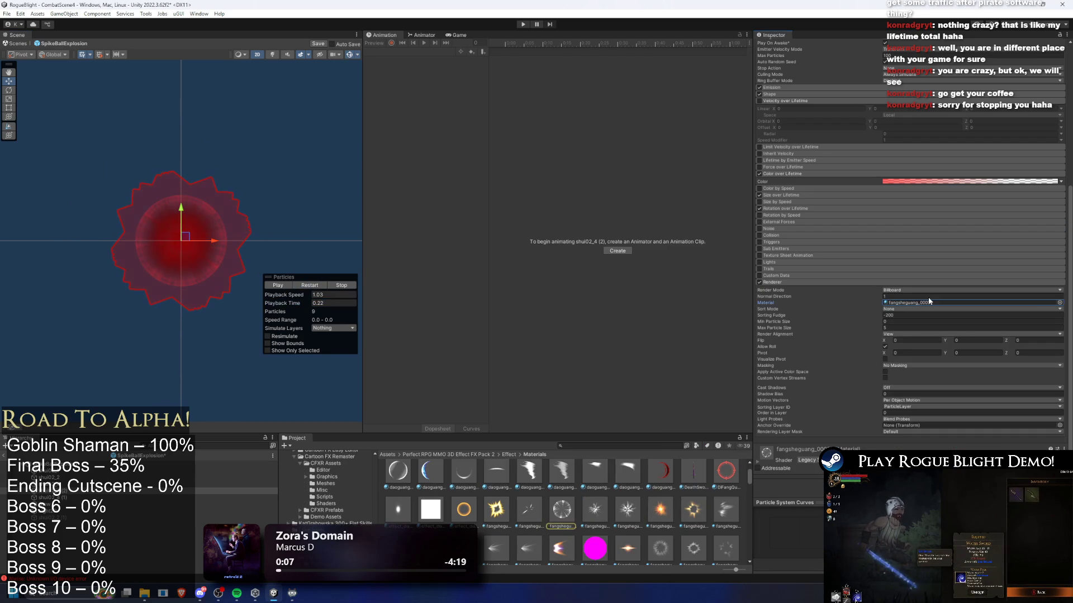
left_click(1059, 303)
scroll(882, 349, "down", 5)
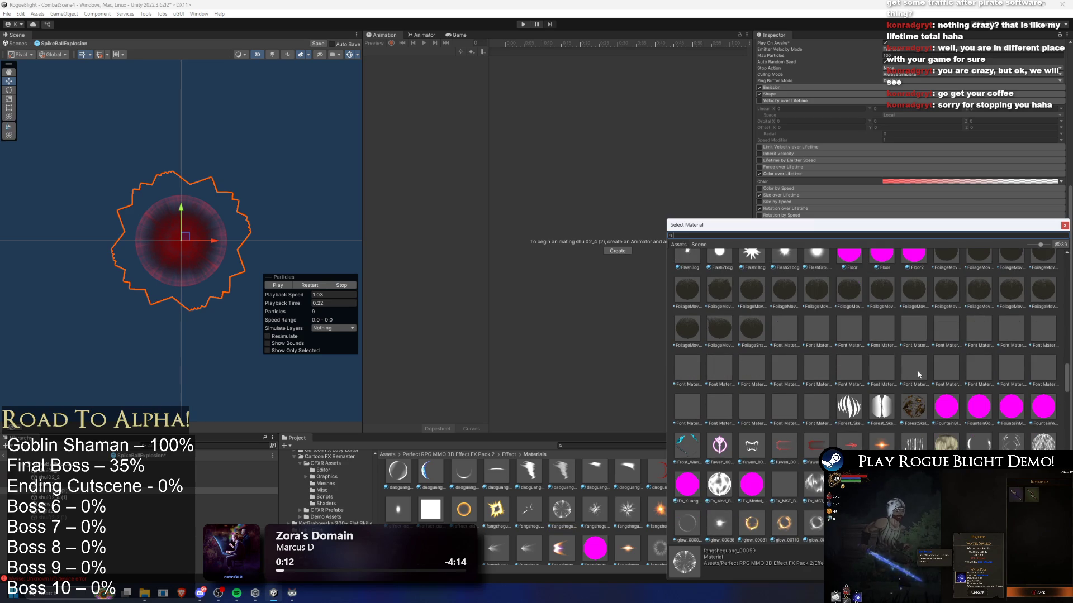
scroll(971, 394, "down", 3)
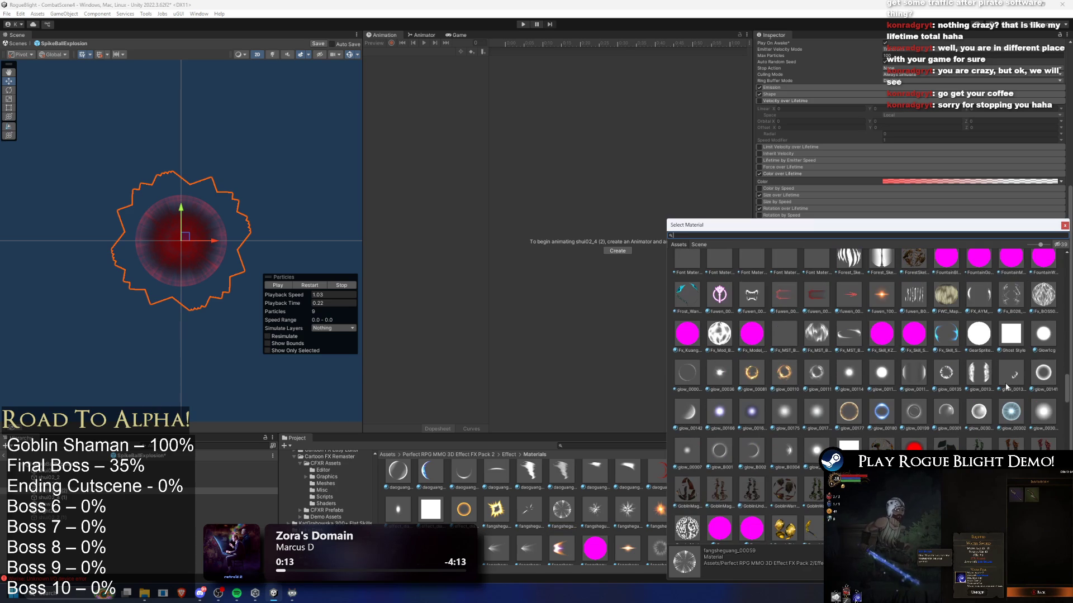
mouse_move(925, 234)
left_mouse_down()
mouse_move(541, 74)
mouse_move(625, 102)
left_mouse_up()
left_click(422, 318)
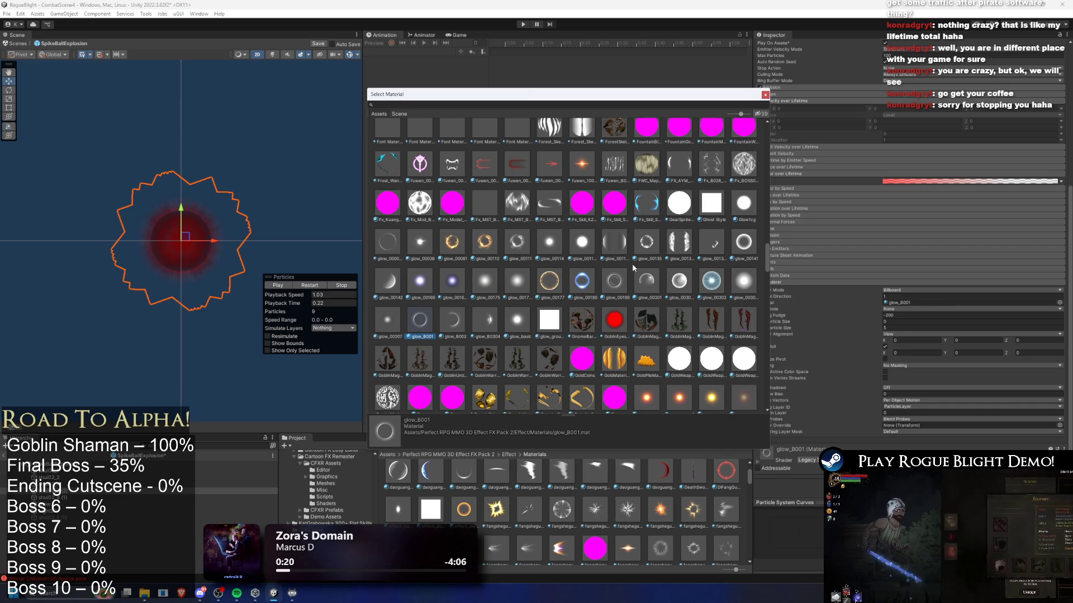
double_click(420, 320)
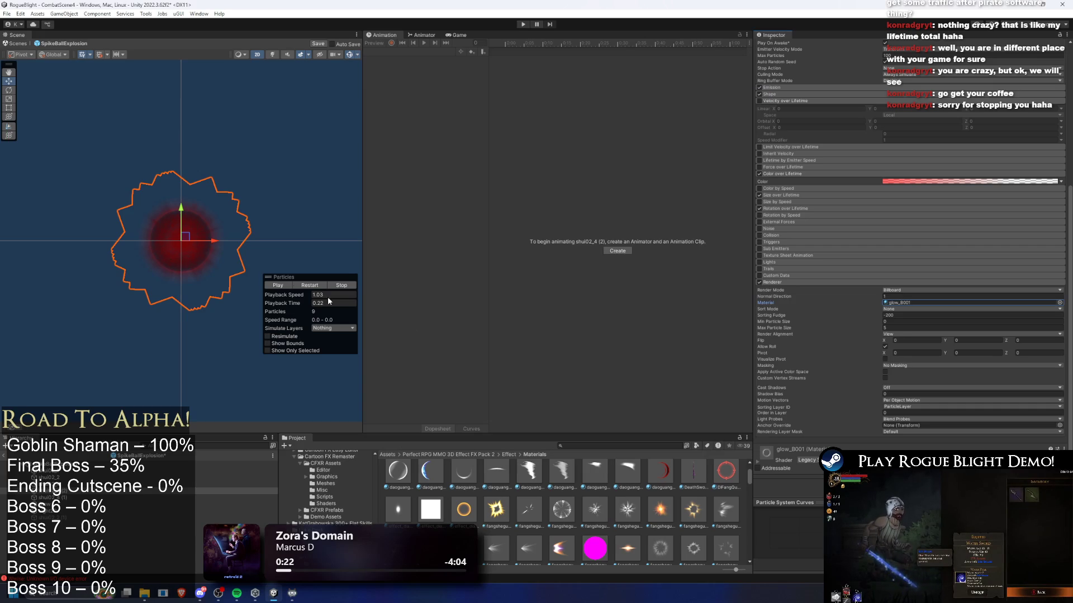
mouse_move(292, 308)
left_mouse_down()
mouse_move(283, 306)
mouse_move(361, 306)
left_mouse_up()
left_click(311, 285)
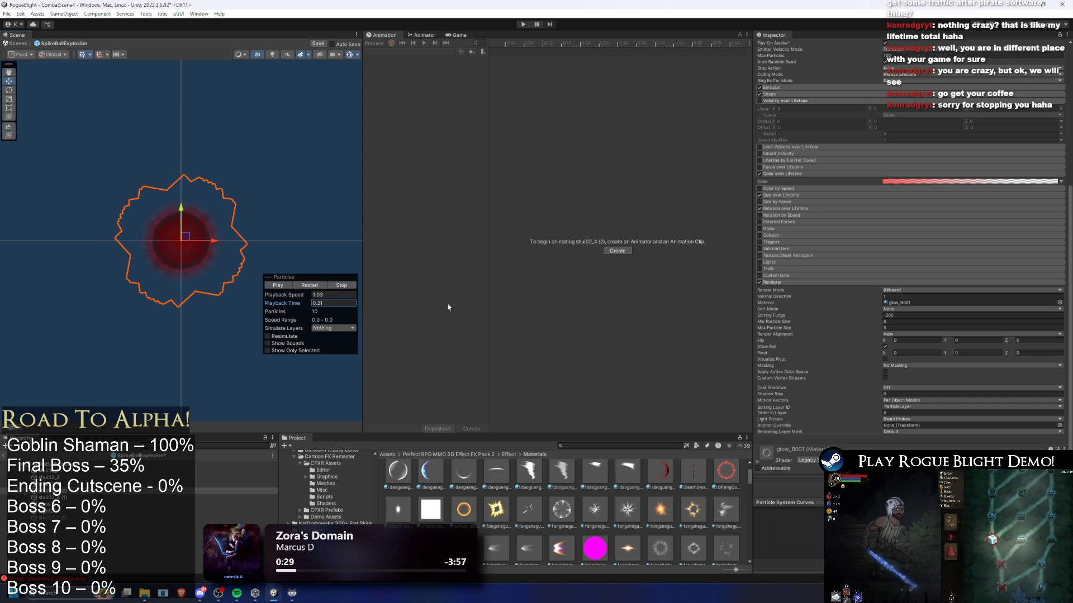
- Set the gradient's starting alpha key to 251, nearly opaque
left_click(931, 181)
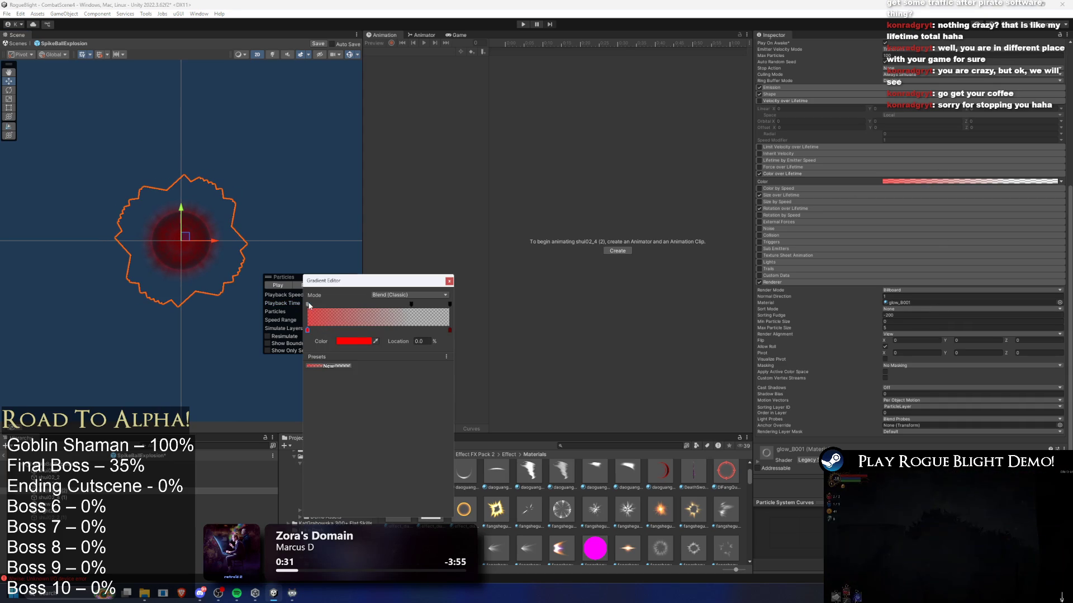
left_click(309, 305)
left_click_drag(358, 341, 363, 342)
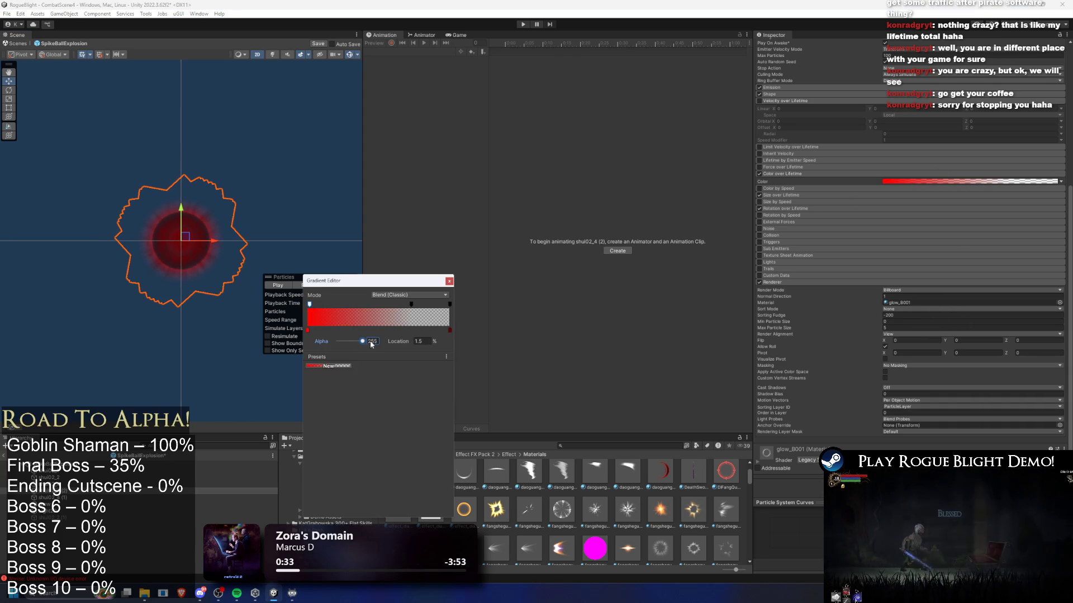
left_click(449, 282)
mouse_move(303, 305)
left_mouse_down()
mouse_move(247, 314)
mouse_move(309, 312)
left_mouse_up()
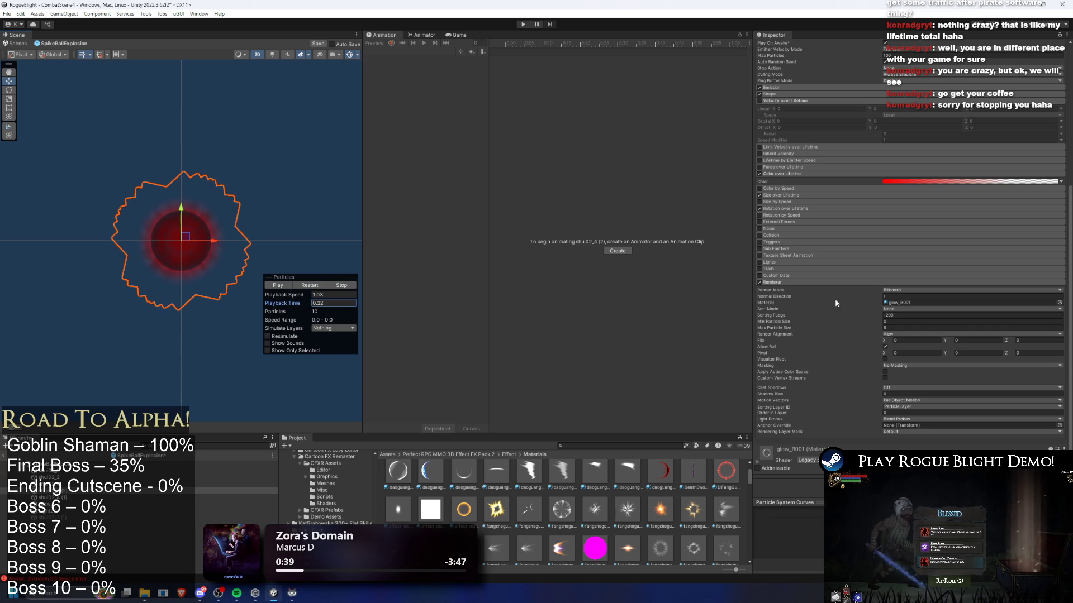
- Try a 0.5 start lifetime, keep 0.4, and enlarge the start size to 13
scroll(976, 270, "up", 5)
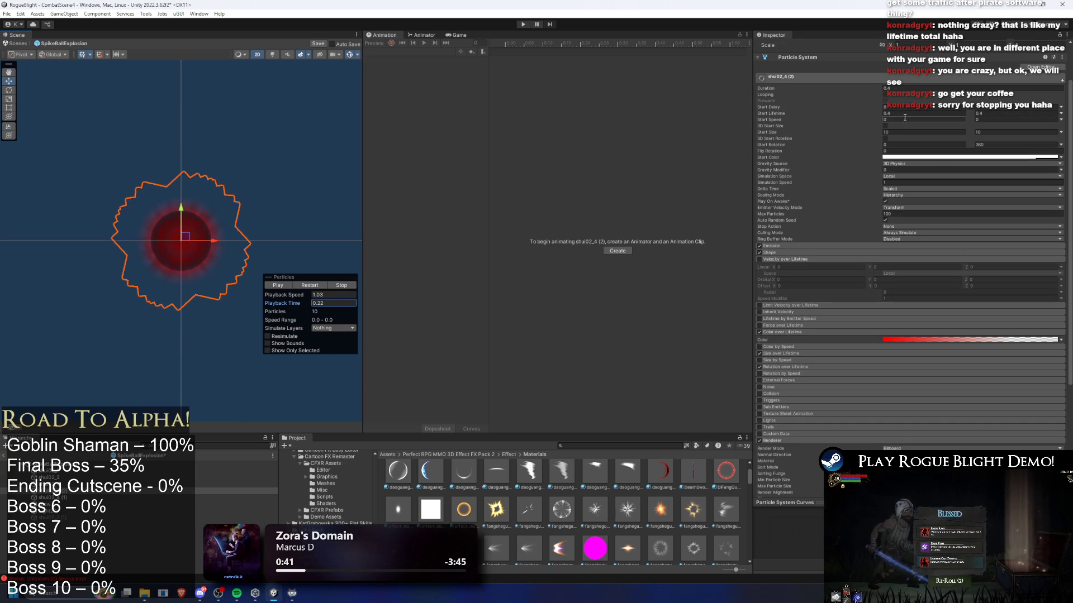
left_click(884, 114)
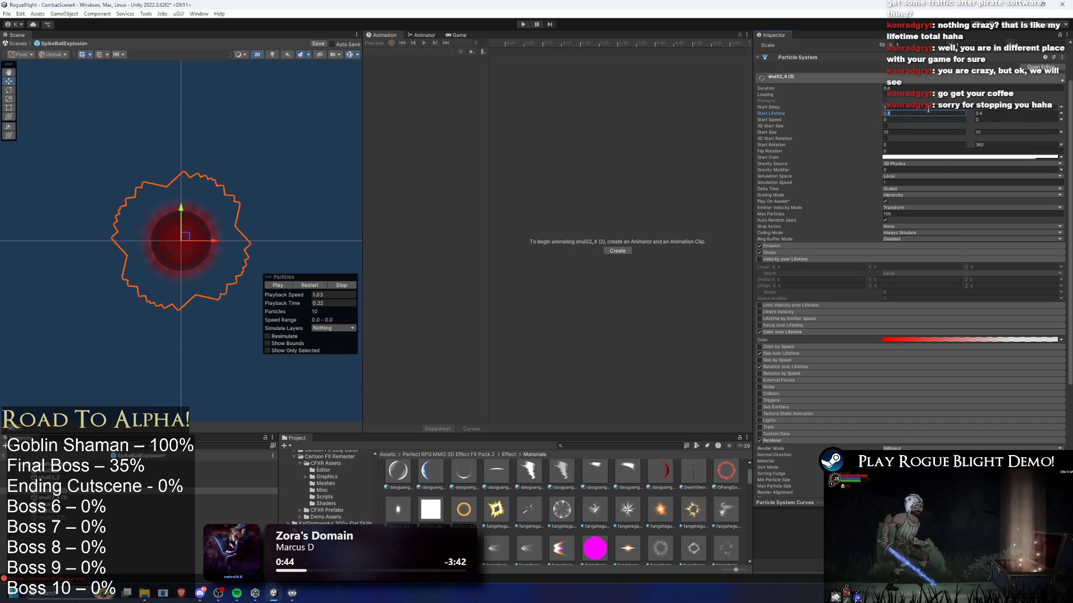
type("0.5")
left_click(977, 115)
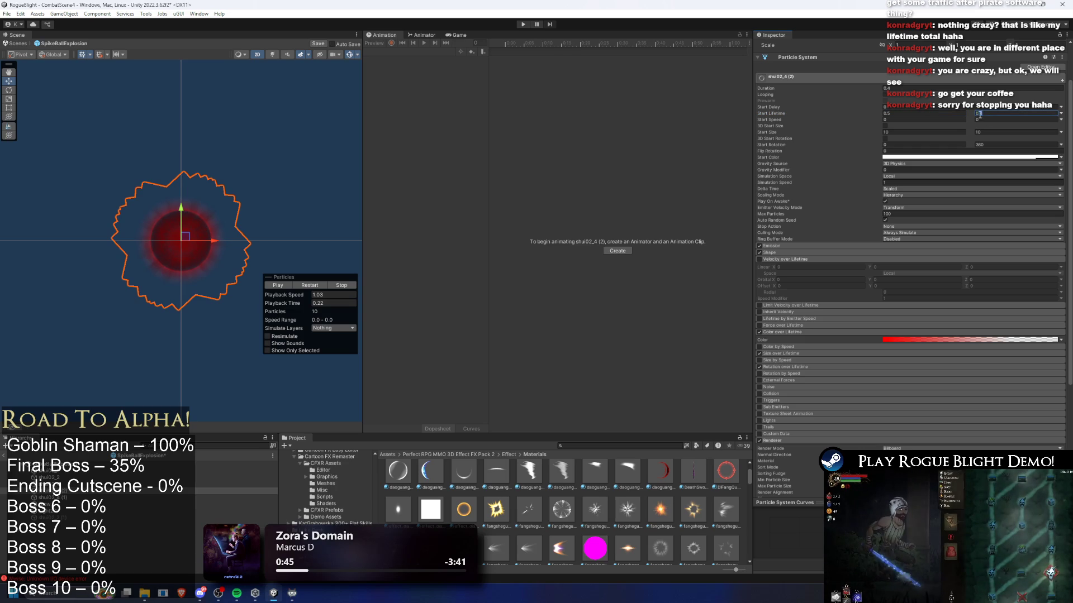
left_click(910, 118)
left_click(905, 132)
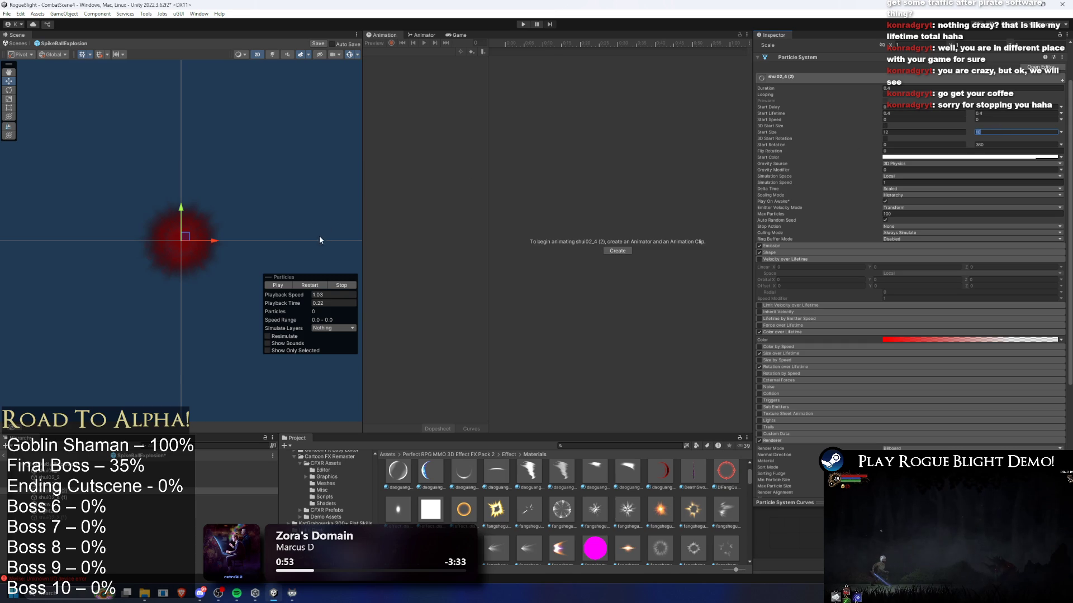
left_click(316, 288)
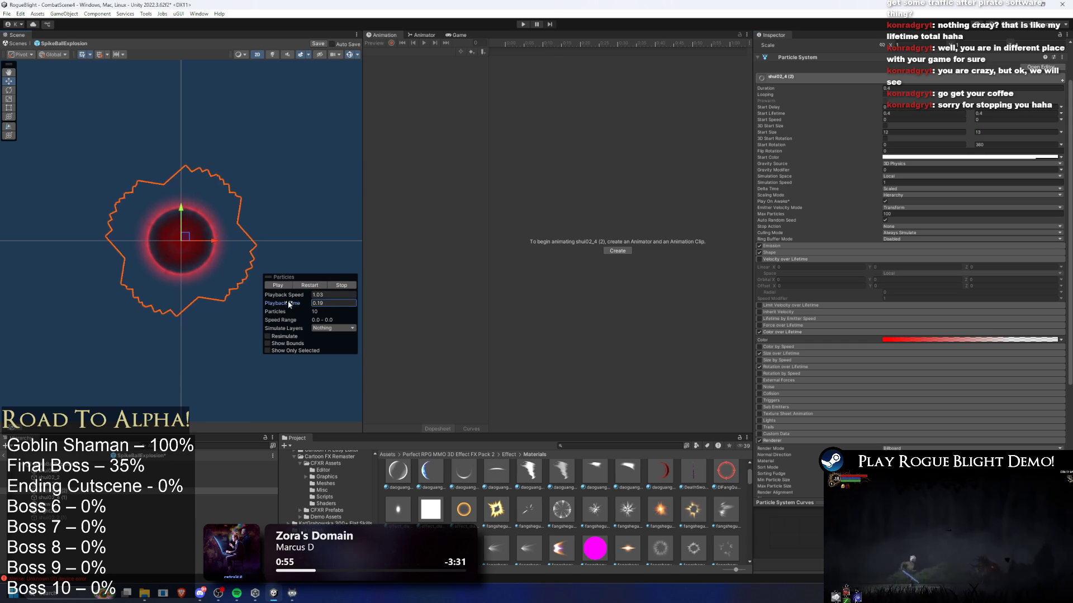
- Replay and scrub the larger burst, leaving the start colour unchanged
left_click(309, 287)
left_click_drag(295, 308, 338, 302)
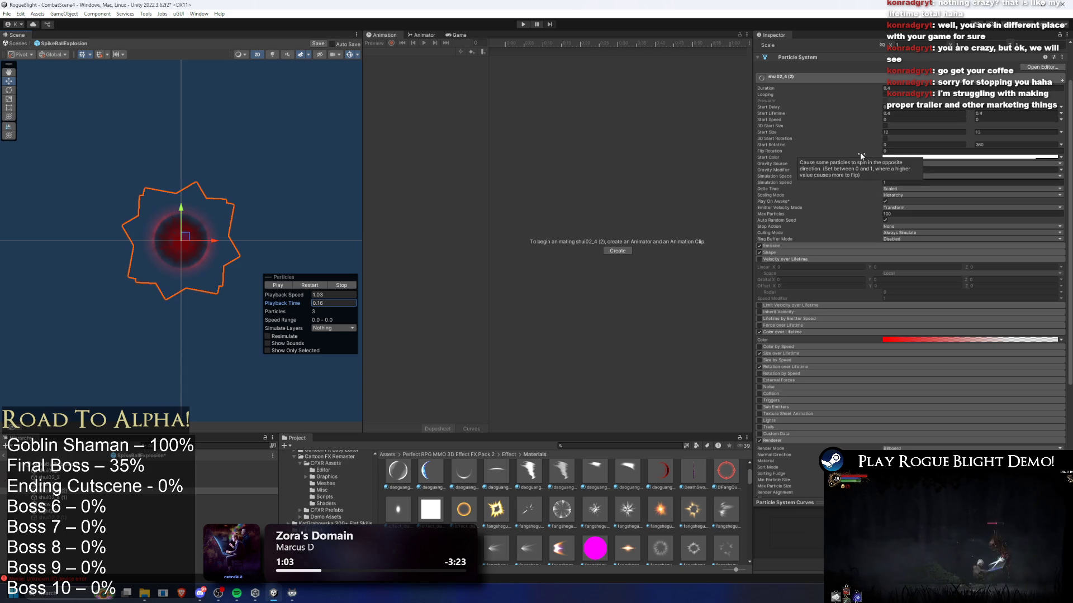
left_click(980, 157)
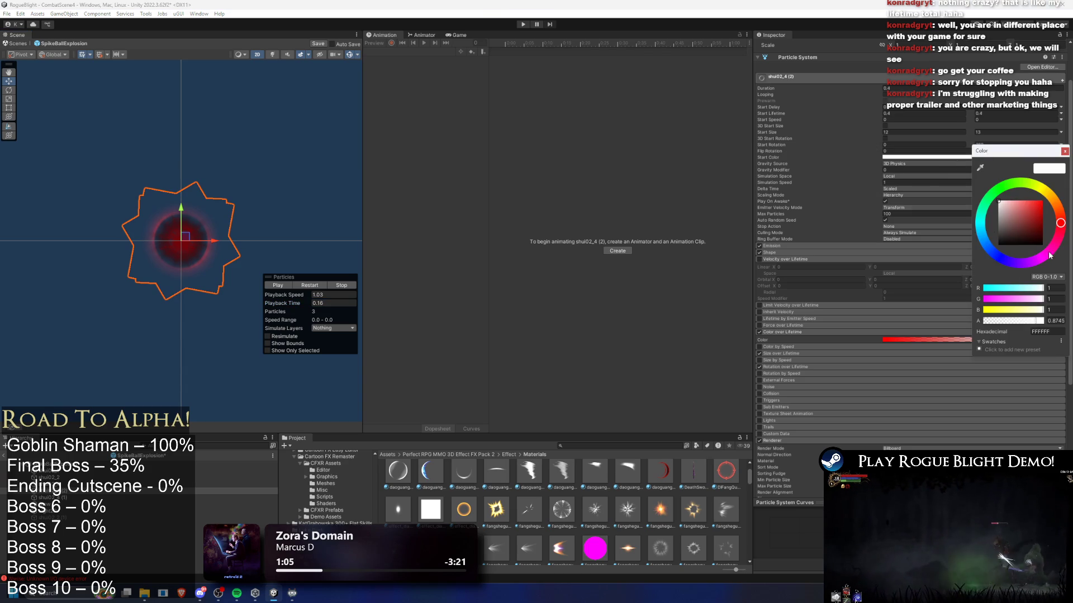
left_click(1064, 151)
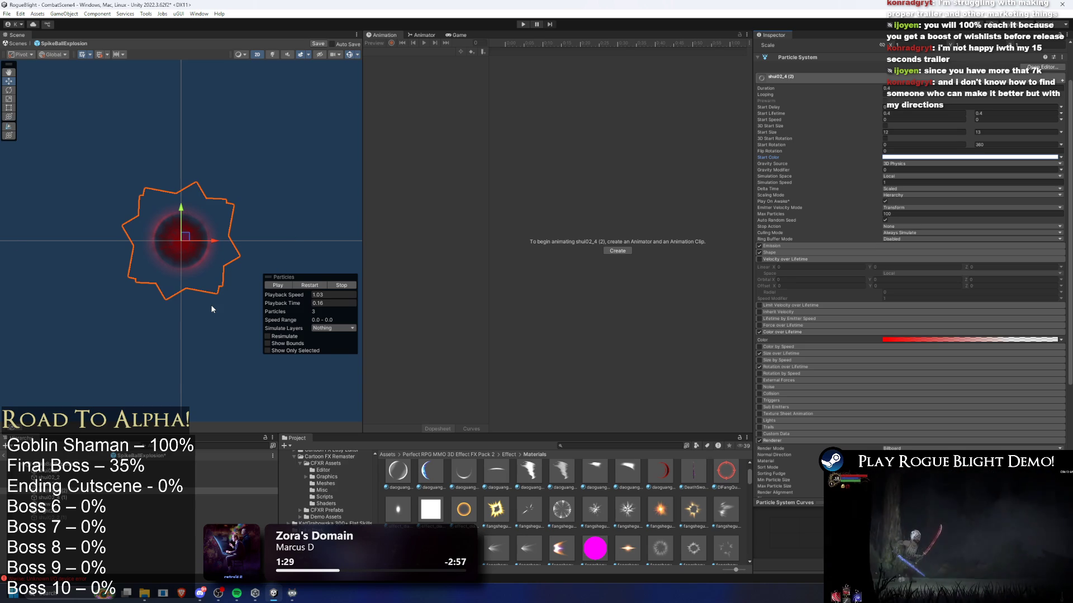
mouse_move(296, 303)
left_mouse_down()
mouse_move(284, 303)
mouse_move(319, 300)
mouse_move(338, 285)
left_mouse_up()
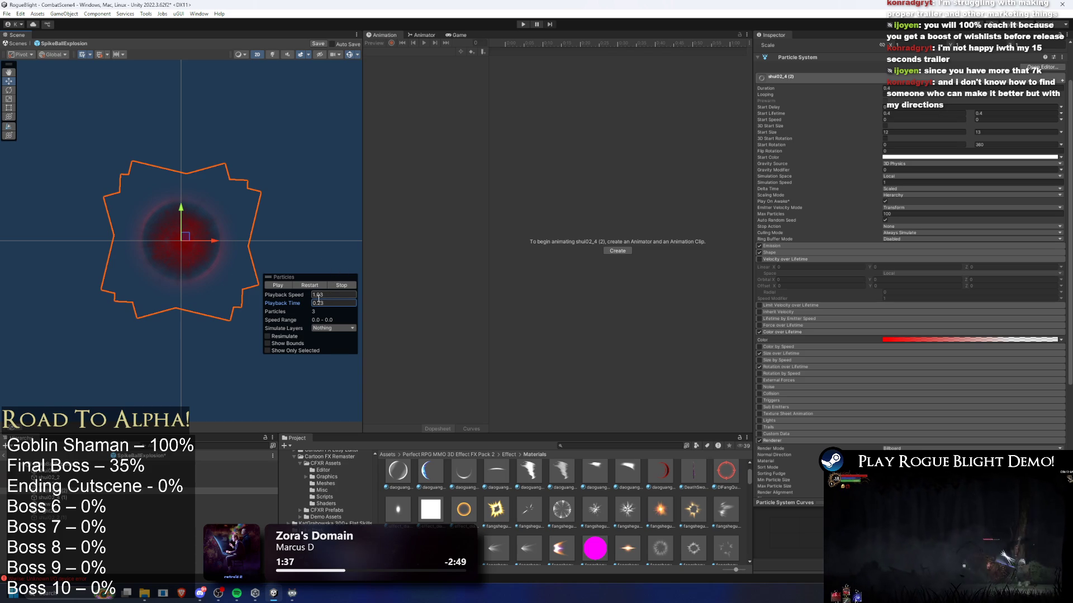
mouse_move(311, 300)
left_mouse_down()
mouse_move(287, 302)
mouse_move(311, 307)
left_mouse_up()
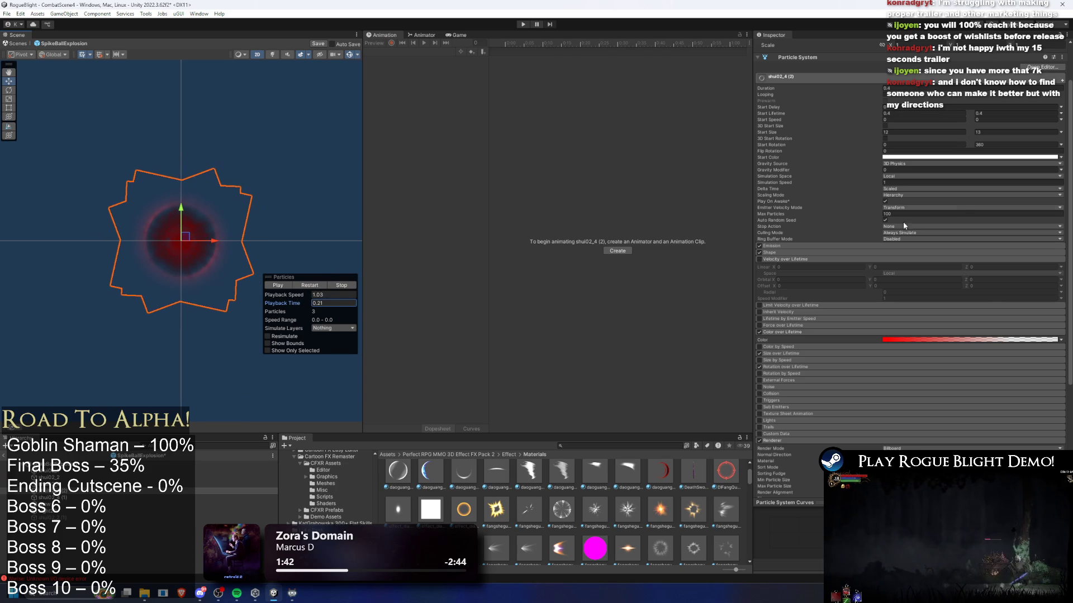
left_click(928, 339)
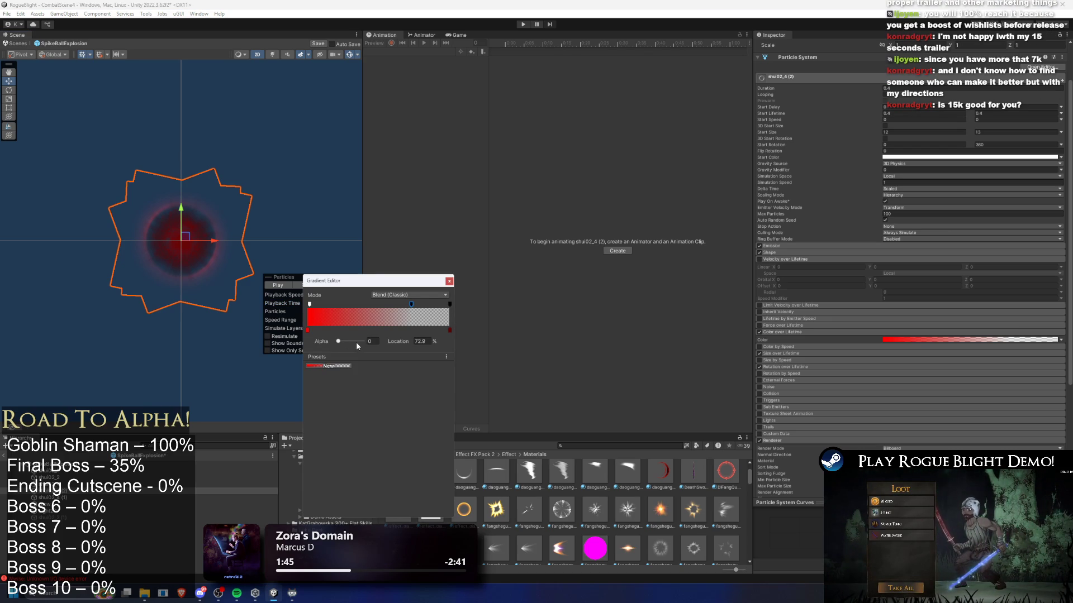
- Raise the alpha key at 72.9% to 106 and replay the burst
left_click(348, 341)
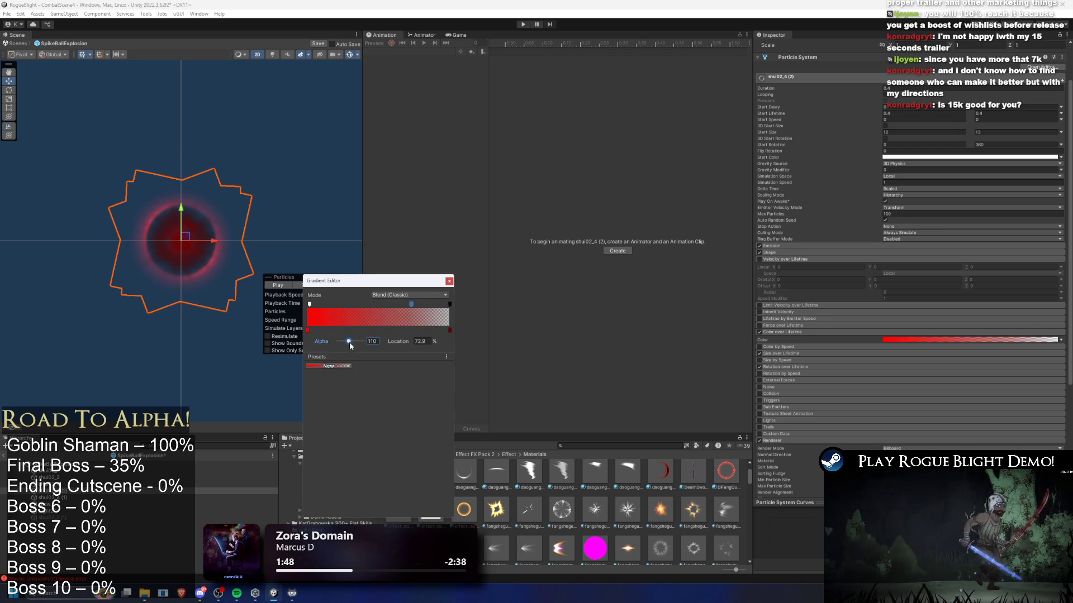
left_click(450, 281)
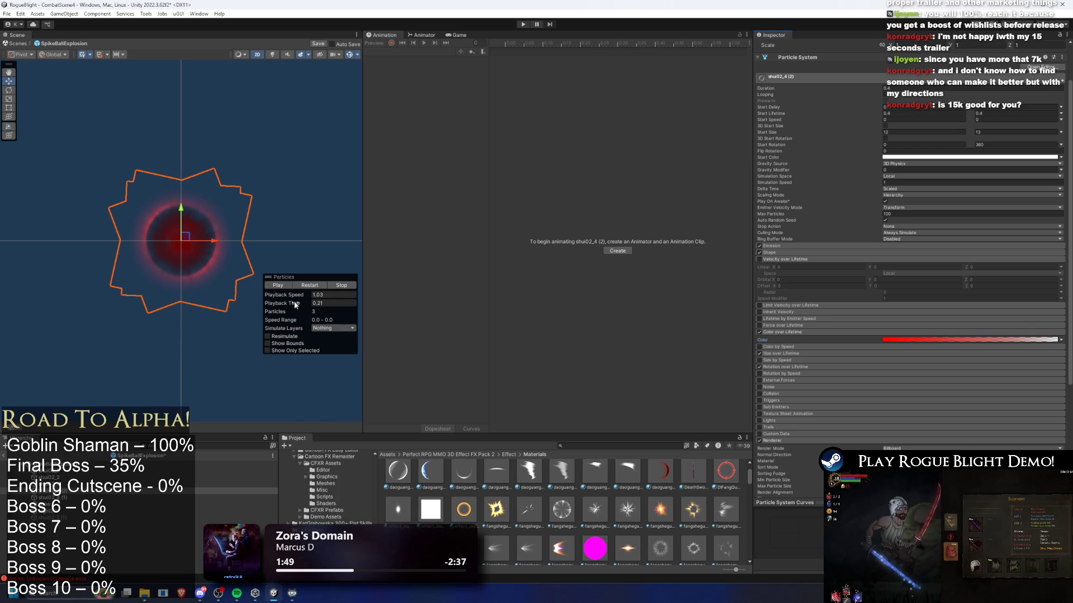
left_click(309, 285)
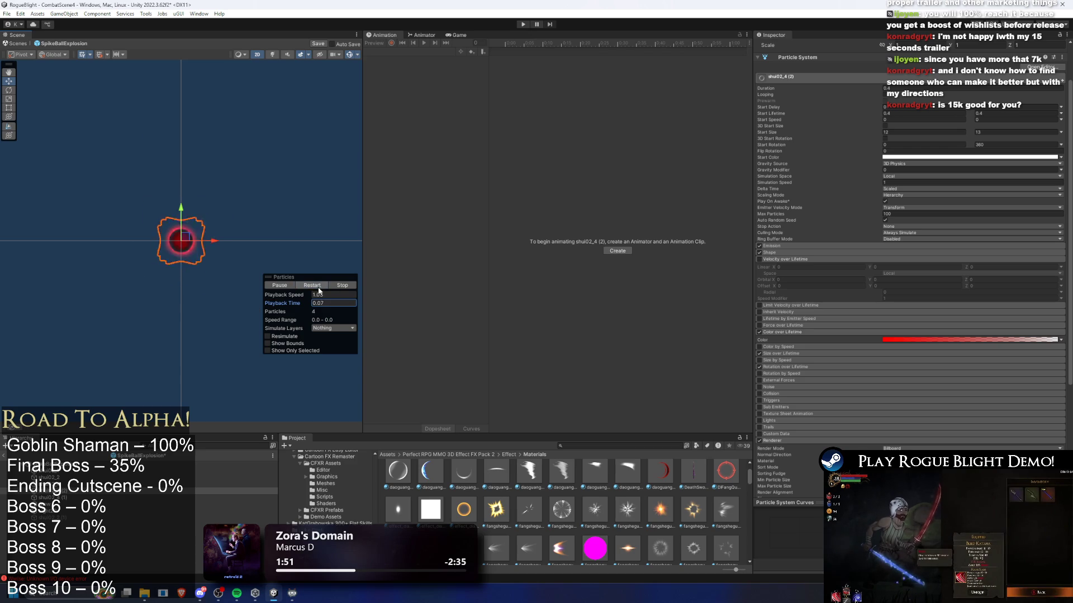
mouse_move(304, 306)
left_mouse_down()
mouse_move(441, 295)
mouse_move(316, 302)
left_mouse_up()
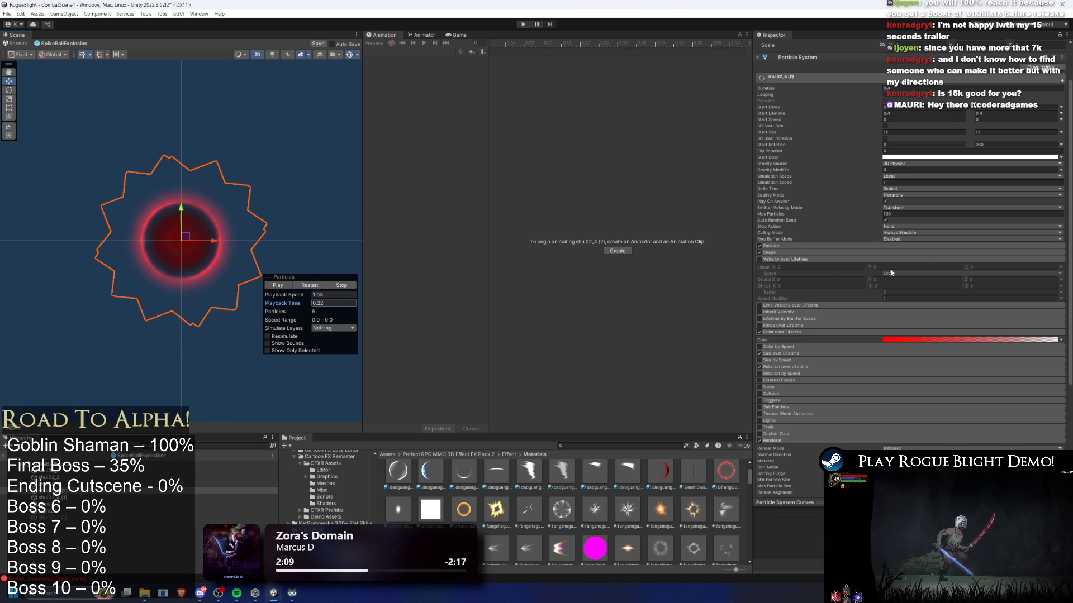
- Confirm the gradient's red key stays red and locate glow_B001 among the assets
left_click(902, 339)
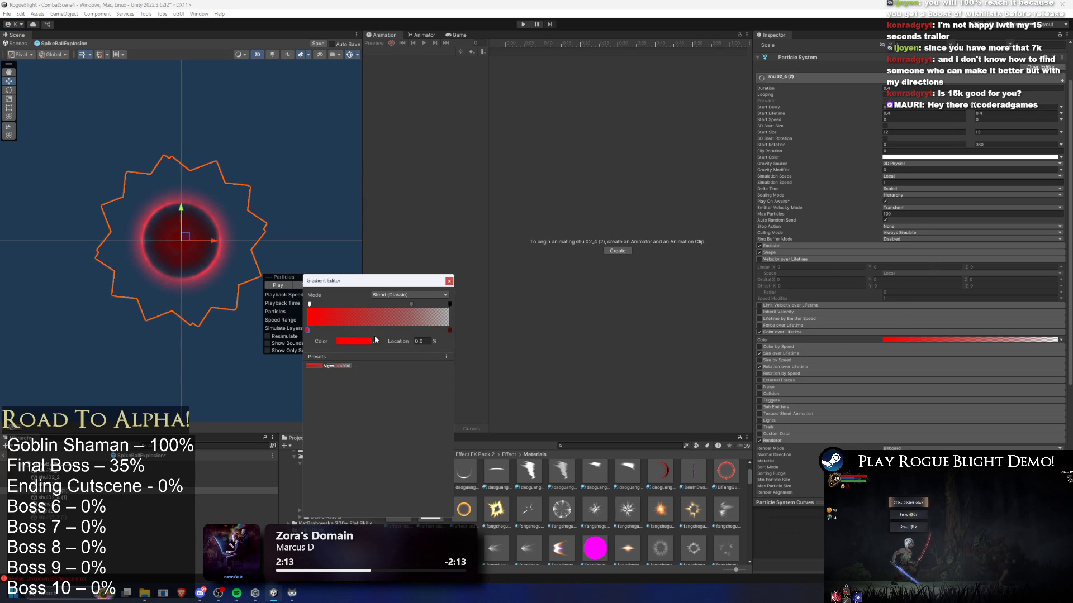
left_click(353, 342)
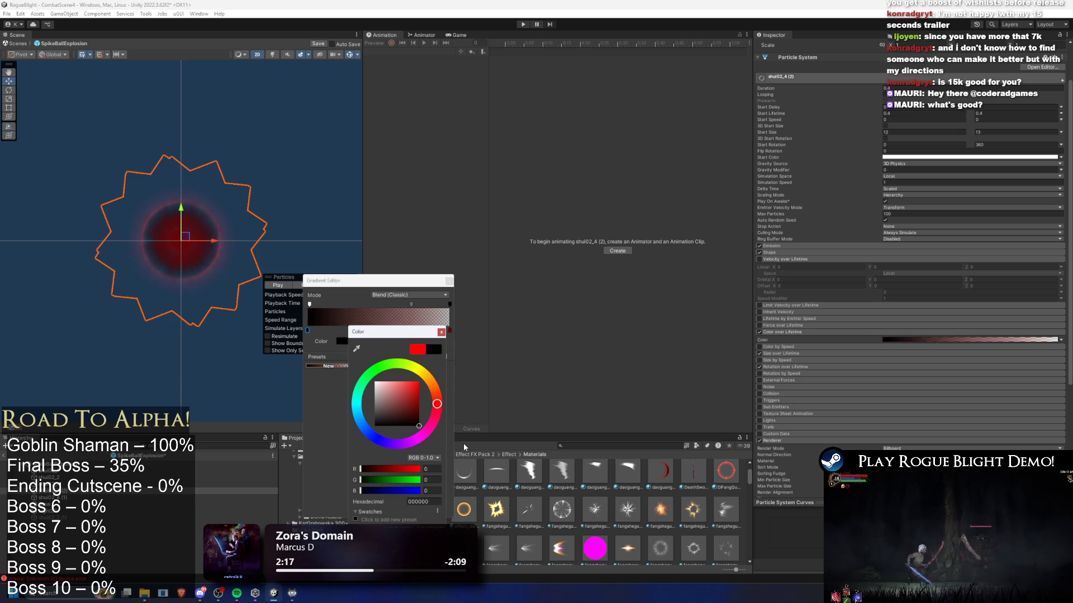
left_click(441, 332)
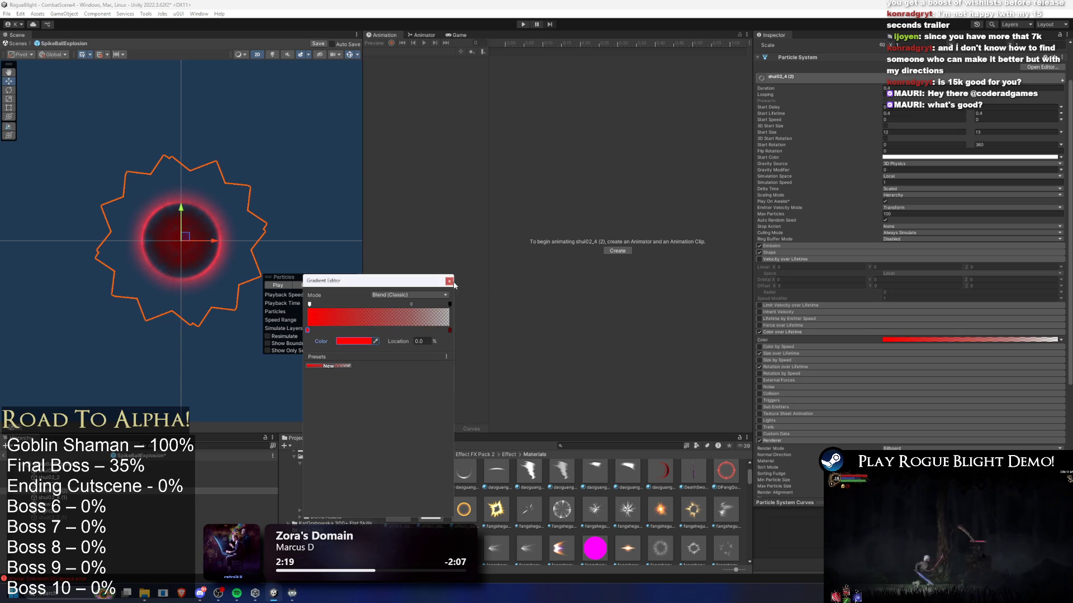
left_click(449, 281)
scroll(956, 383, "down", 4)
left_click(909, 326)
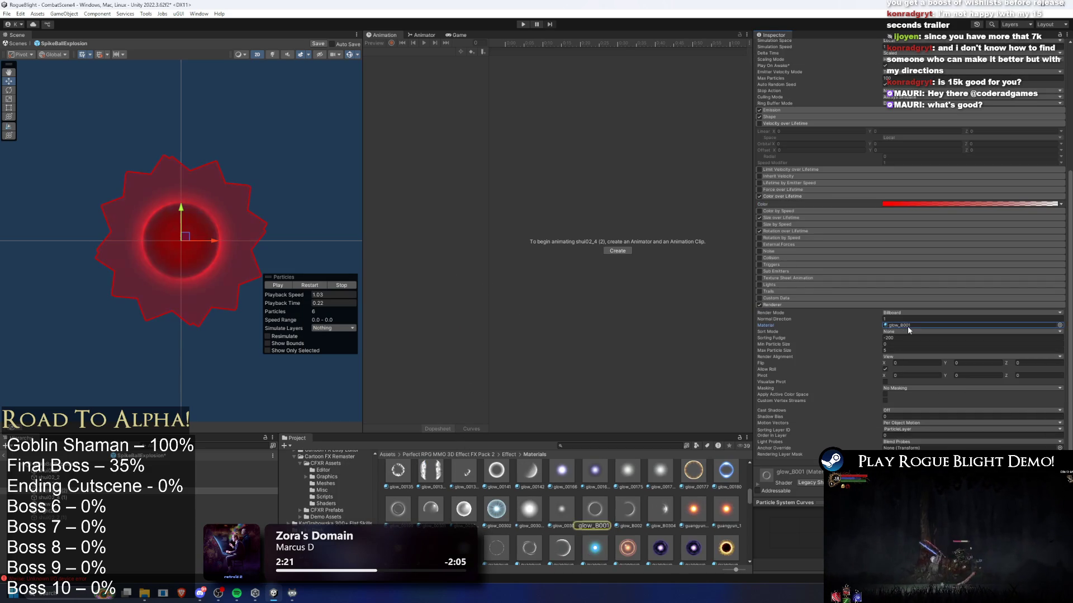
- Assign the guangyun_006 material to the particles and replay the effect
left_click_drag(529, 548, 593, 504)
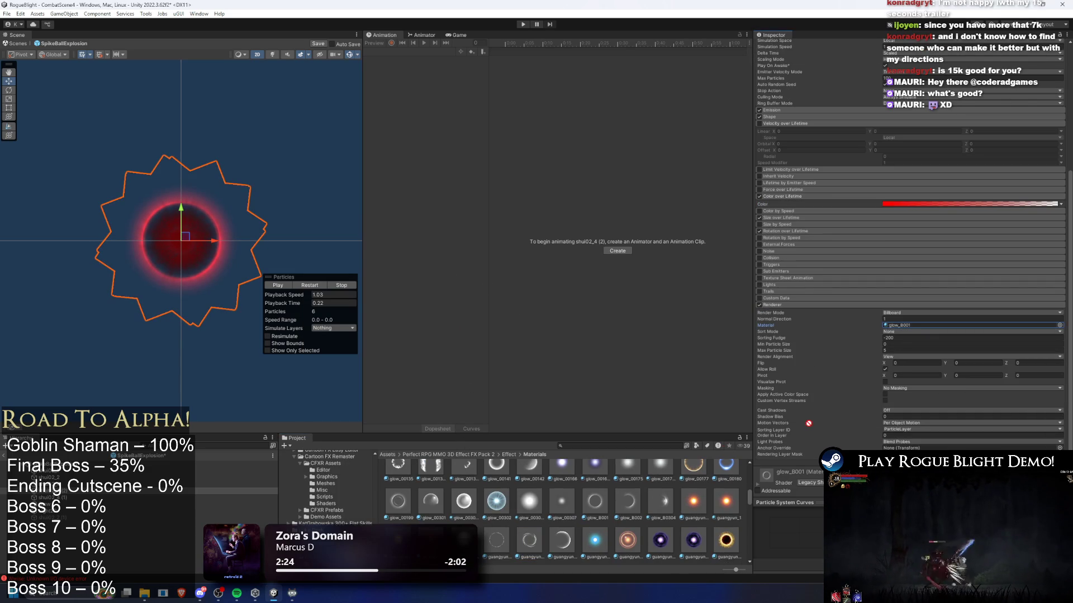
left_click_drag(897, 348, 902, 325)
left_click(325, 286)
left_click(338, 303)
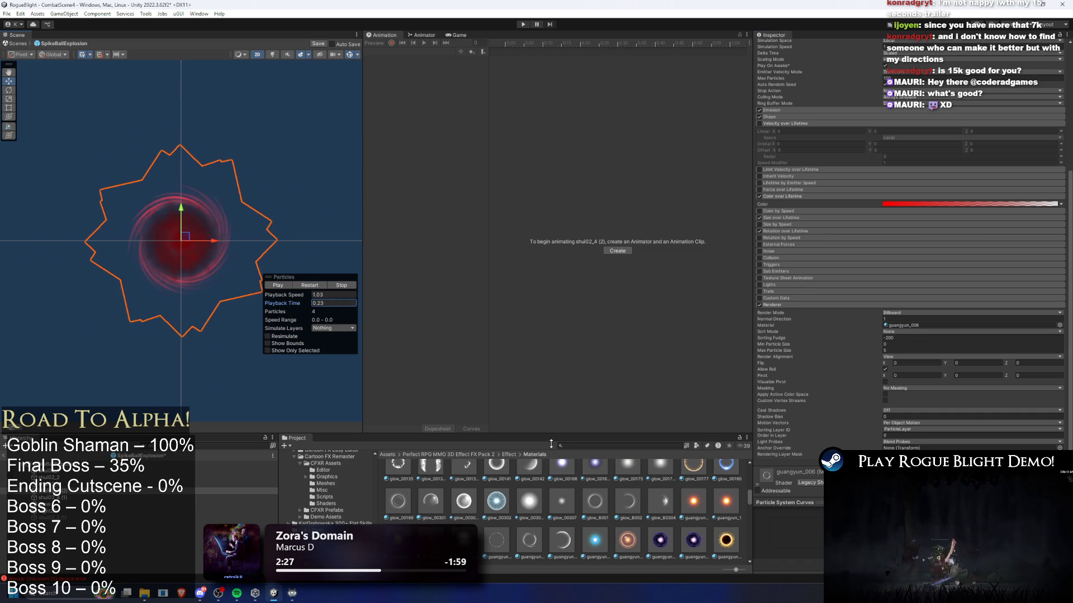
scroll(584, 530, "down", 1)
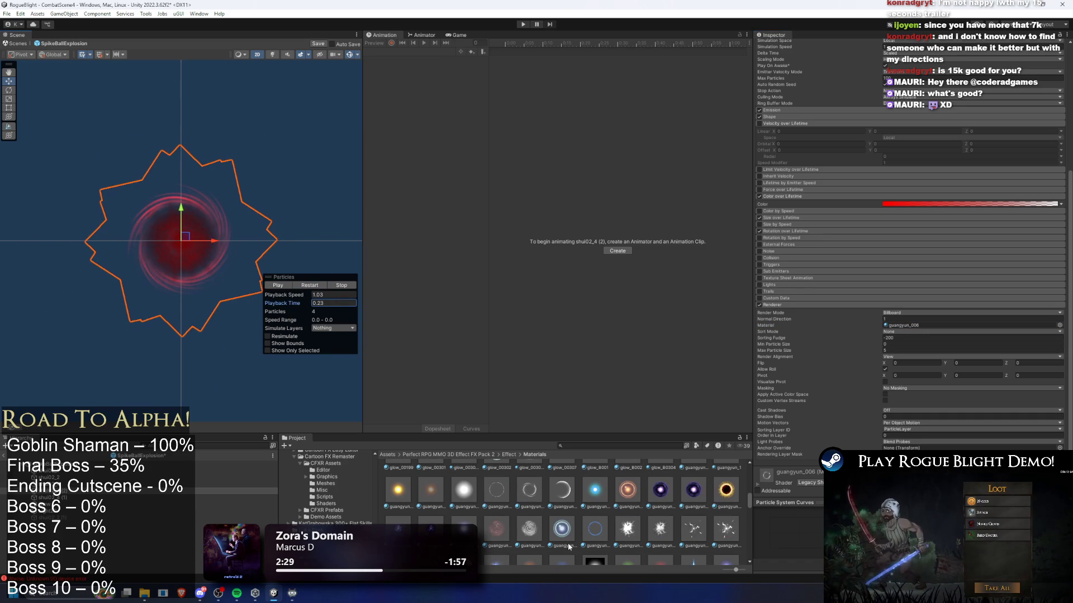
scroll(633, 546, "down", 1)
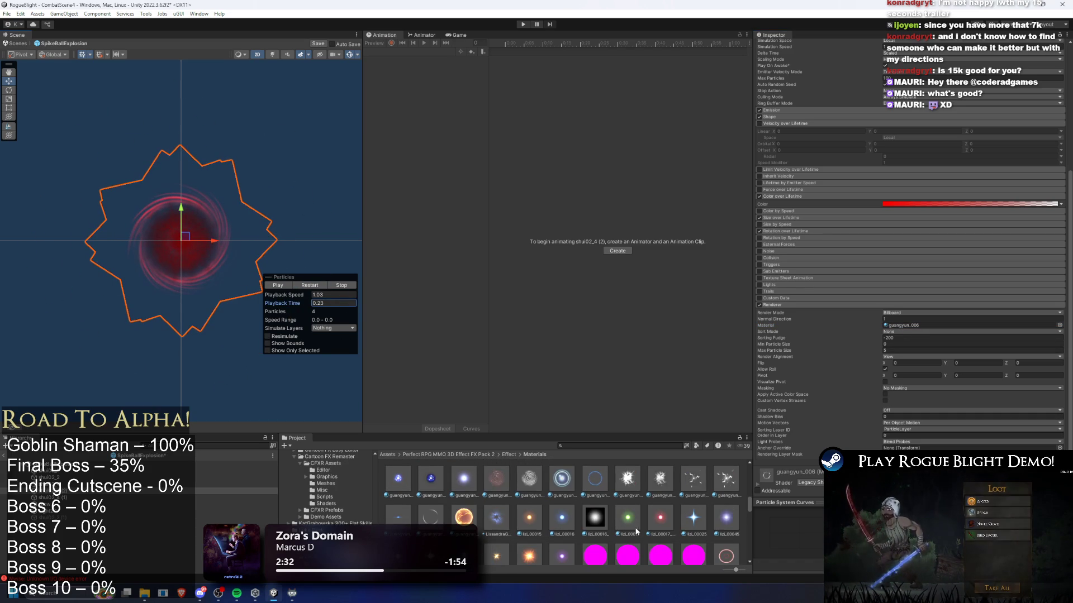
- Apply another guangyun material to the particle renderer
left_click_drag(435, 527, 950, 366)
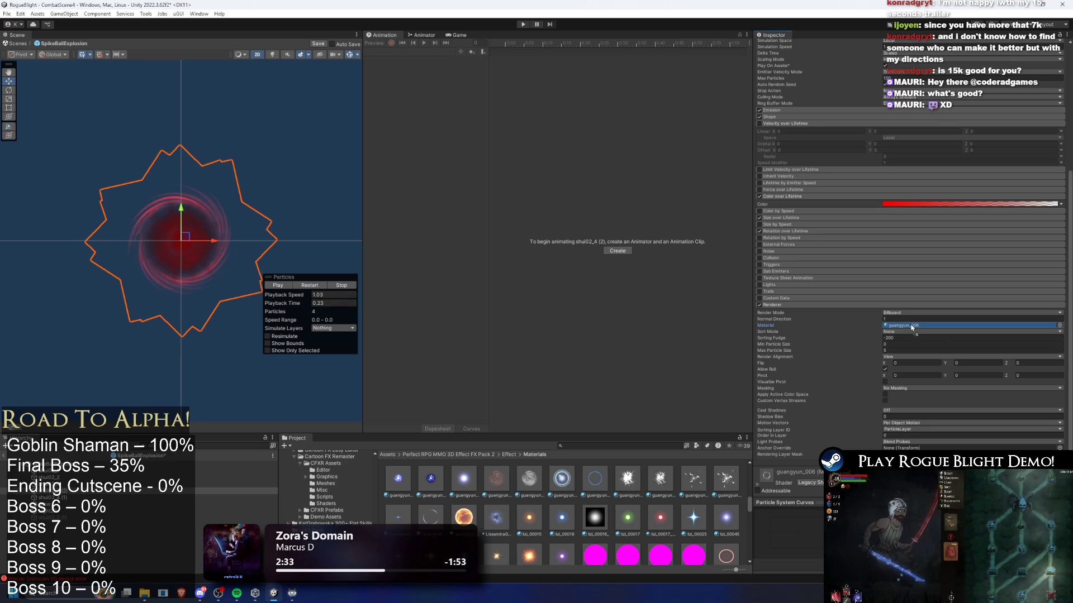
left_click_drag(914, 327, 914, 326)
scroll(575, 531, "up", 5)
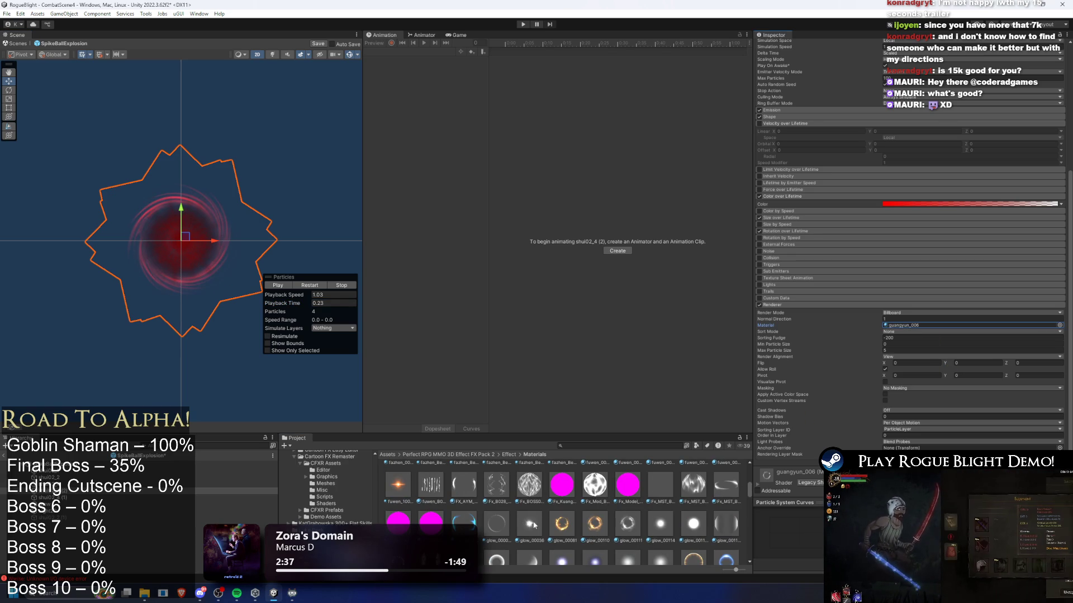
scroll(496, 519, "up", 5)
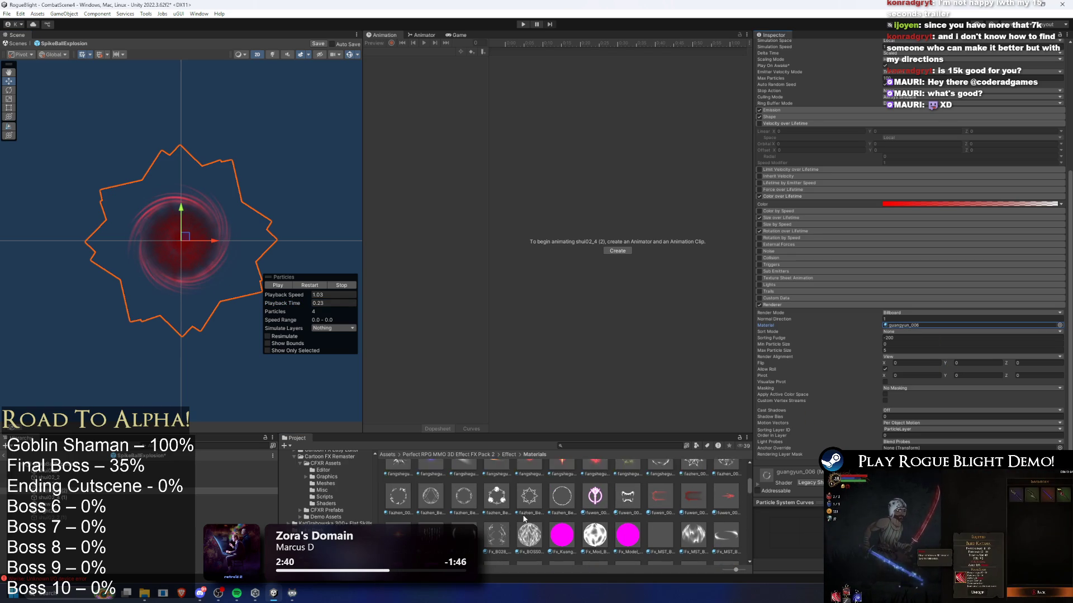
scroll(665, 529, "up", 2)
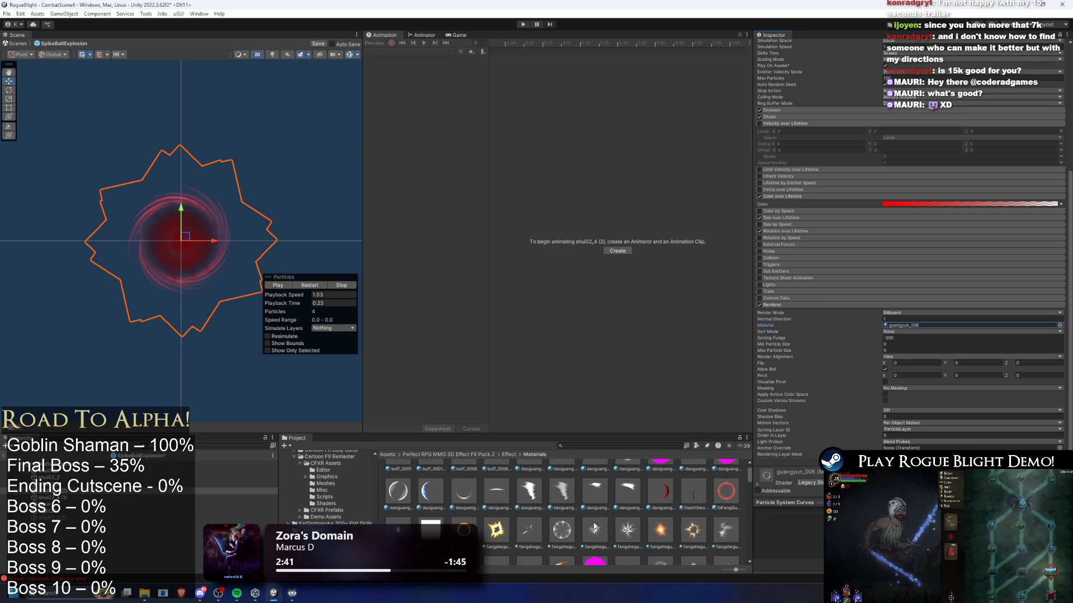
- Switch the material to daoguang_00048 and replay the burst around 0.18 s
mouse_move(550, 535)
left_mouse_down()
mouse_move(838, 358)
mouse_move(977, 369)
left_mouse_up()
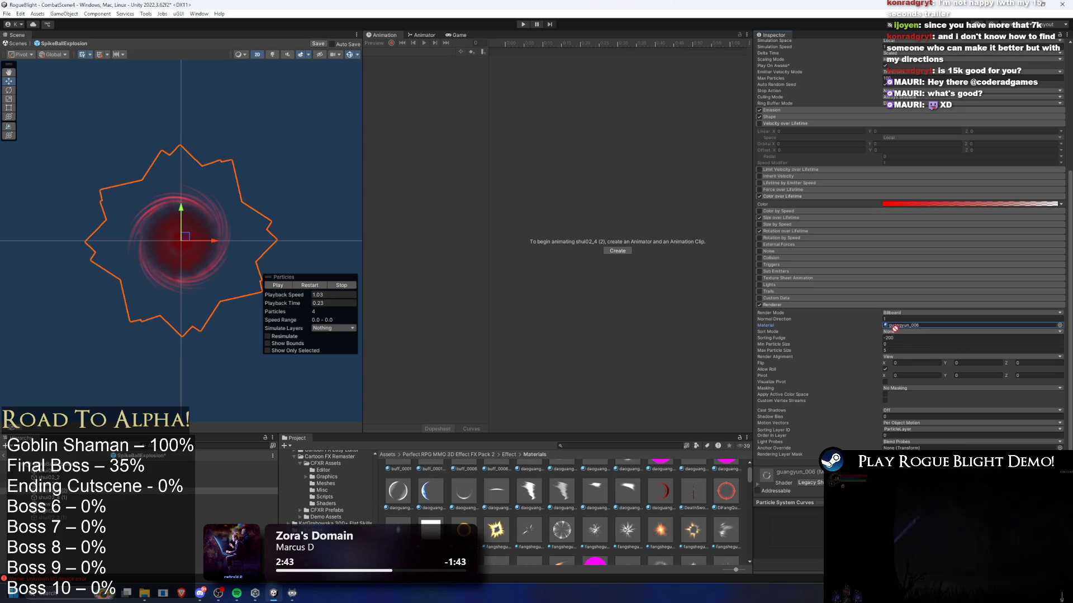
left_click_drag(895, 329, 900, 329)
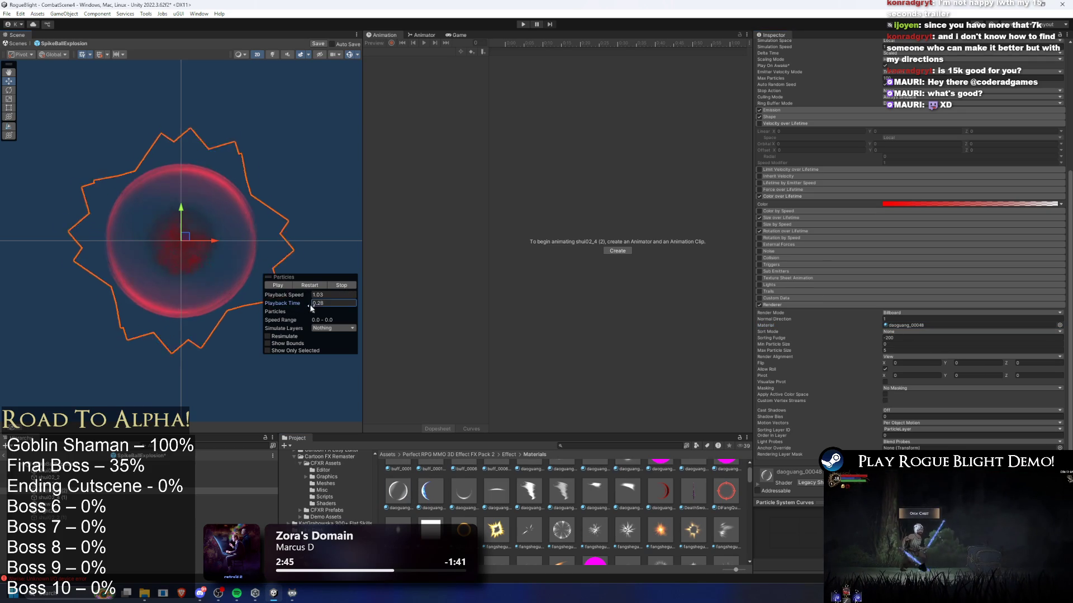
left_click(312, 286)
left_click(312, 286)
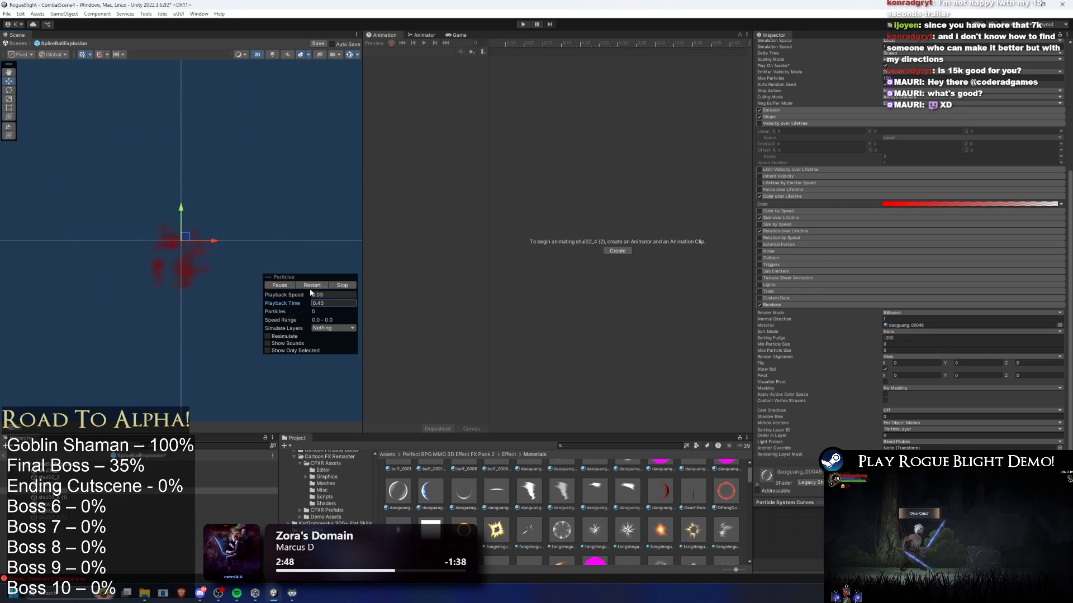
left_click(318, 287)
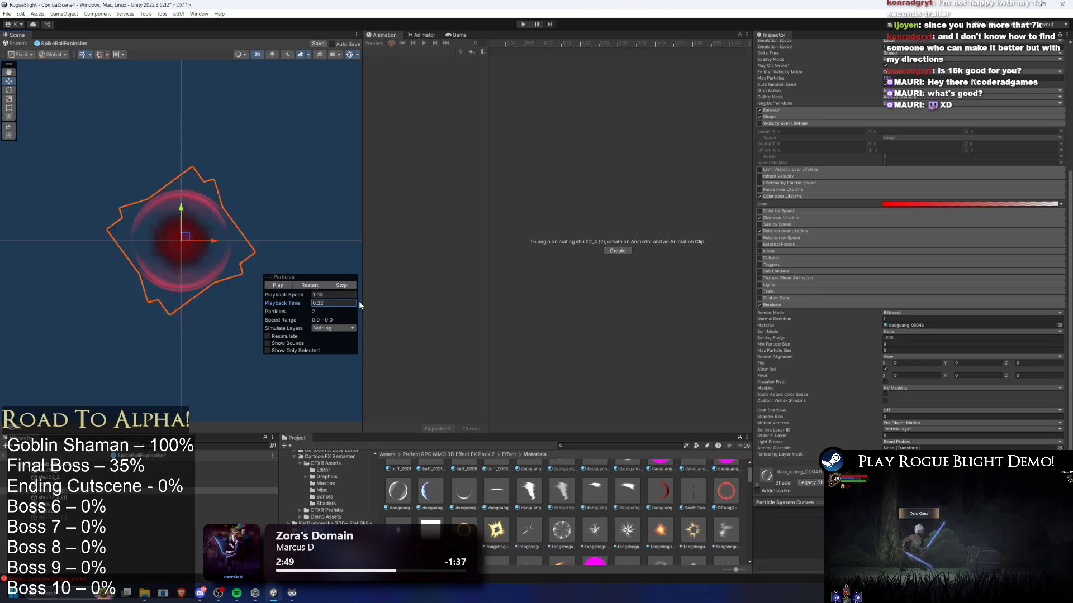
left_click_drag(300, 309, 463, 281)
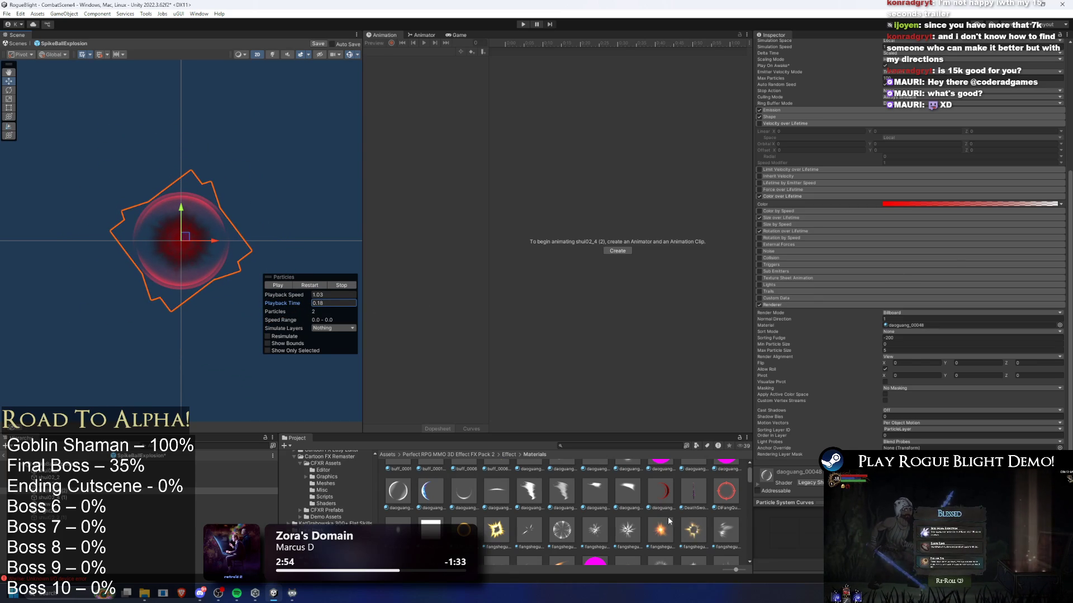
scroll(670, 521, "down", 3)
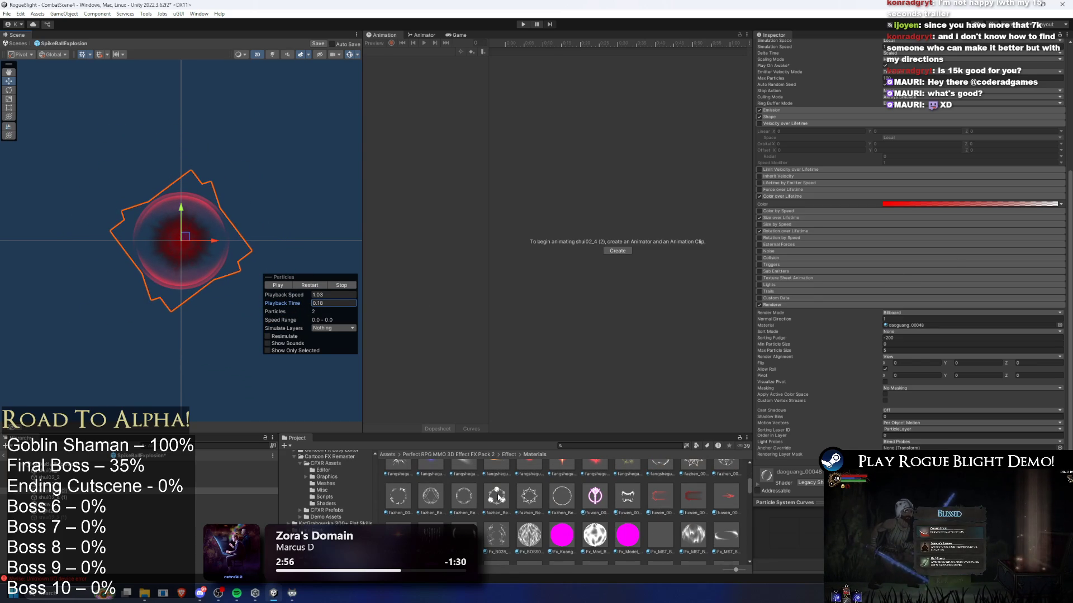
scroll(615, 514, "up", 1)
- Swap in a fangsheguang material and replay the effect
left_click_drag(652, 490, 922, 325)
left_click_drag(282, 303, 286, 303)
scroll(681, 484, "up", 2)
mouse_move(692, 500)
left_mouse_down()
mouse_move(883, 407)
mouse_move(932, 328)
mouse_move(890, 326)
left_mouse_up()
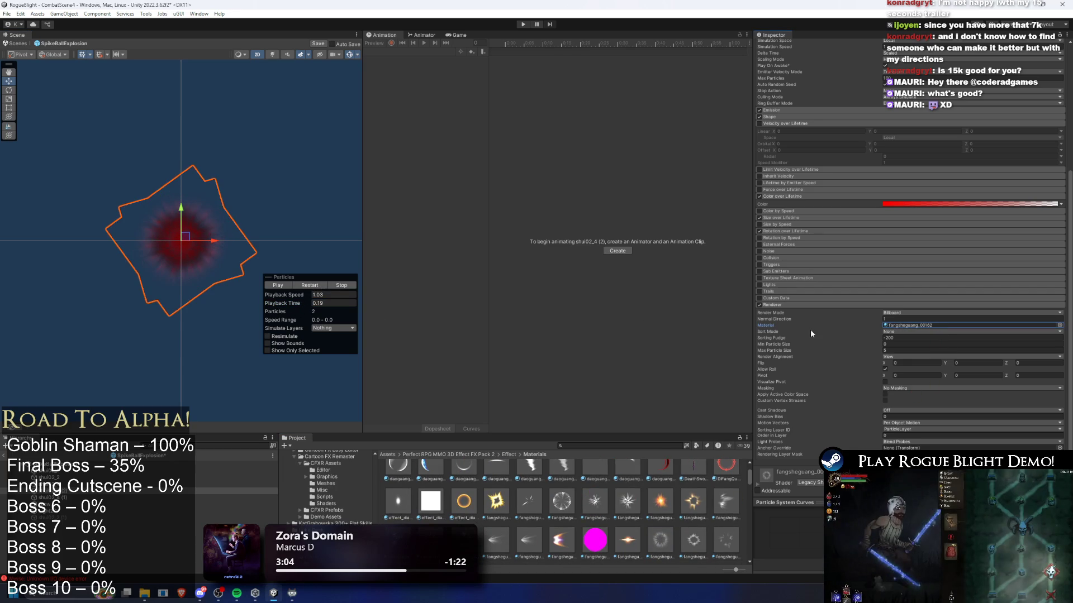
left_click(314, 287)
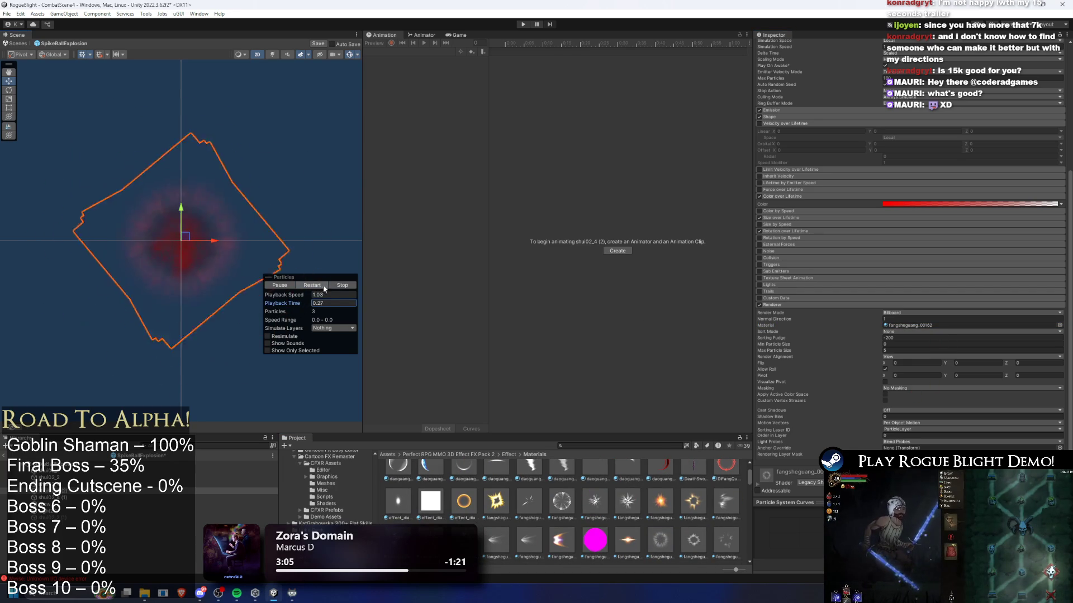
- Try fangsheguang_00059, then daoguang_00048, as the particle material, replaying the burst preview
scroll(695, 543, "up", 1)
left_click_drag(693, 534, 912, 401)
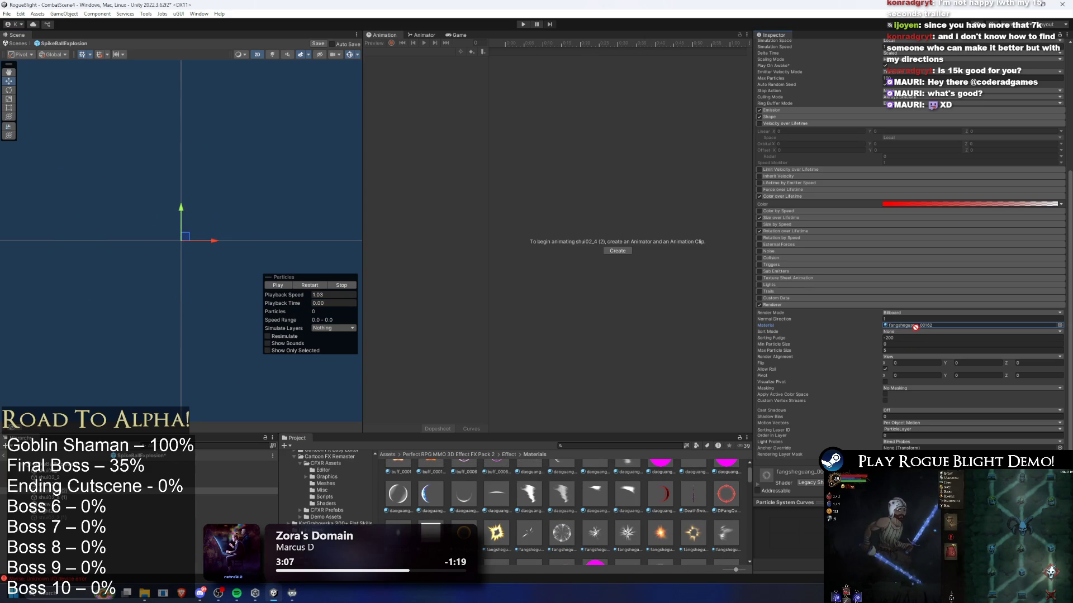
left_click_drag(921, 327, 920, 327)
left_click(278, 286)
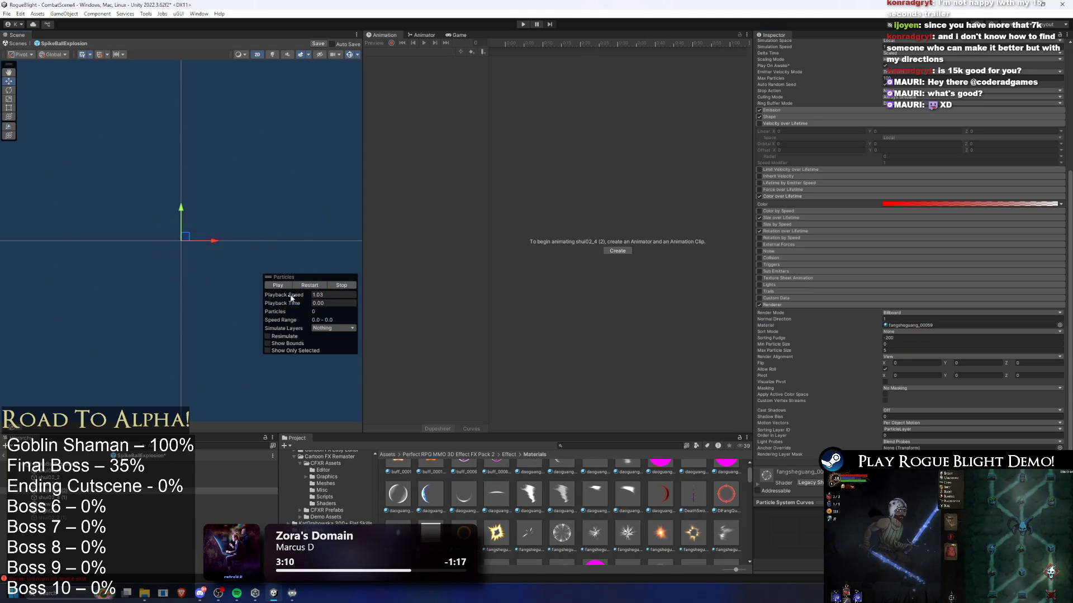
mouse_move(305, 303)
left_mouse_down()
mouse_move(377, 298)
mouse_move(357, 301)
left_mouse_up()
scroll(615, 481, "up", 1)
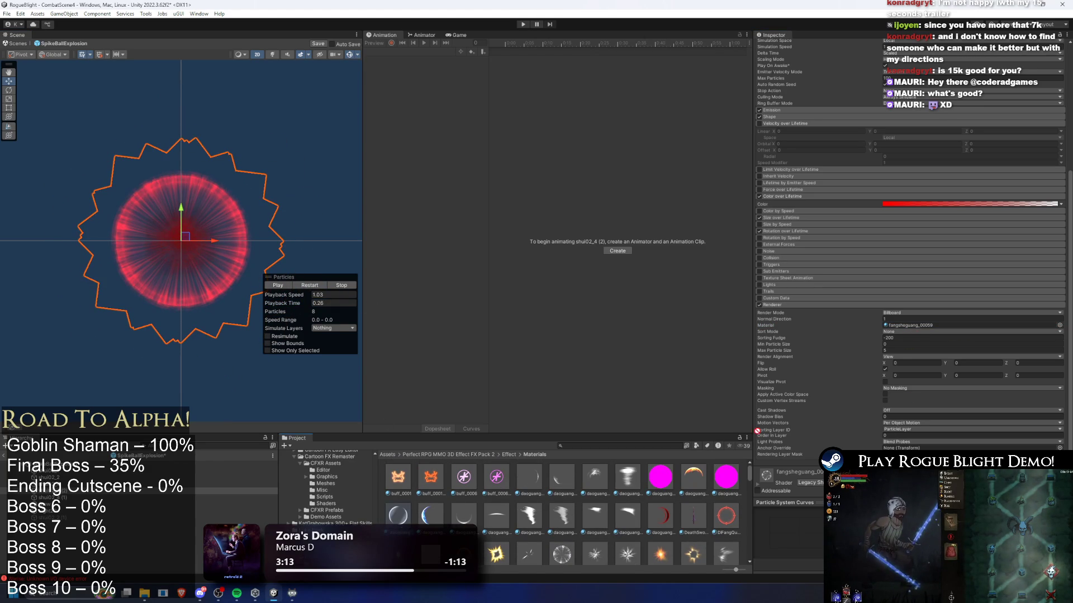
left_click_drag(926, 331, 930, 328)
left_click_drag(280, 303, 272, 307)
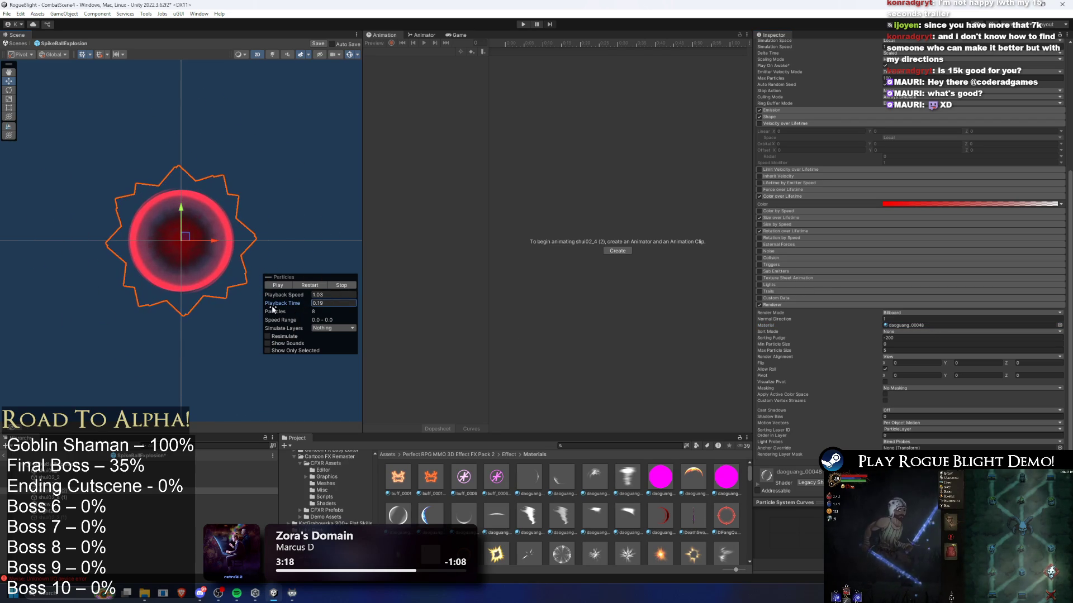
- Assign glow_00199 as the particle material, rewind the preview and select SpikeBallExplosion
scroll(877, 362, "up", 3)
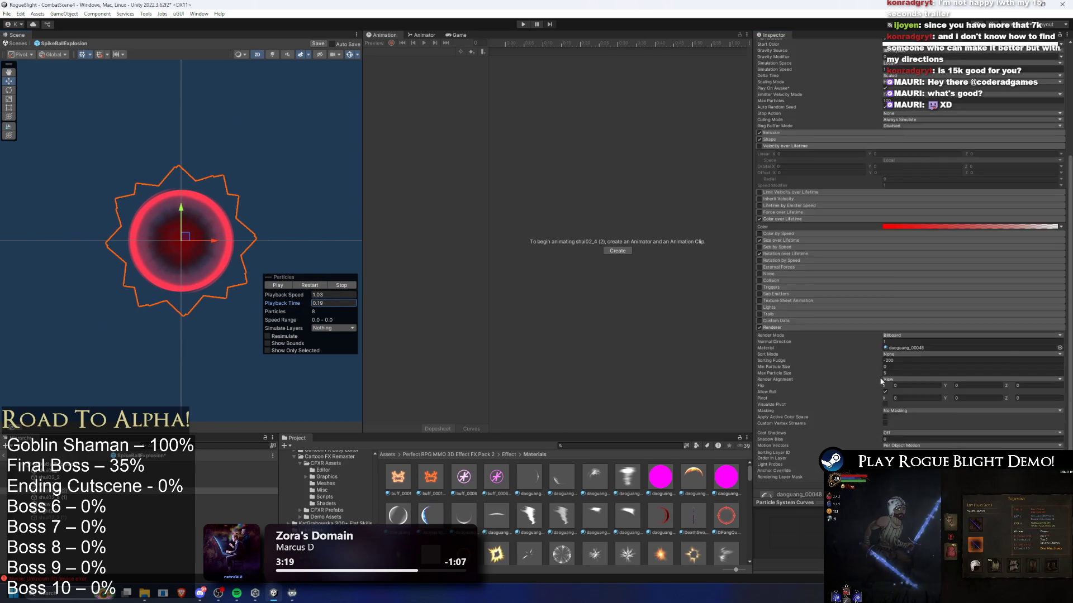
scroll(877, 358, "down", 3)
scroll(608, 498, "down", 5)
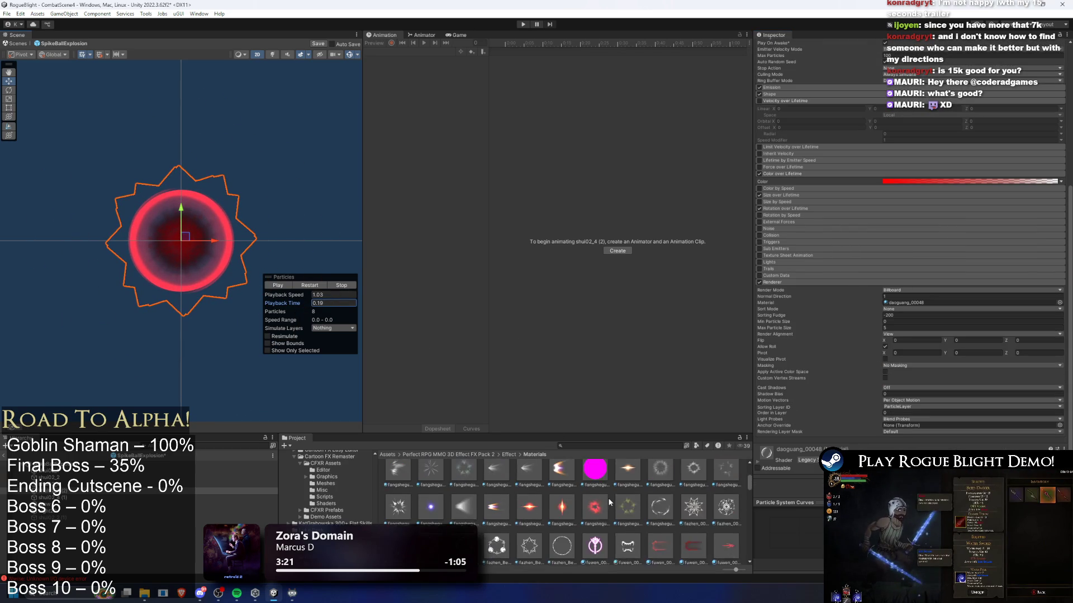
scroll(517, 510, "down", 5)
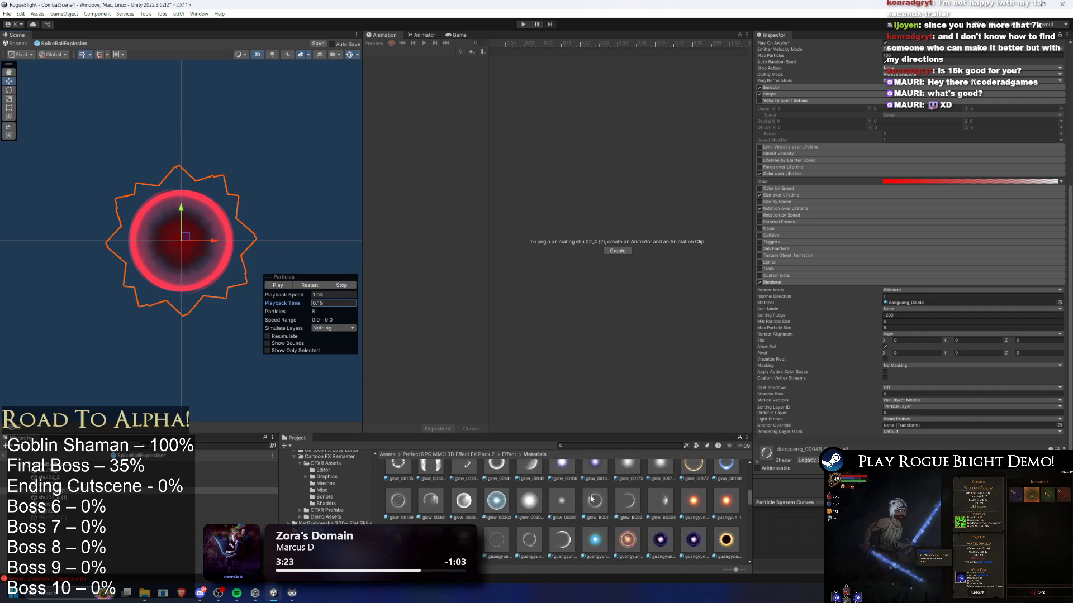
scroll(540, 499, "up", 1)
left_click_drag(431, 526, 972, 302)
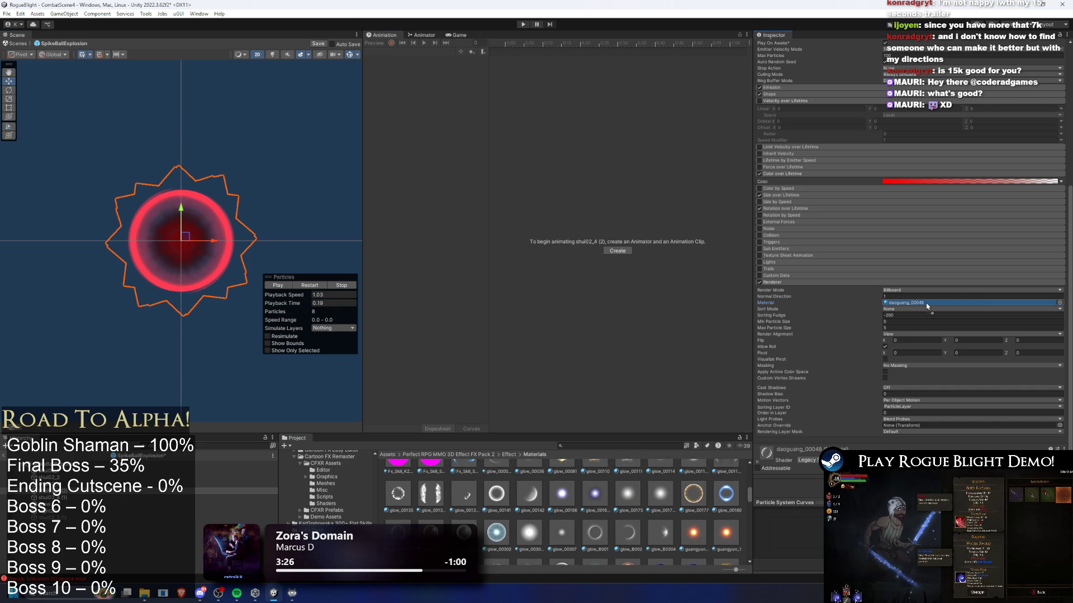
mouse_move(285, 304)
left_mouse_down()
mouse_move(251, 315)
mouse_move(304, 311)
left_mouse_up()
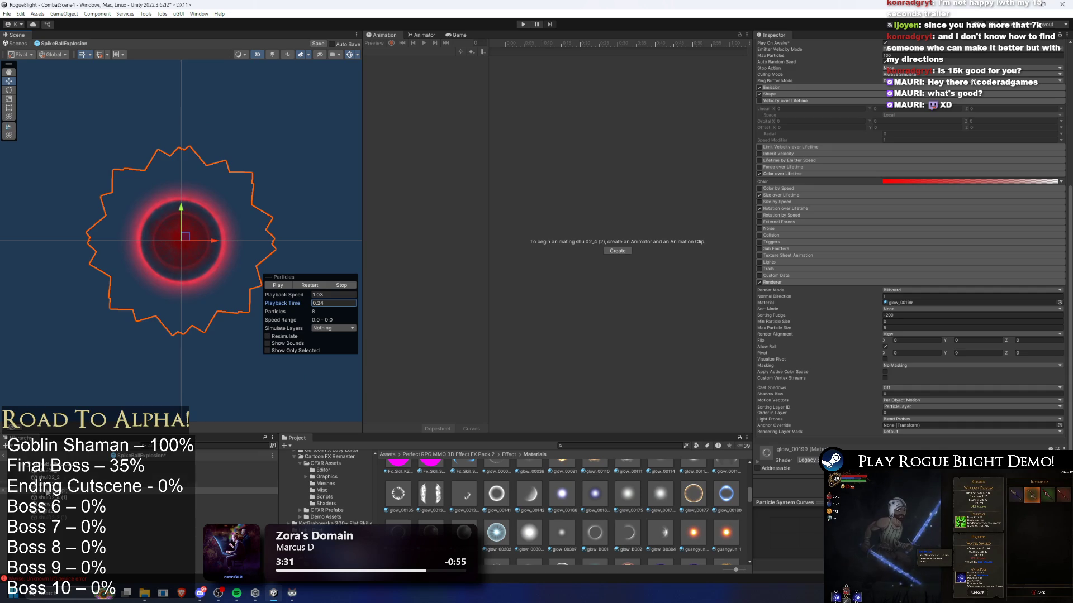
left_click(88, 462)
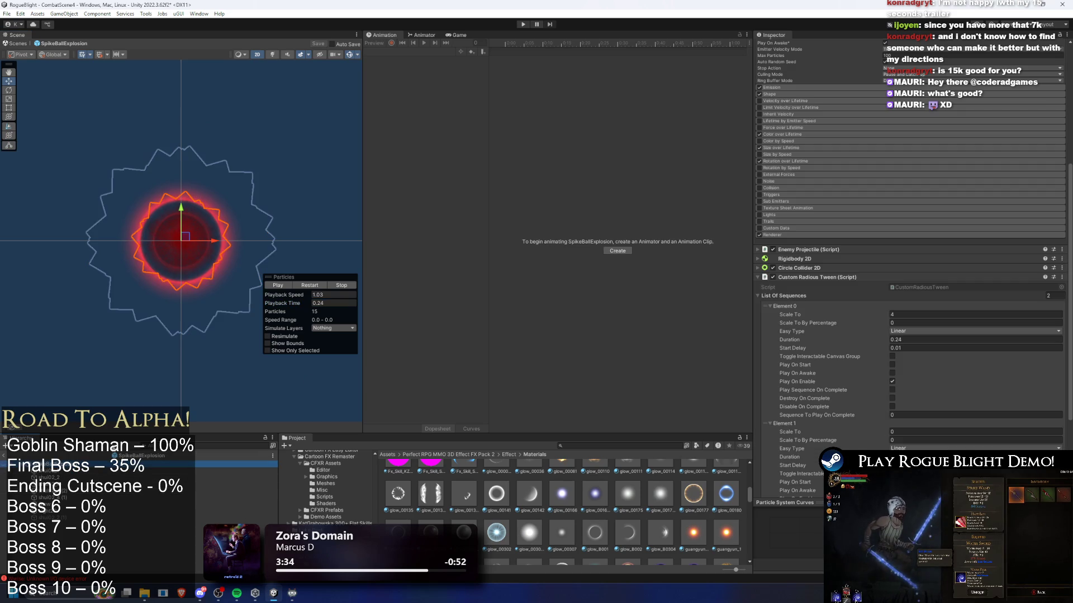
- Expand Circle Collider 2D, scrub the preview to watch its Radius change, then select shui02_1
left_click_drag(292, 302, 313, 302)
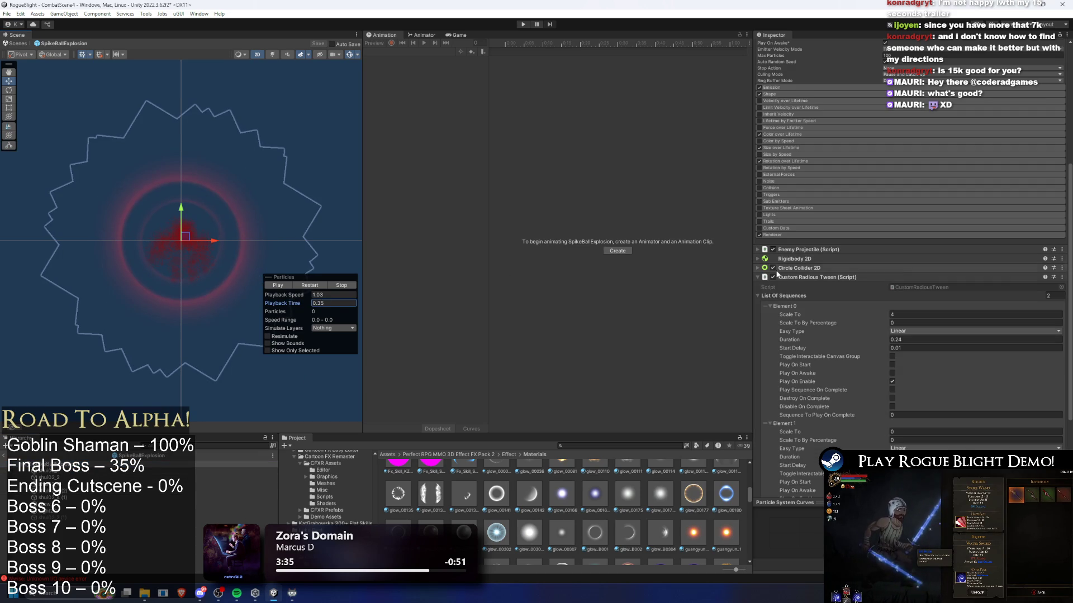
left_click(801, 269)
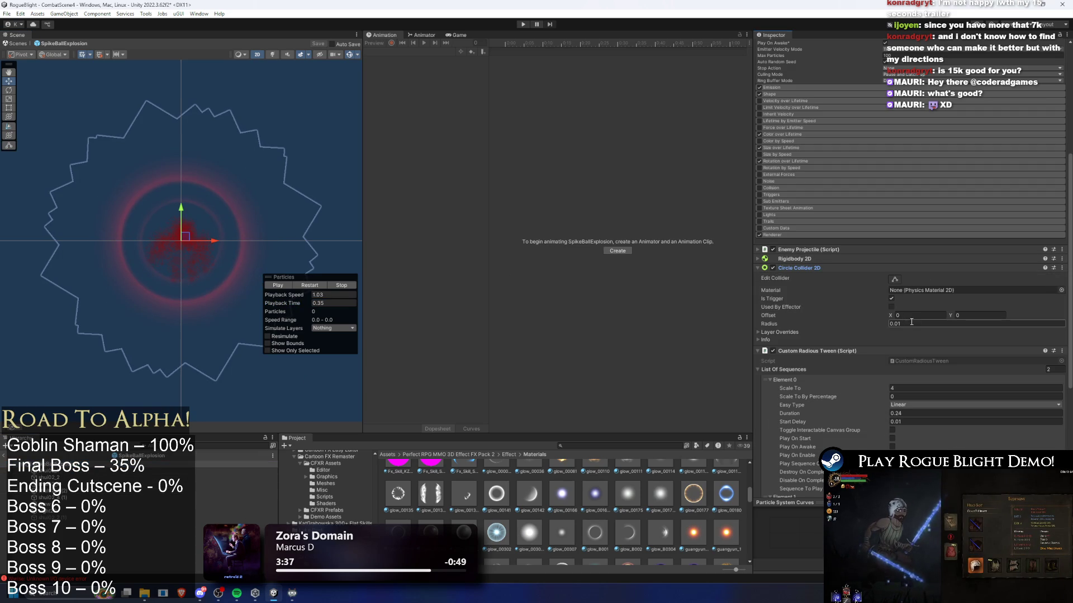
mouse_move(301, 308)
left_mouse_down()
mouse_move(268, 309)
mouse_move(283, 309)
left_mouse_up()
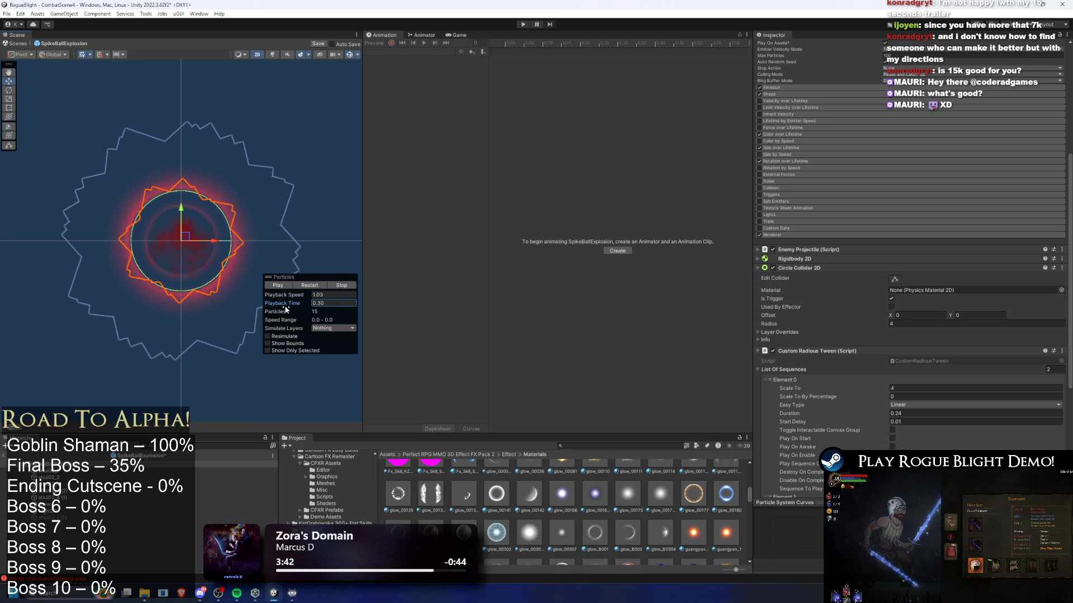
left_click_drag(886, 328, 880, 327)
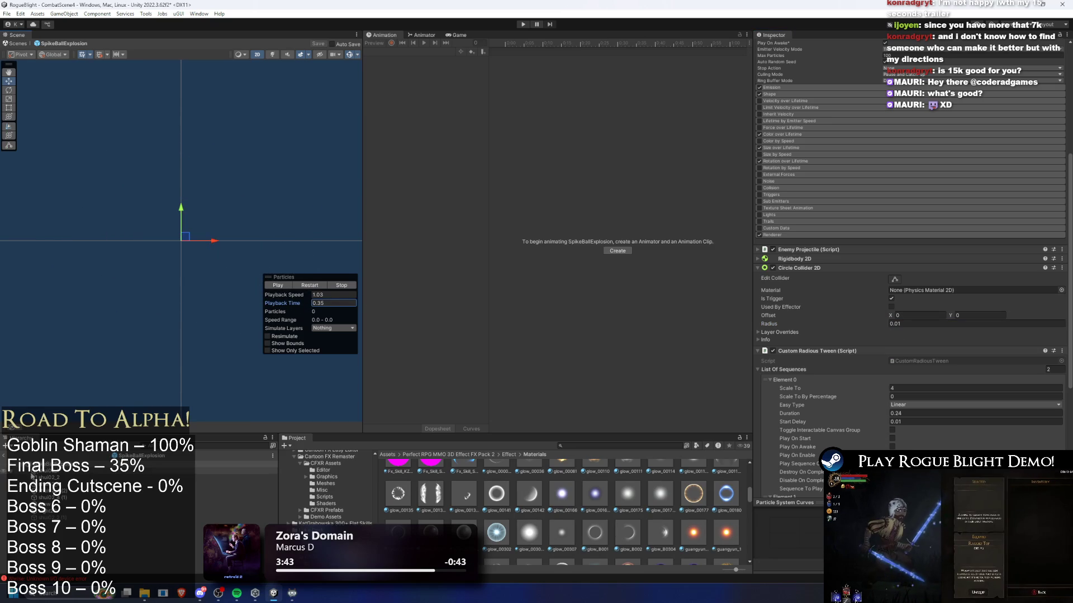
left_click(56, 471)
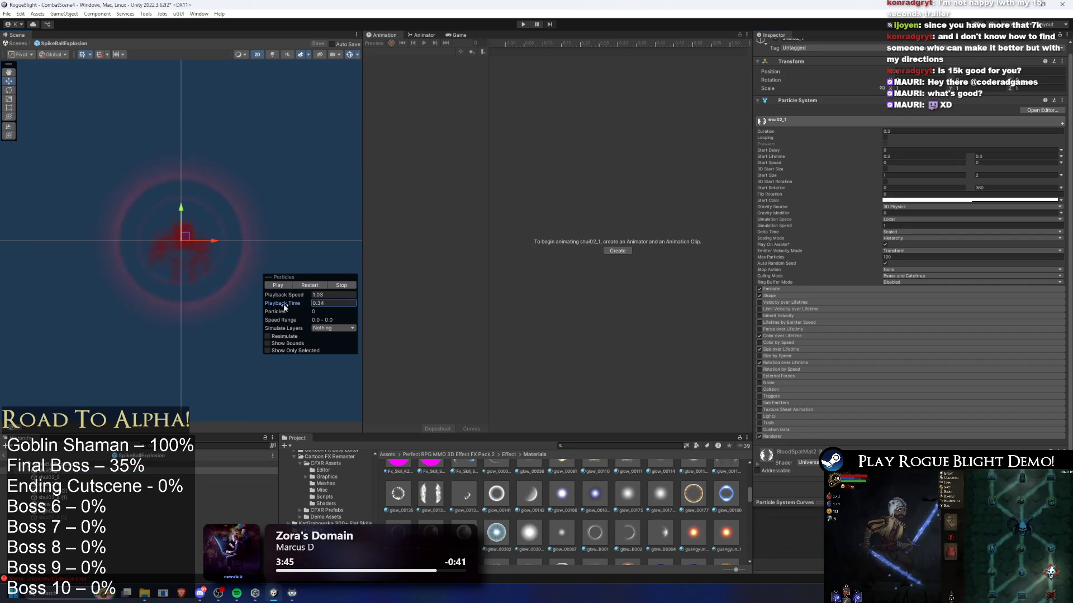
- Scrub through the shui02_1 and shui02_2 layers, then set shui02_4's Start Size to 46
left_click_drag(299, 307, 290, 308)
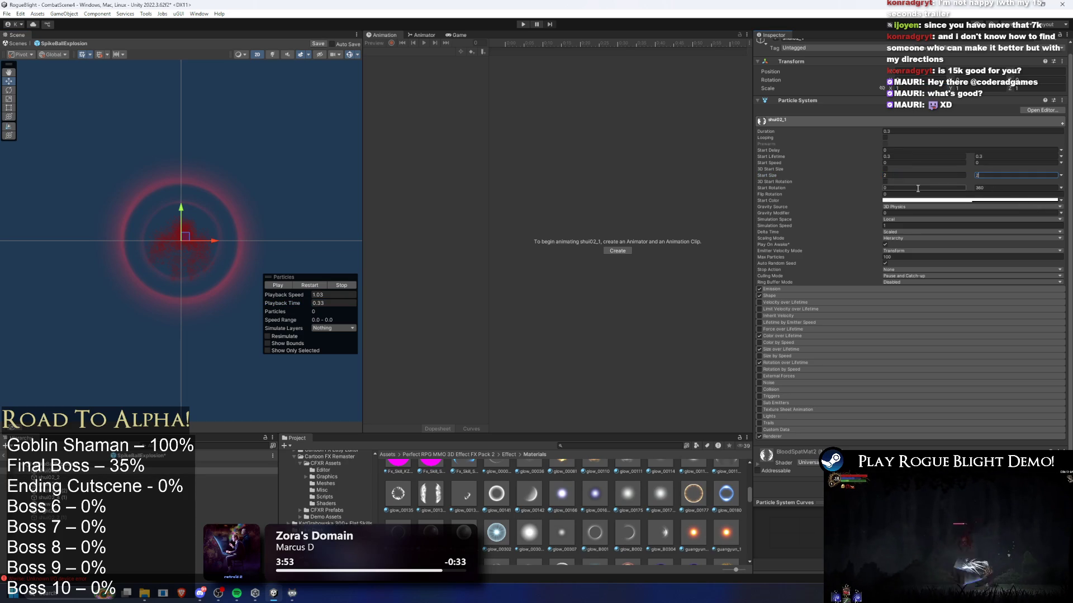
mouse_move(296, 304)
left_mouse_down()
mouse_move(230, 304)
mouse_move(284, 302)
left_mouse_up()
left_click(57, 478)
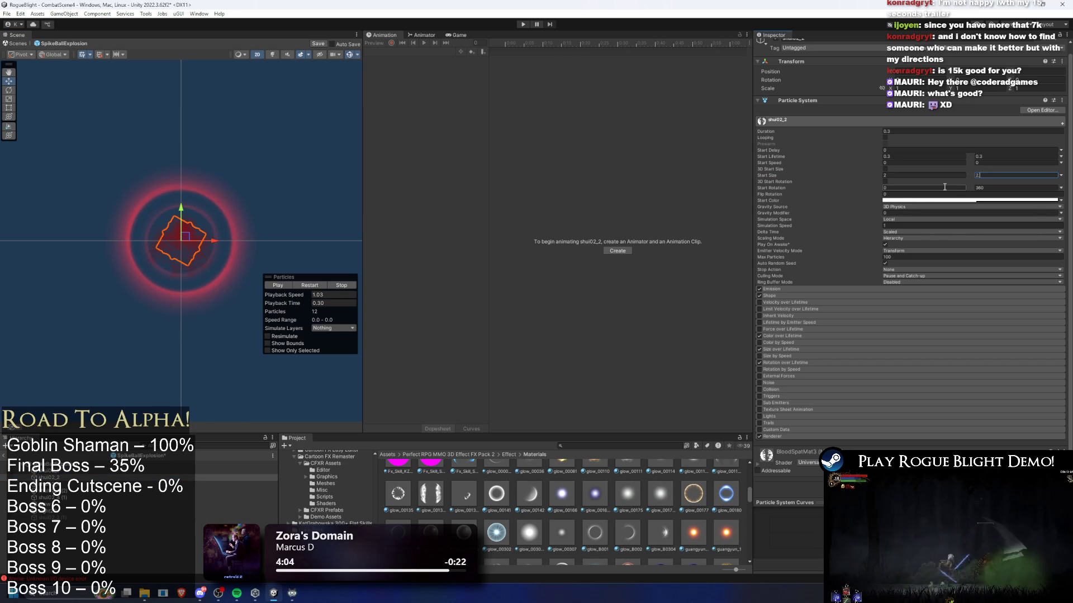
left_click(92, 484)
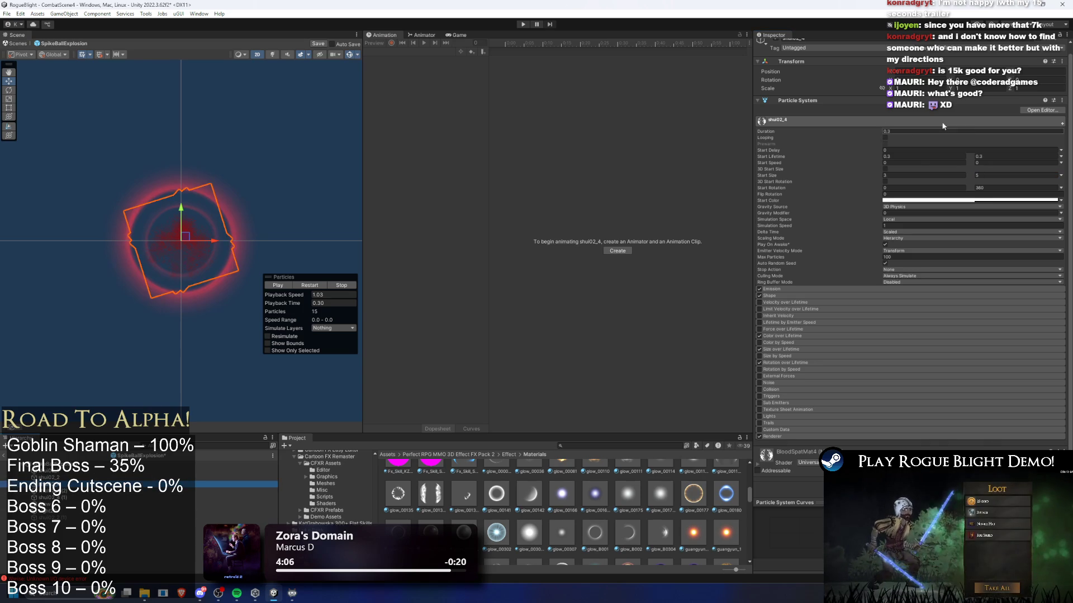
left_click(922, 175)
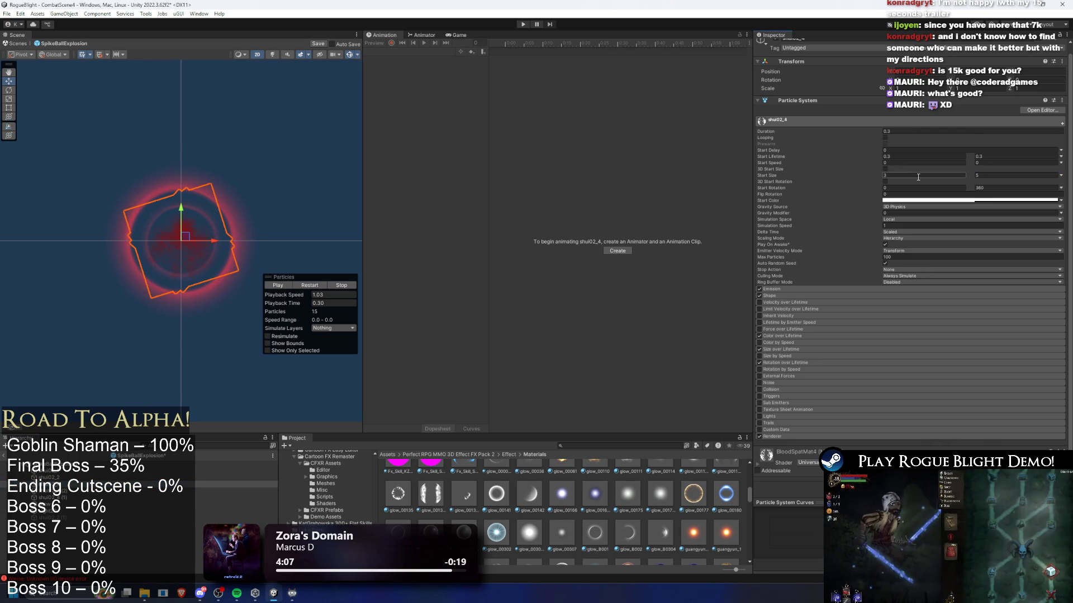
type("4")
type("6")
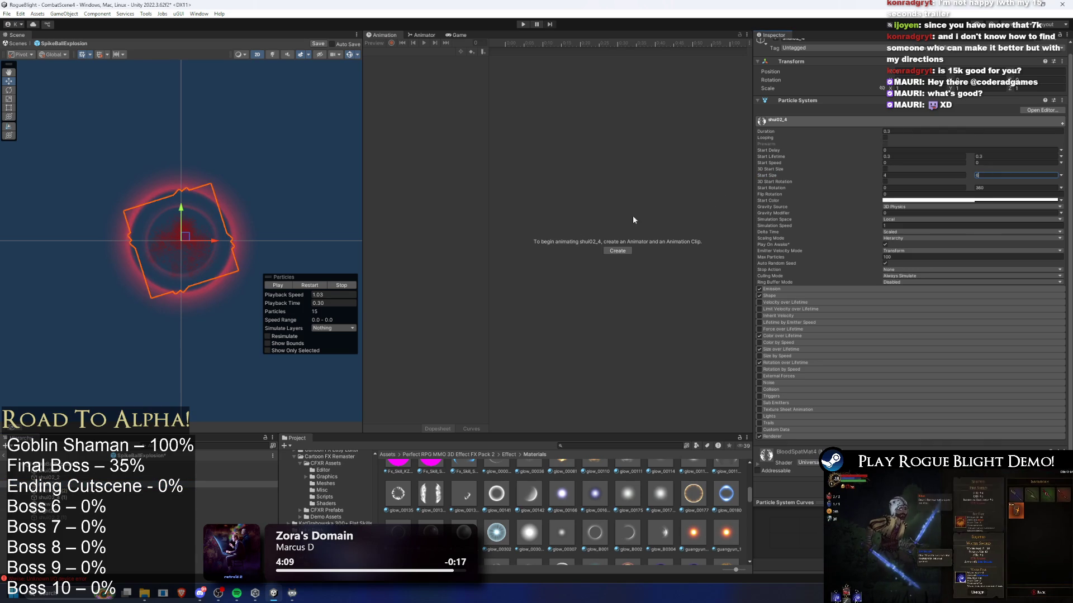
- Review the other shui02_4 and Glow layers, replay the explosion, save the prefab and playtest
left_click(180, 491)
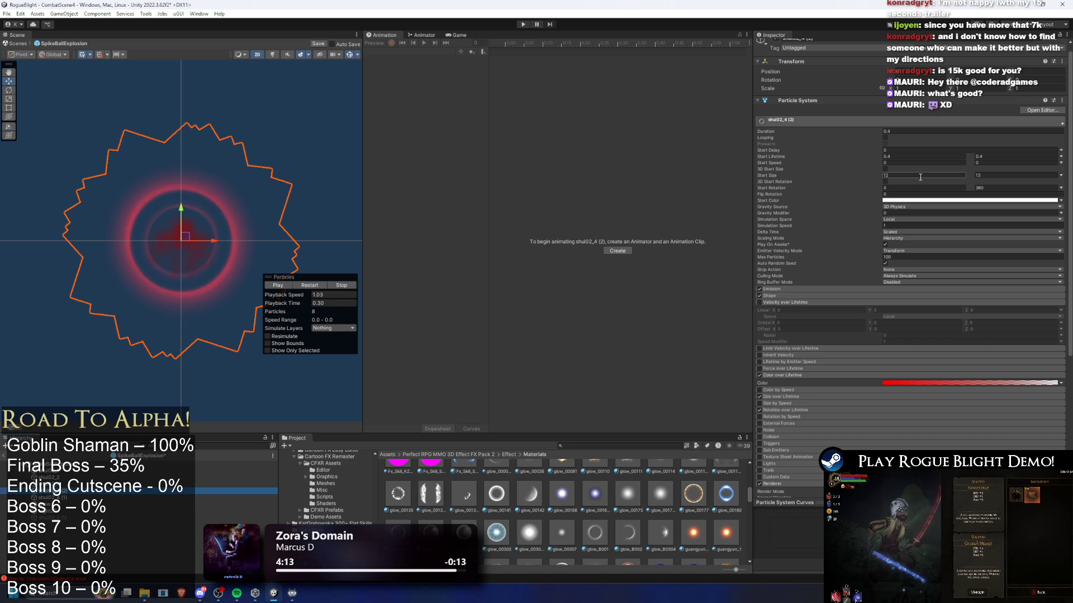
left_click(234, 498)
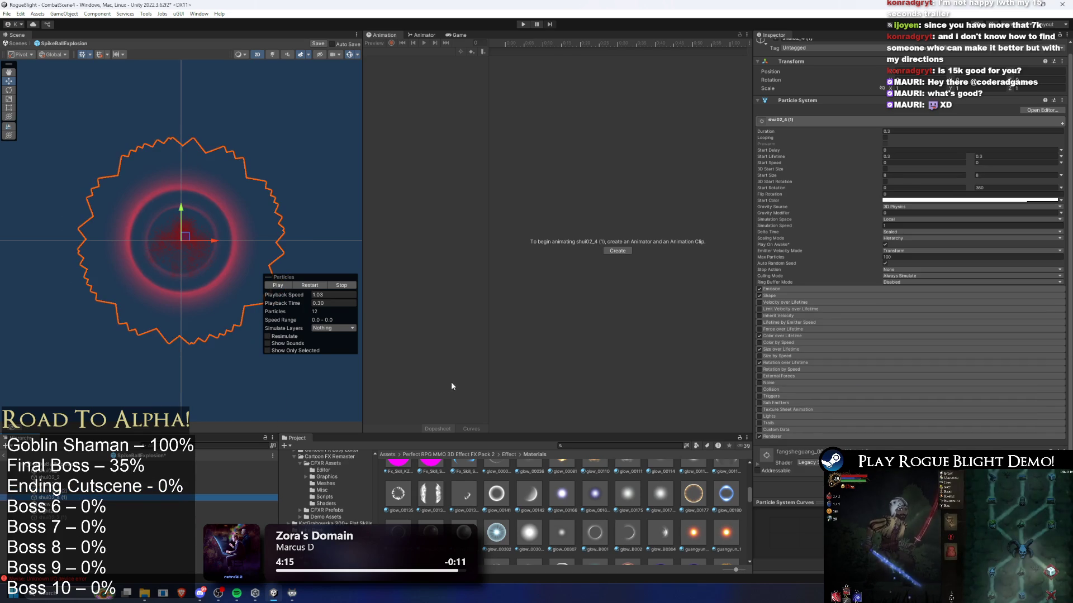
key("Down")
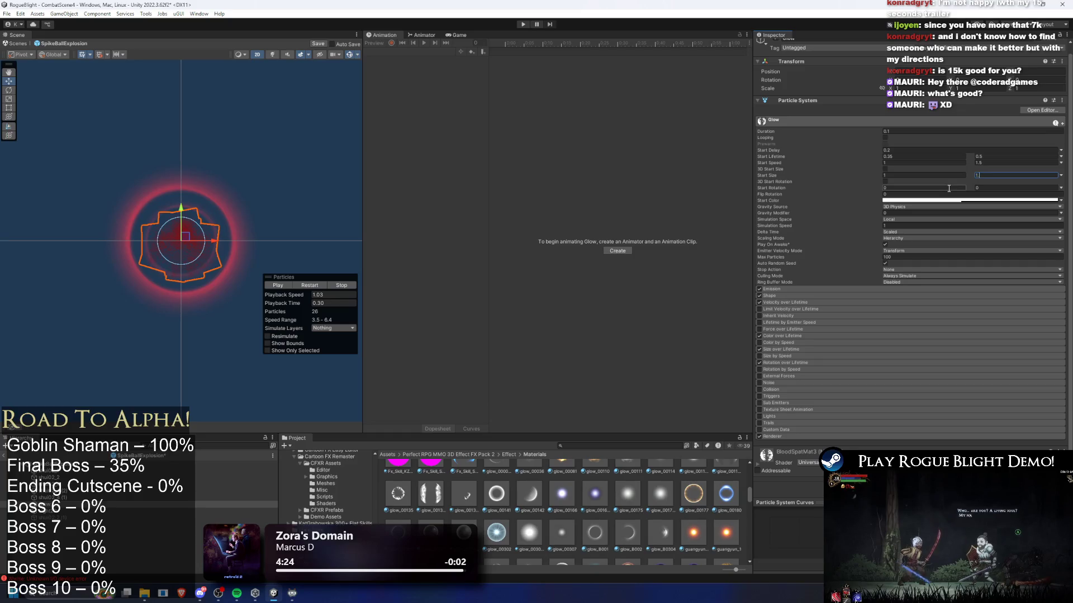
left_click(313, 285)
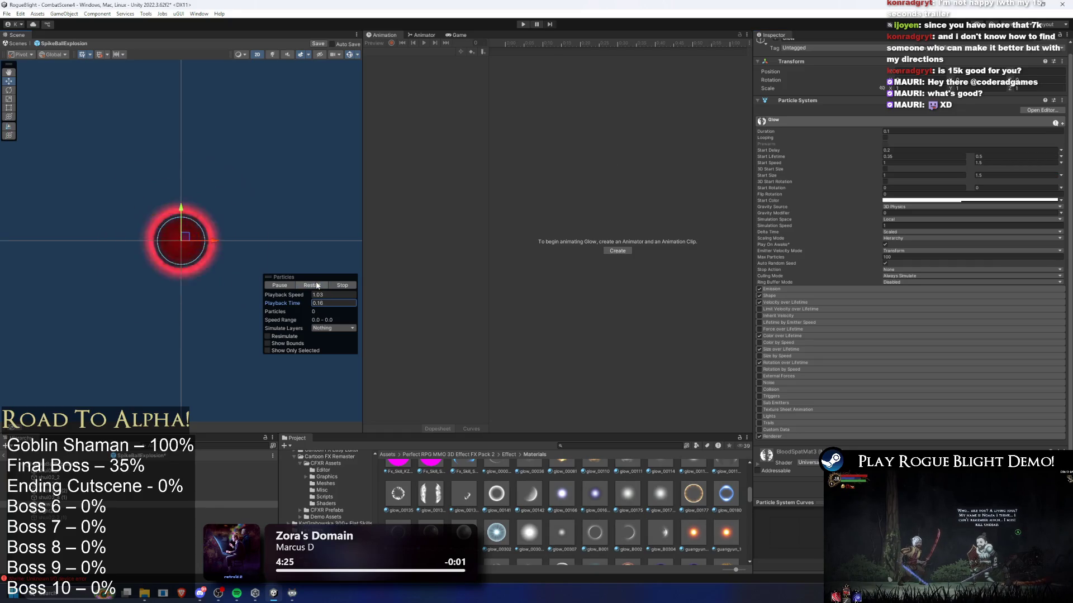
left_click(316, 286)
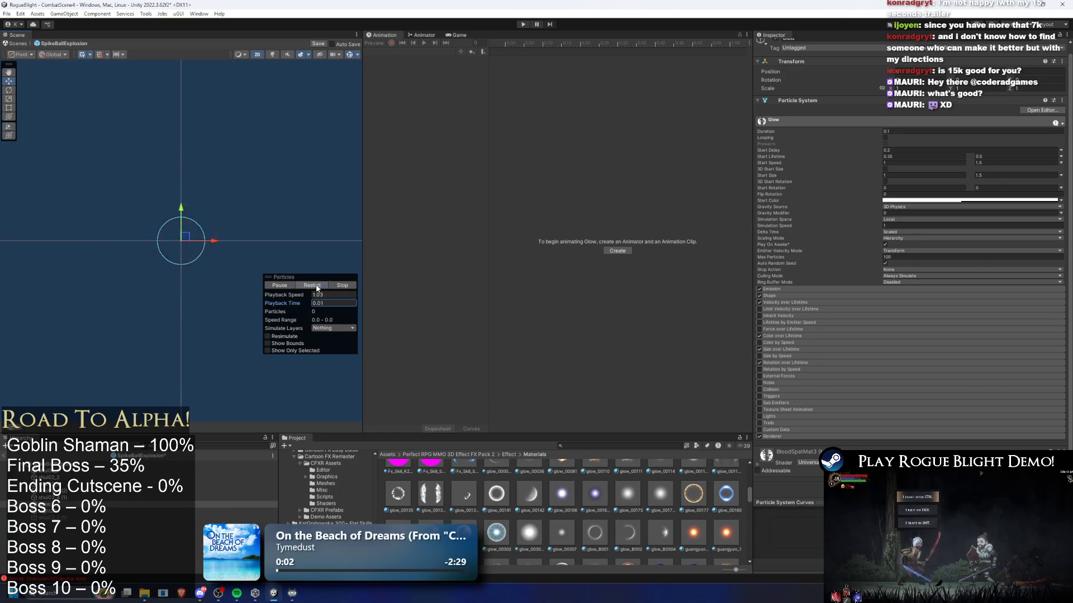
key("ctrl+s")
left_click(140, 464)
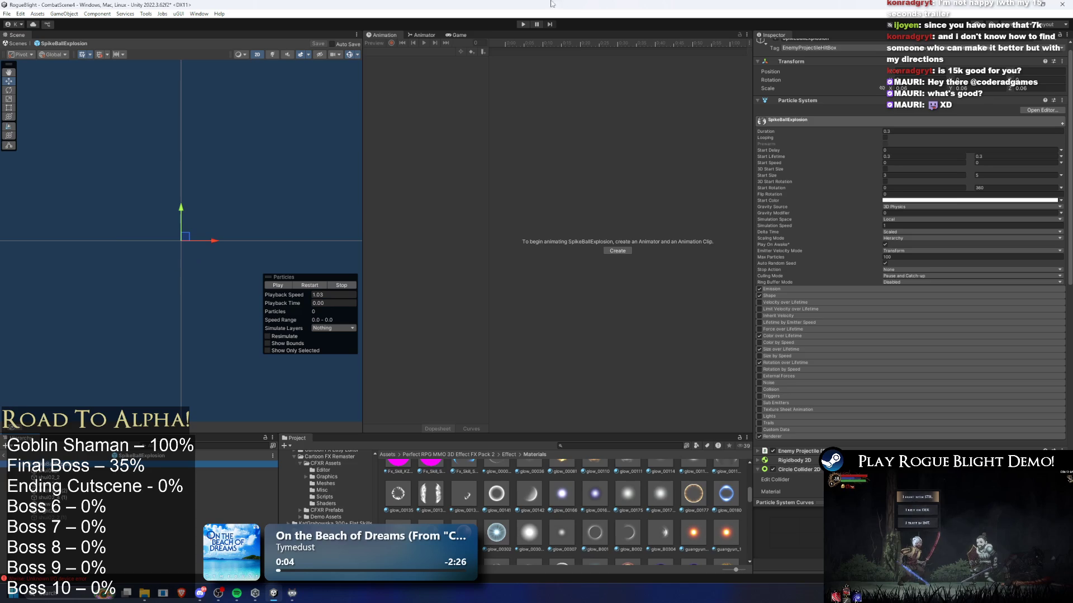
left_click(523, 25)
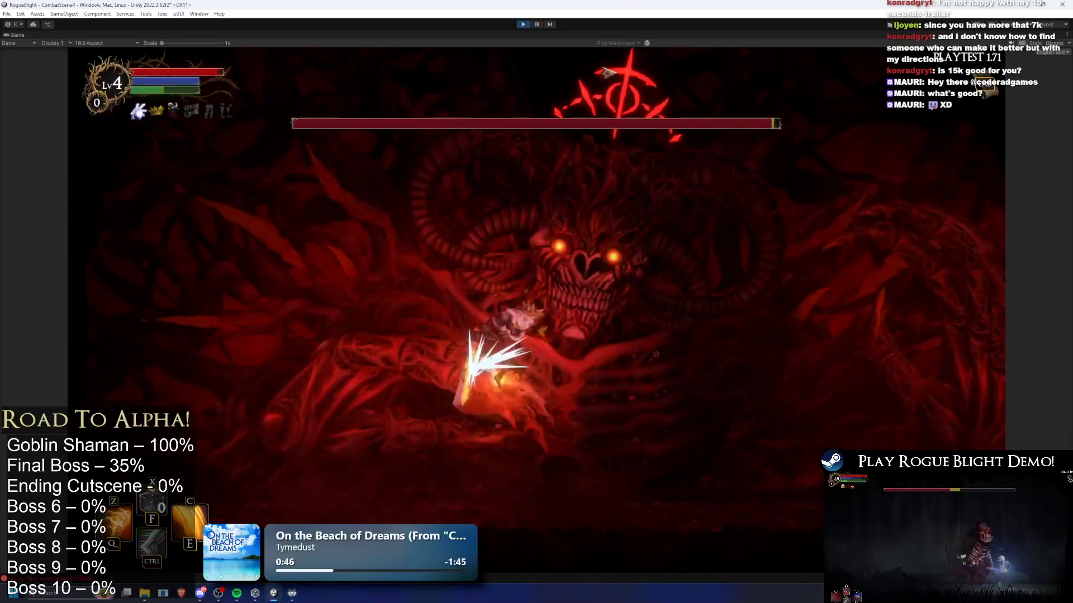
key("ctrl+p")
type("final boss prefa")
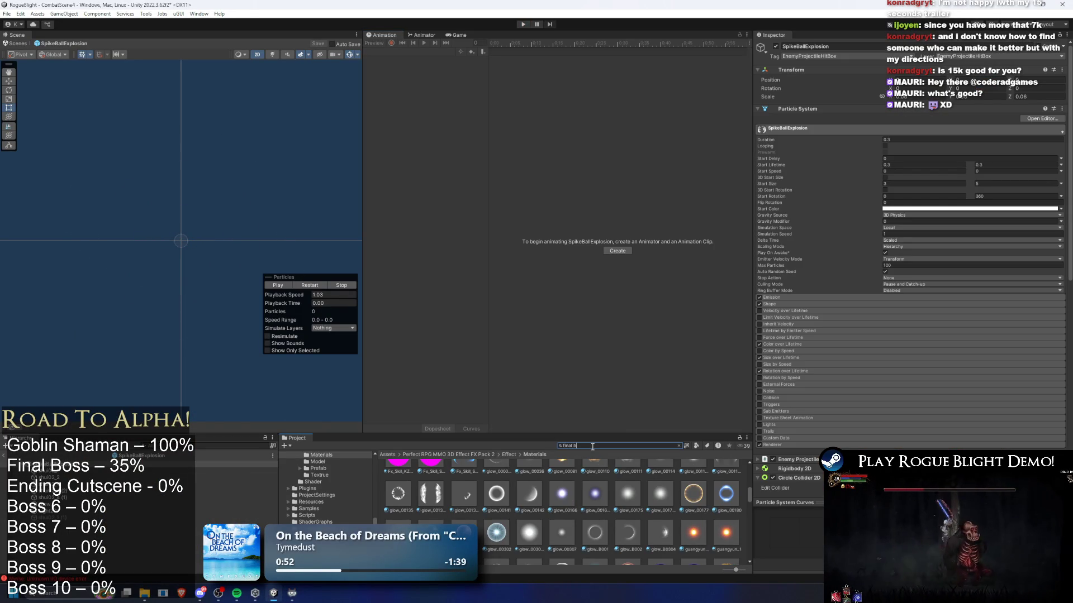
- Open the FinalBoss prefab and expand its 11 - Spike Ball projectile entry
double_click(397, 479)
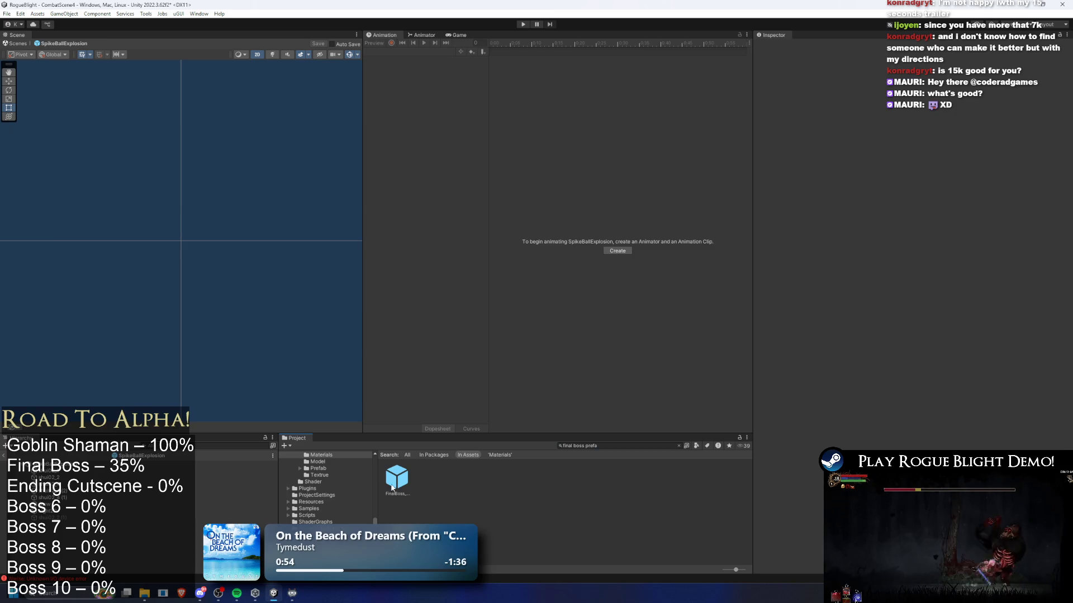
scroll(866, 363, "down", 15)
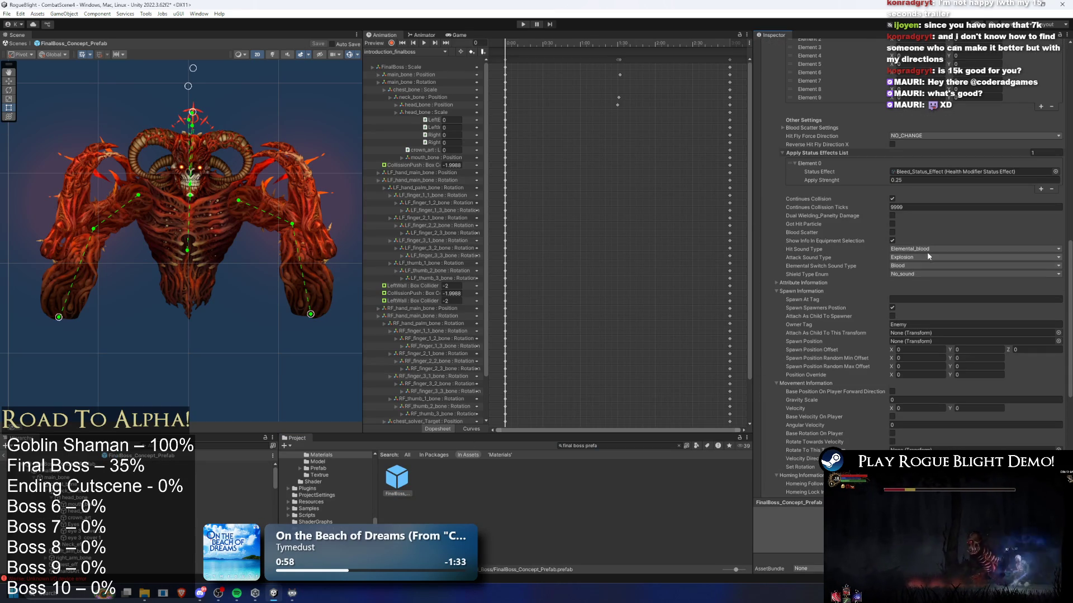
scroll(844, 185, "up", 8)
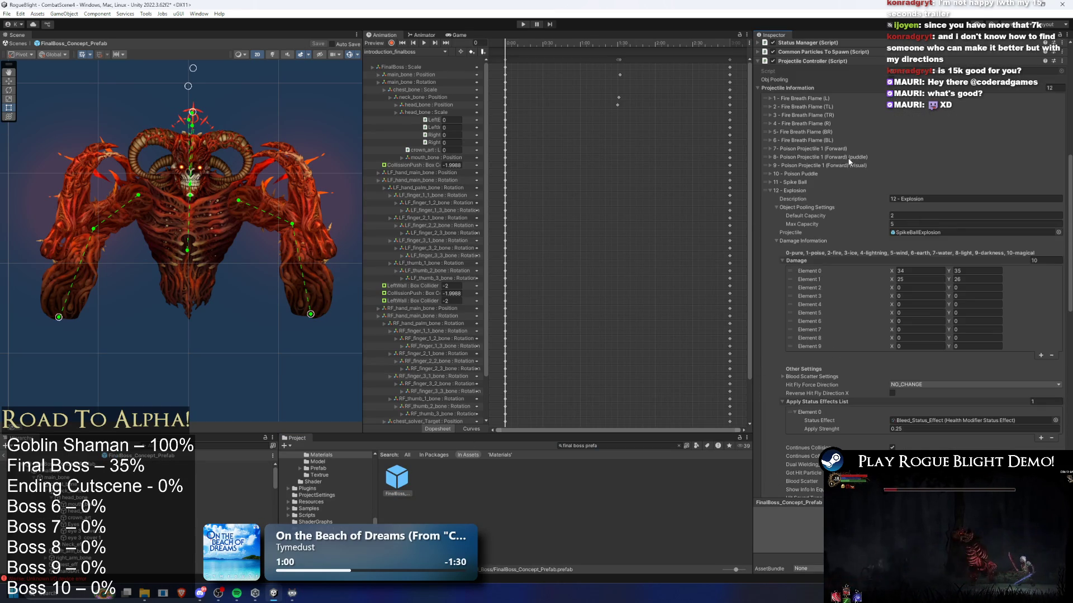
left_click(796, 182)
scroll(812, 401, "down", 4)
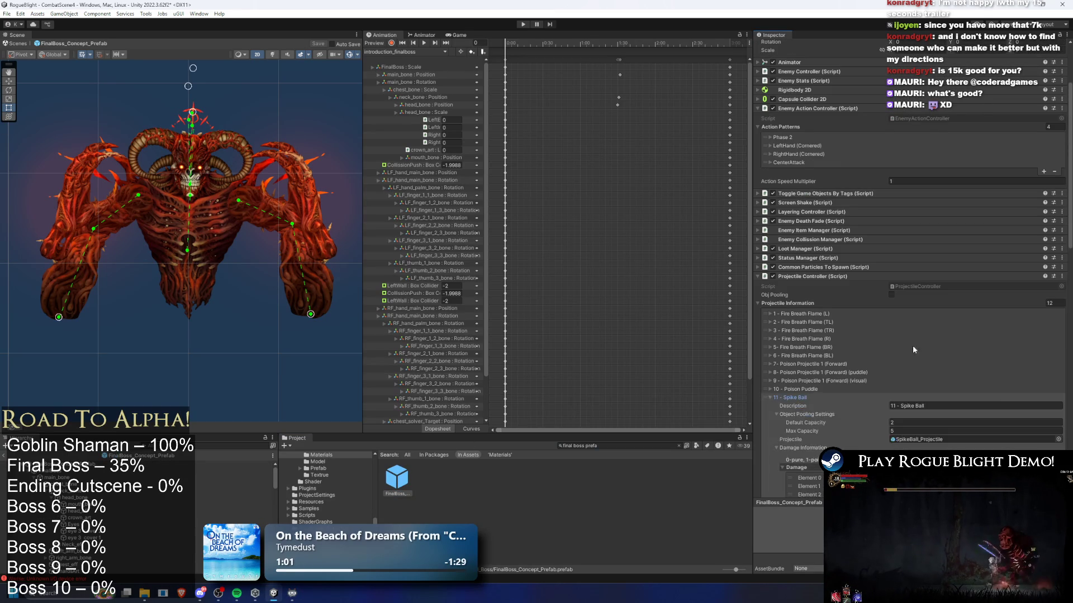
scroll(977, 271, "down", 4)
- Set the Spike Ball's Hit Sound Type and Attack Sound Type to No_sound
left_click(919, 215)
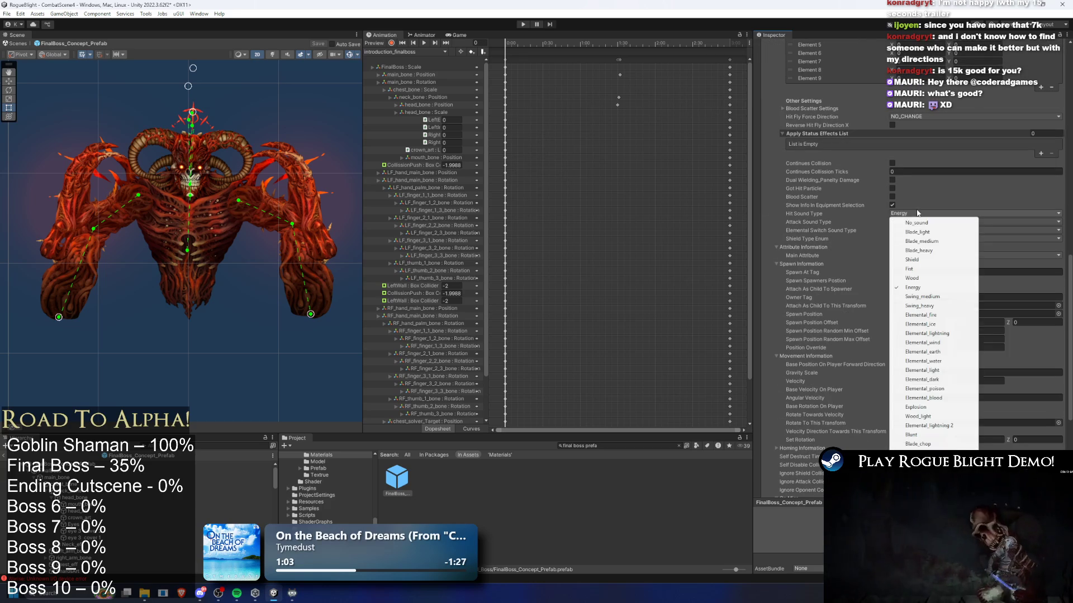
left_click(917, 224)
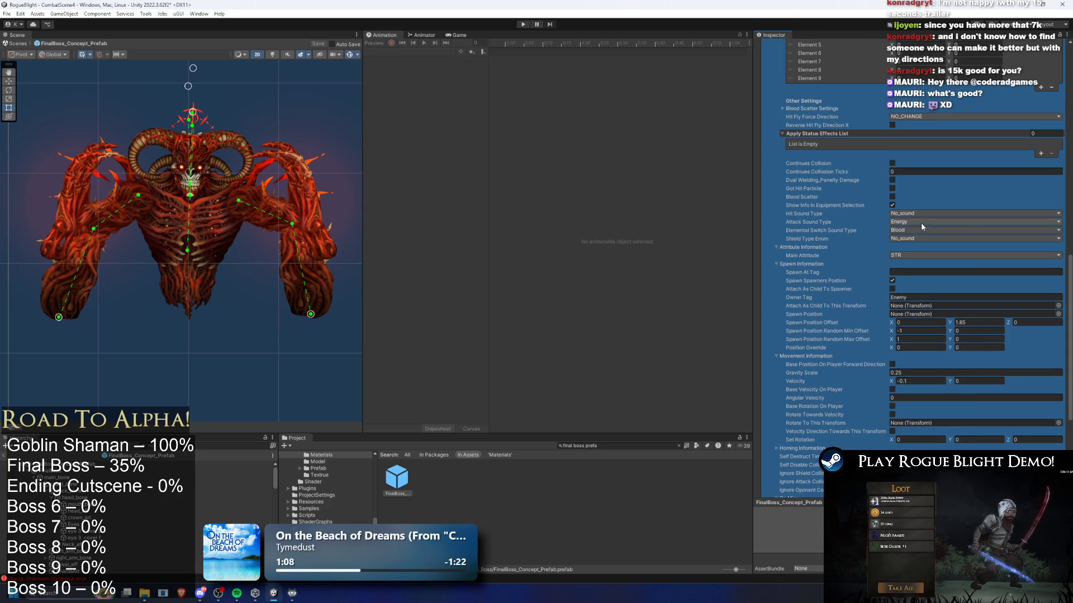
left_click(920, 223)
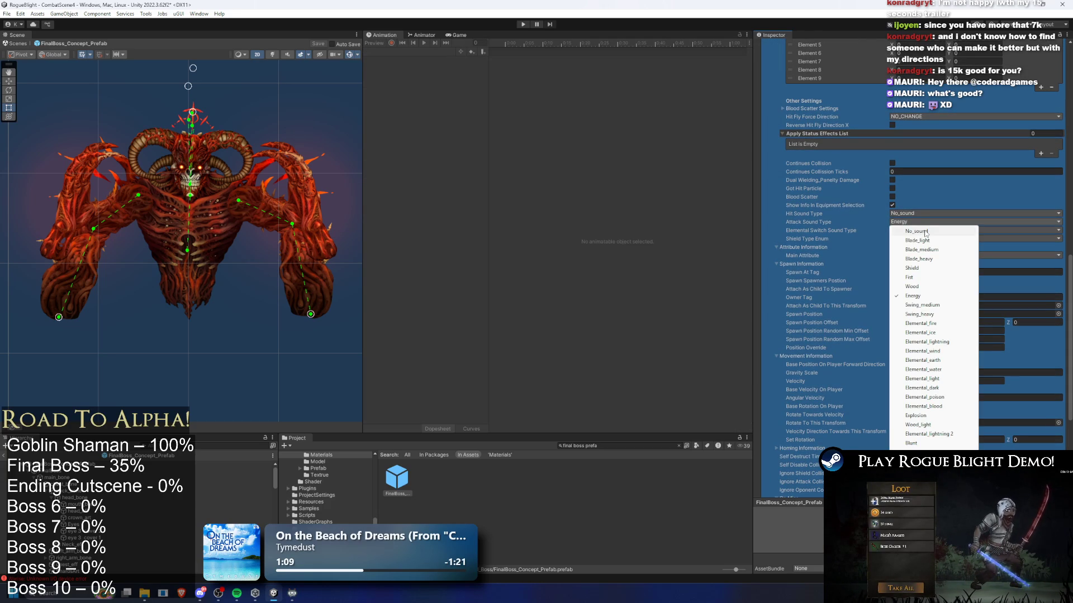
left_click(927, 232)
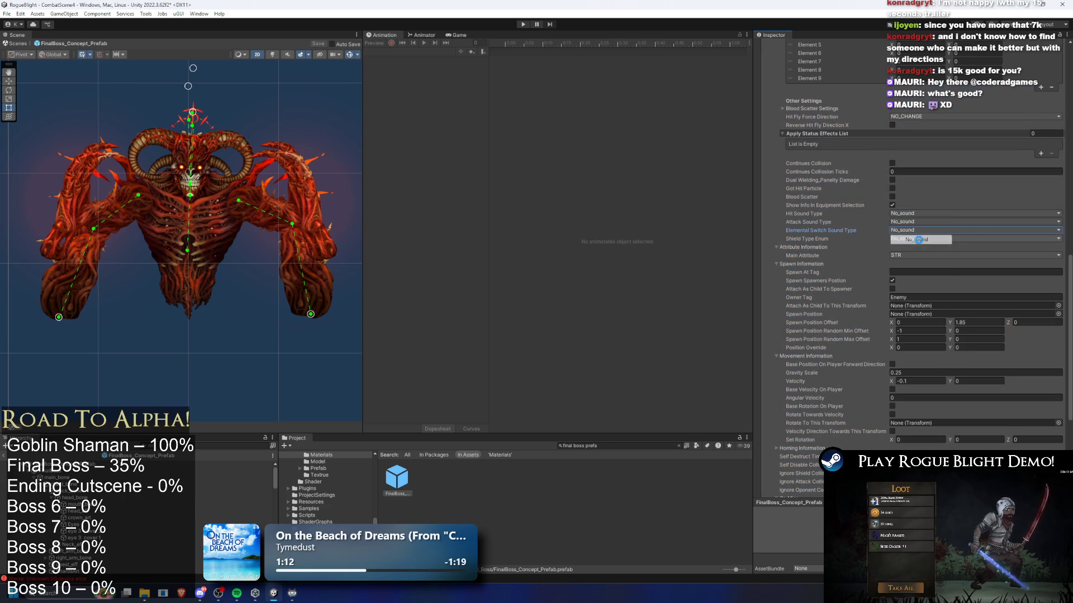
scroll(927, 212, "up", 5)
scroll(923, 210, "up", 4)
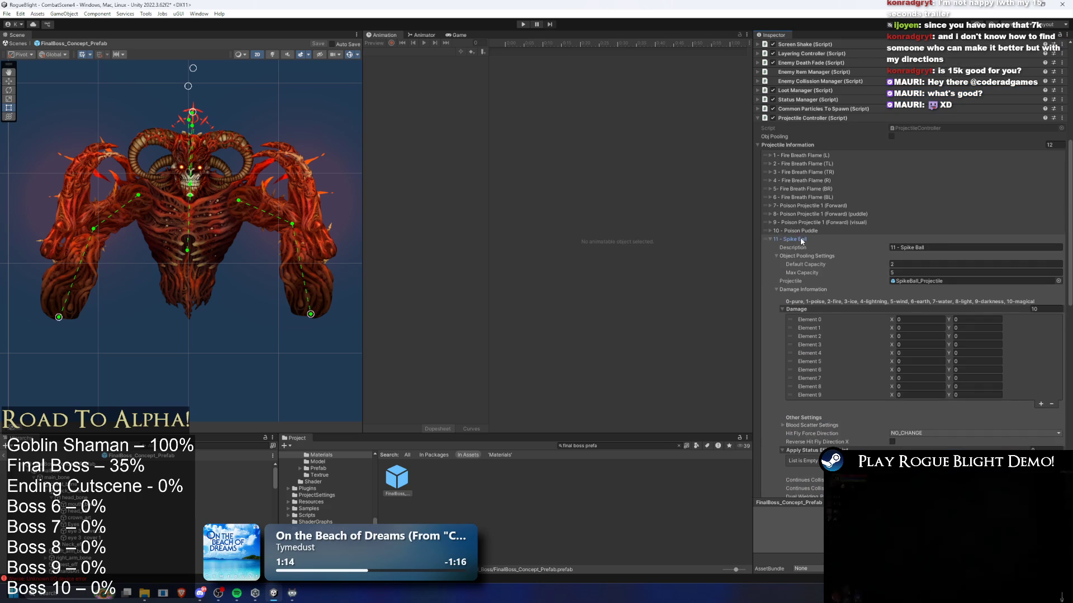
left_click(800, 237)
scroll(880, 206, "up", 5)
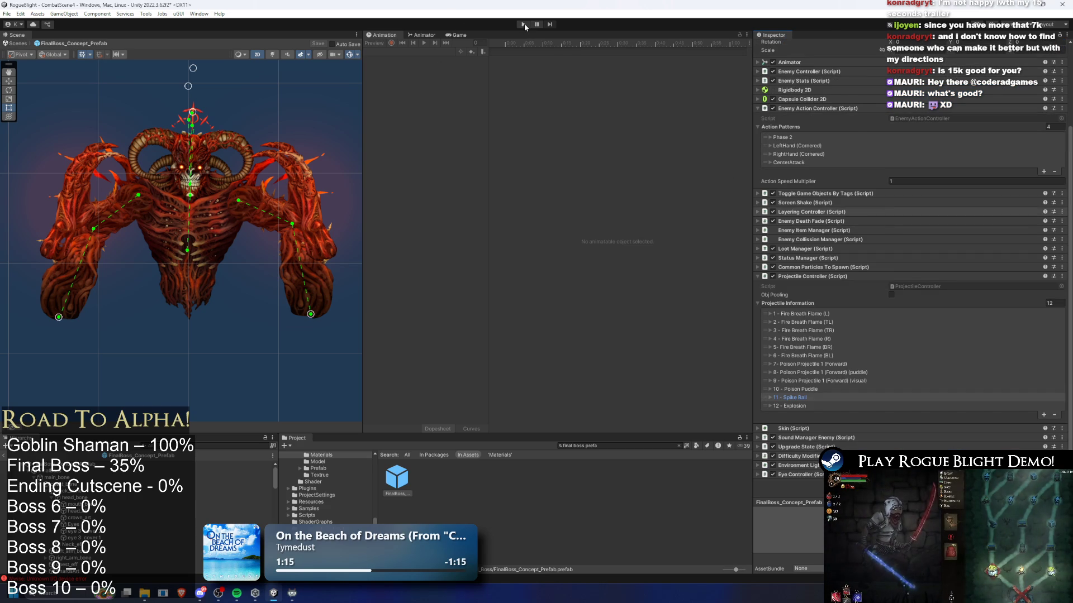
- Save the FinalBoss prefab with Ctrl+S and accept the unwanted-modifications warning
key("ctrl+s")
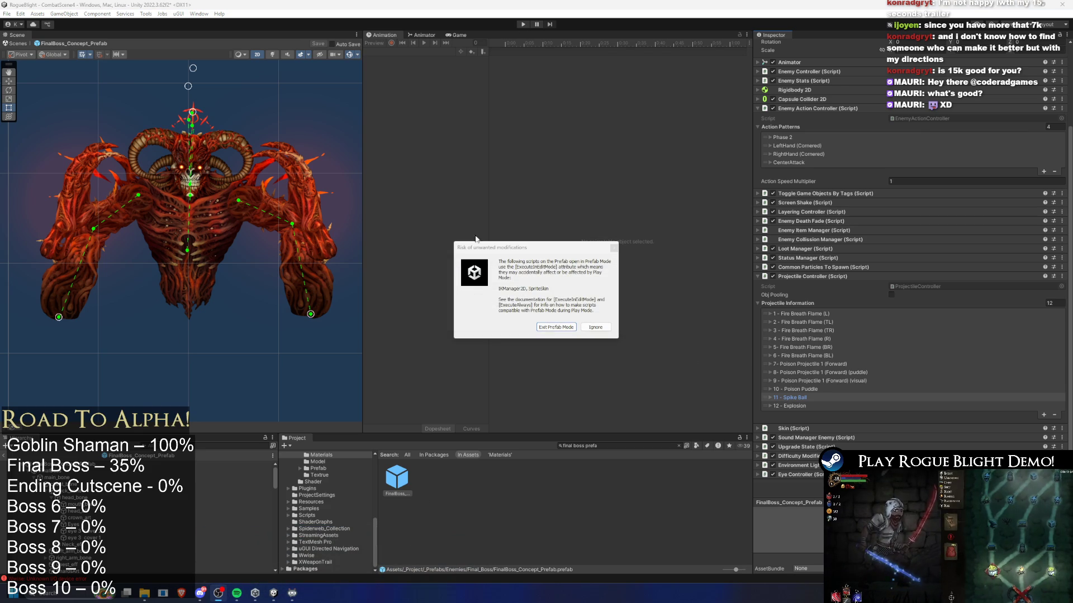
left_click(555, 327)
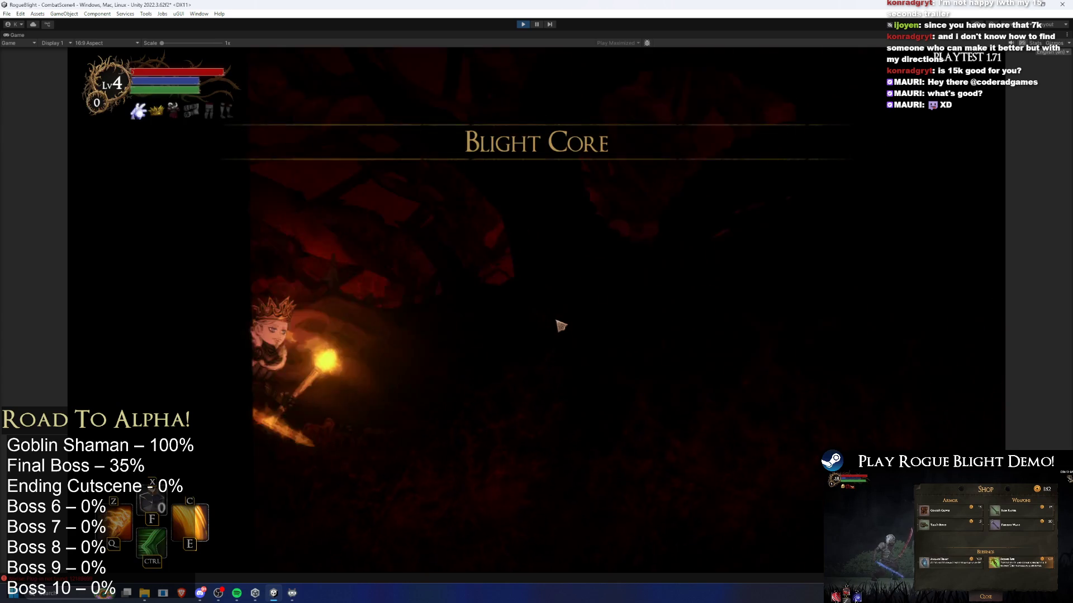
- Raise the game's master volume to maximum in the pause menu's audio settings
key("Escape")
left_click(537, 270)
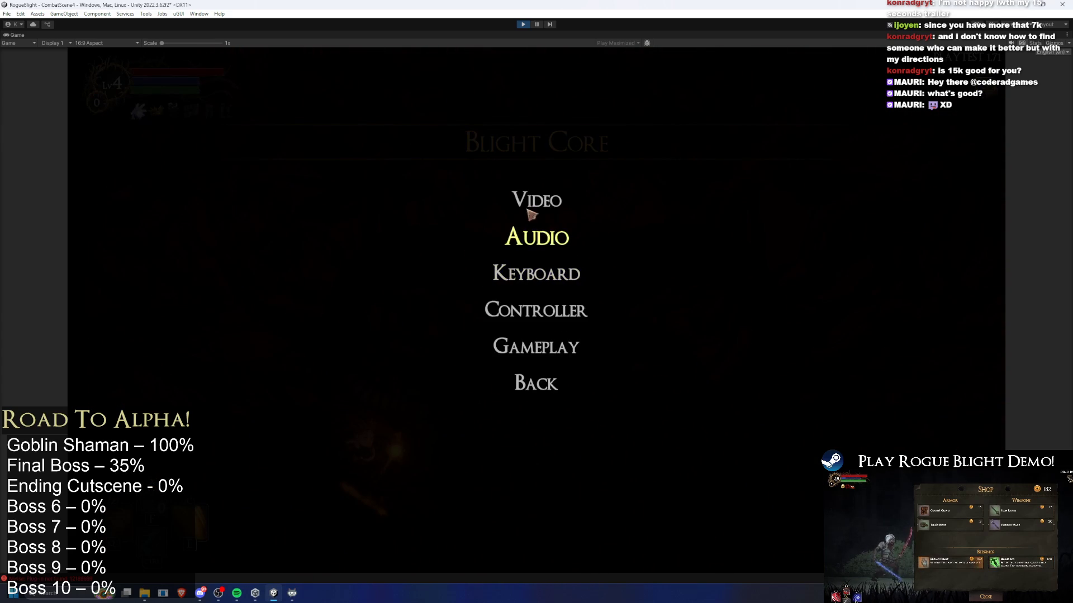
left_click(553, 235)
left_click_drag(566, 235, 716, 237)
left_click(537, 385)
key("Escape")
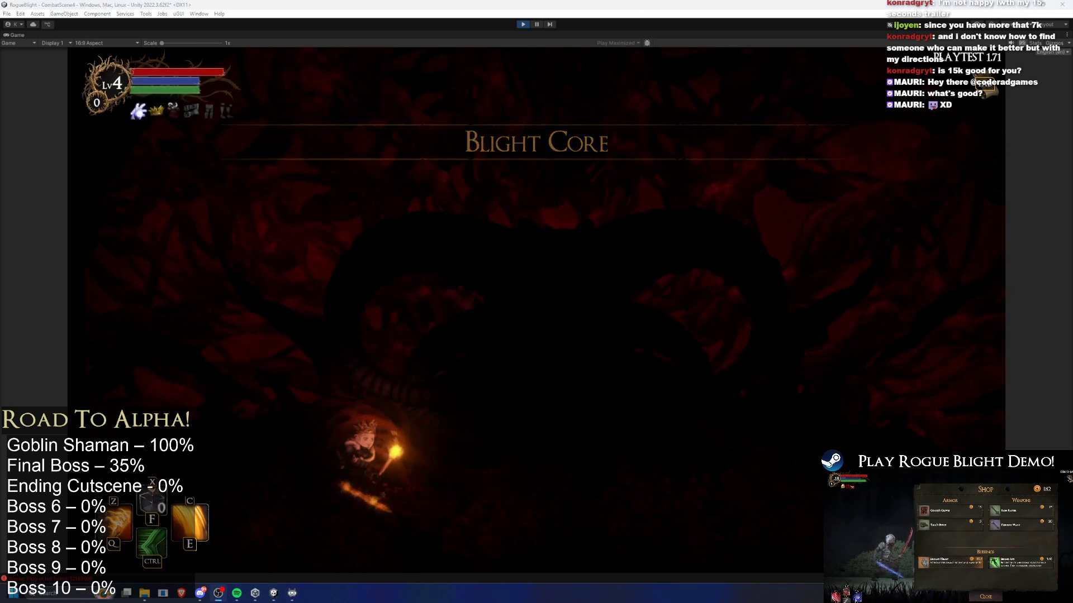
- Move into the boss arena and fight the final boss, dodging its red orbs
left_click(484, 397)
key("d")
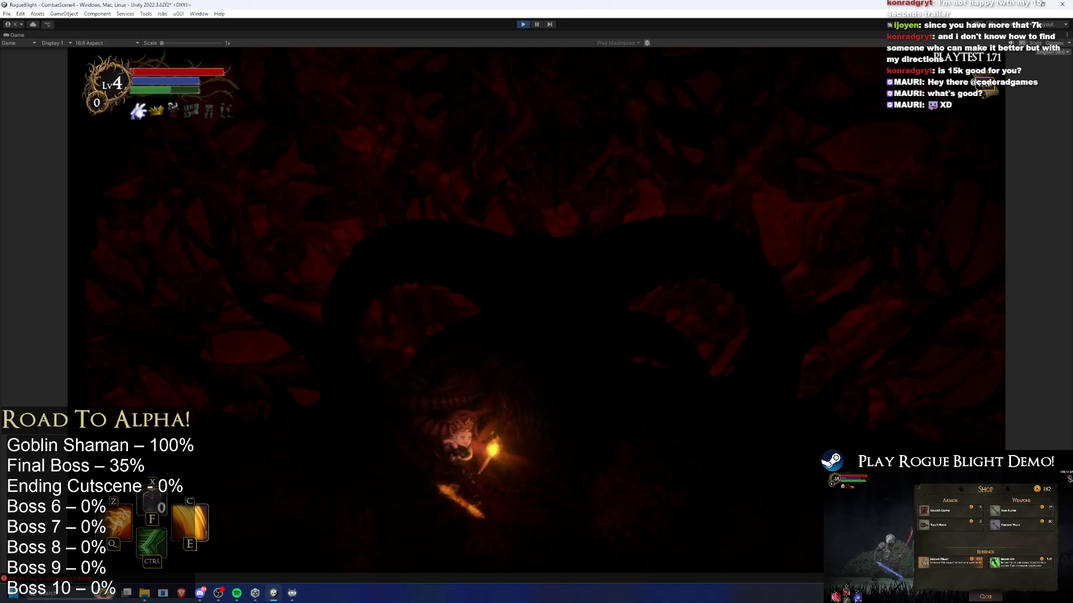
key("d")
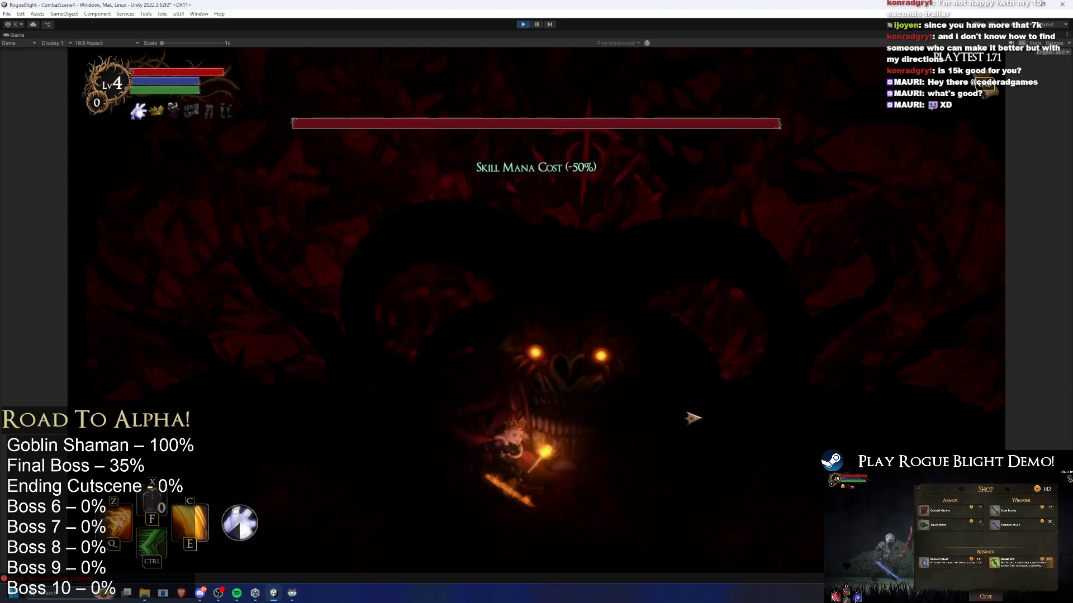
left_click(703, 421)
key("a")
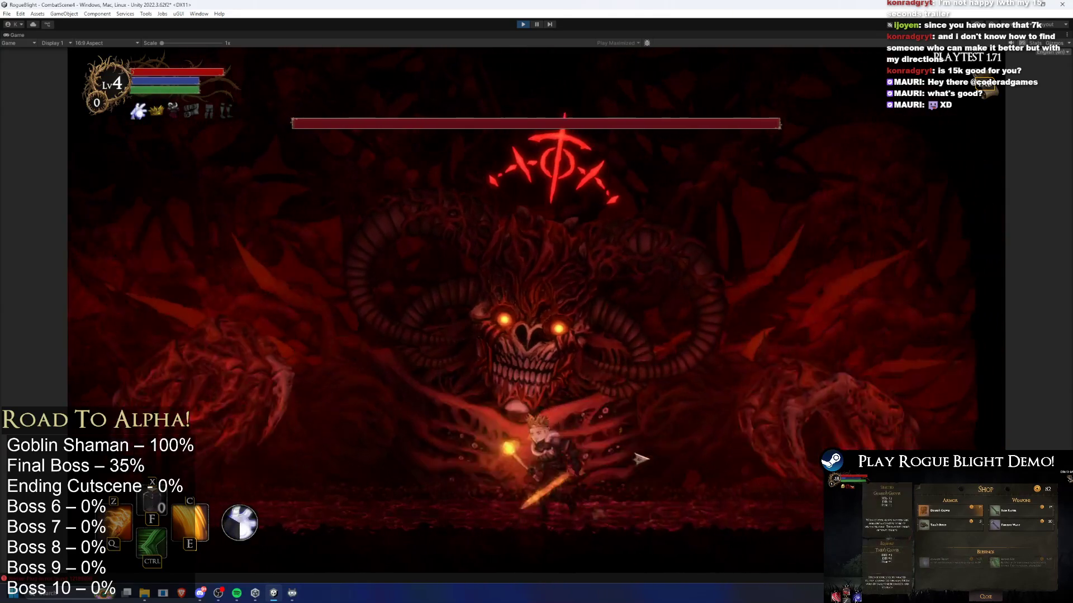
key("space")
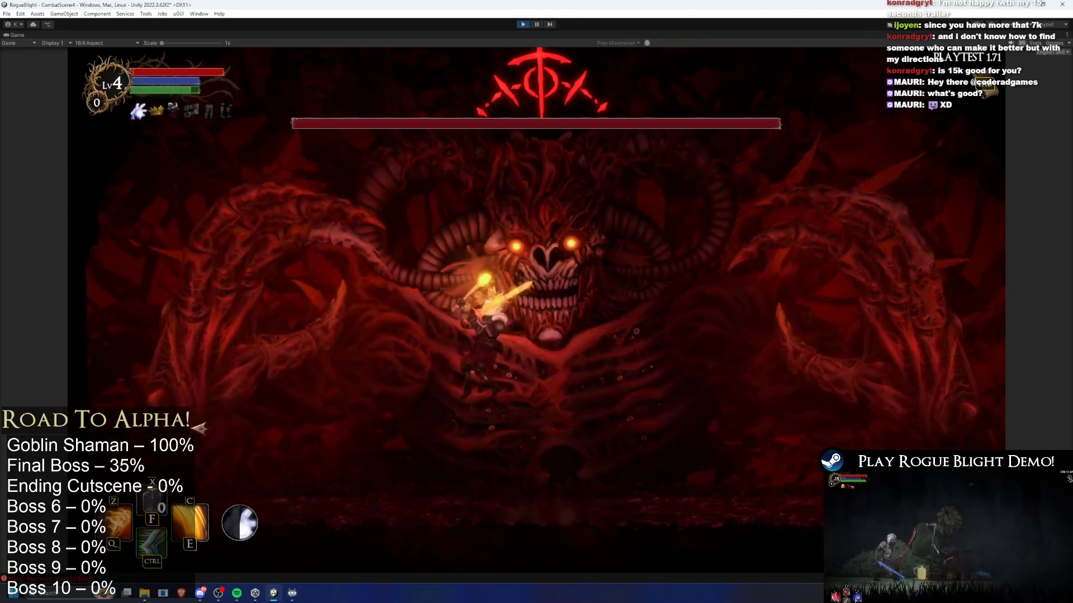
key("d")
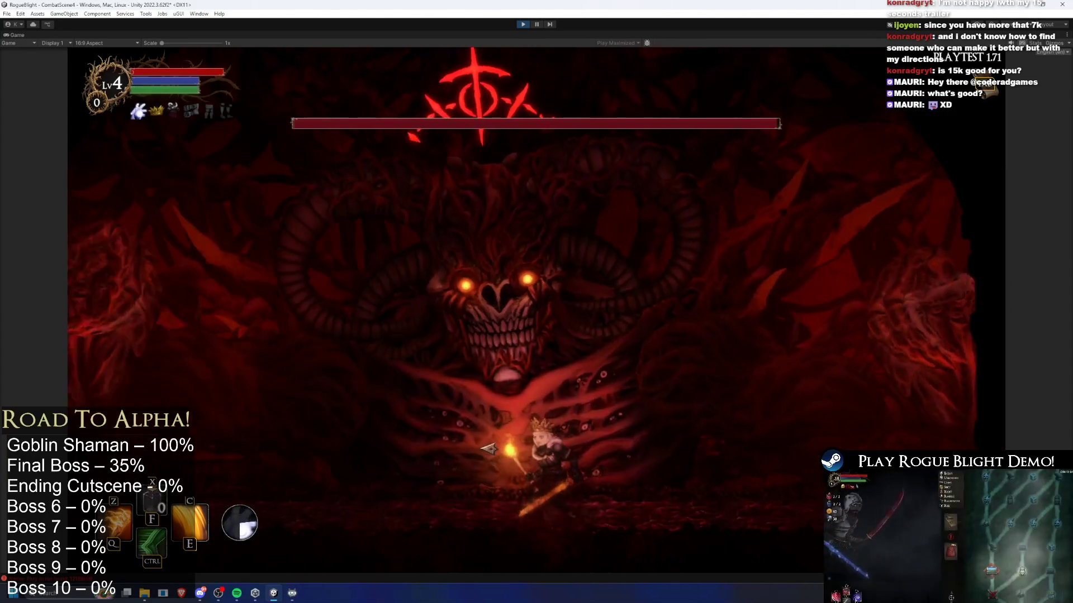
key("a")
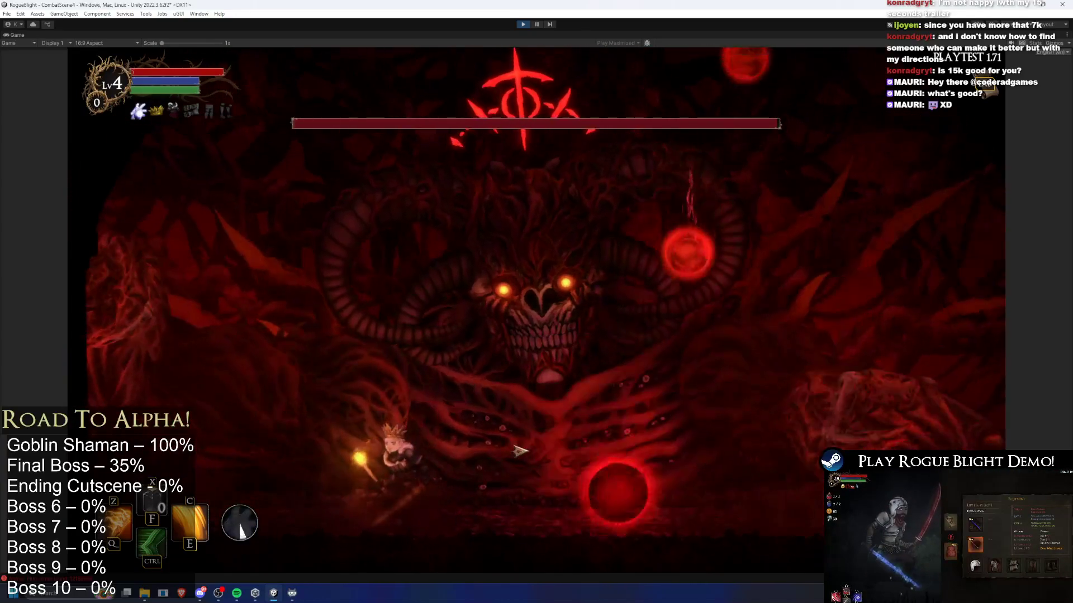
key("d")
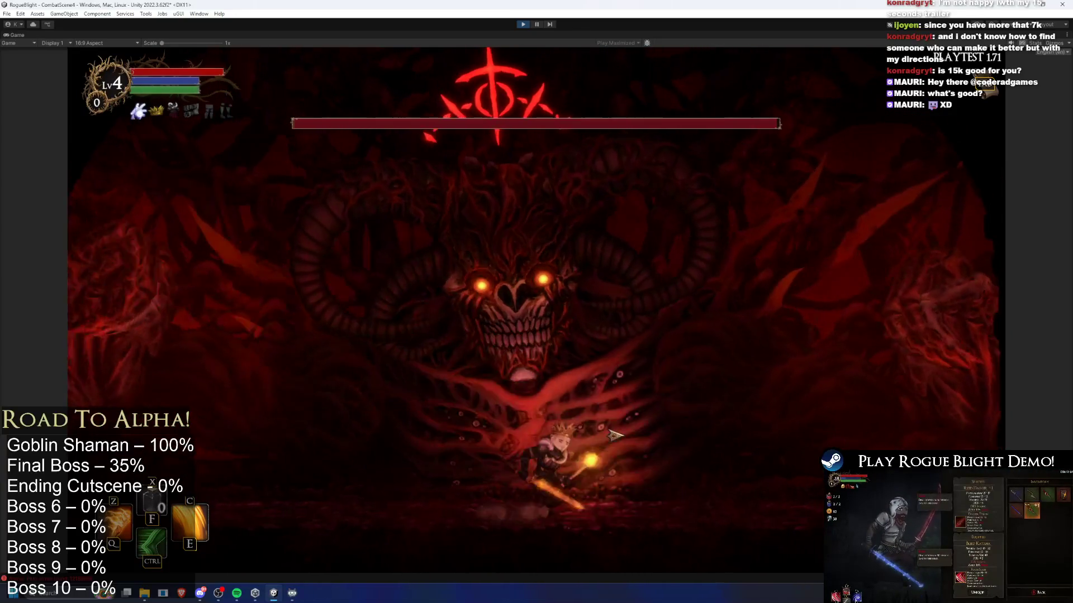
key("a")
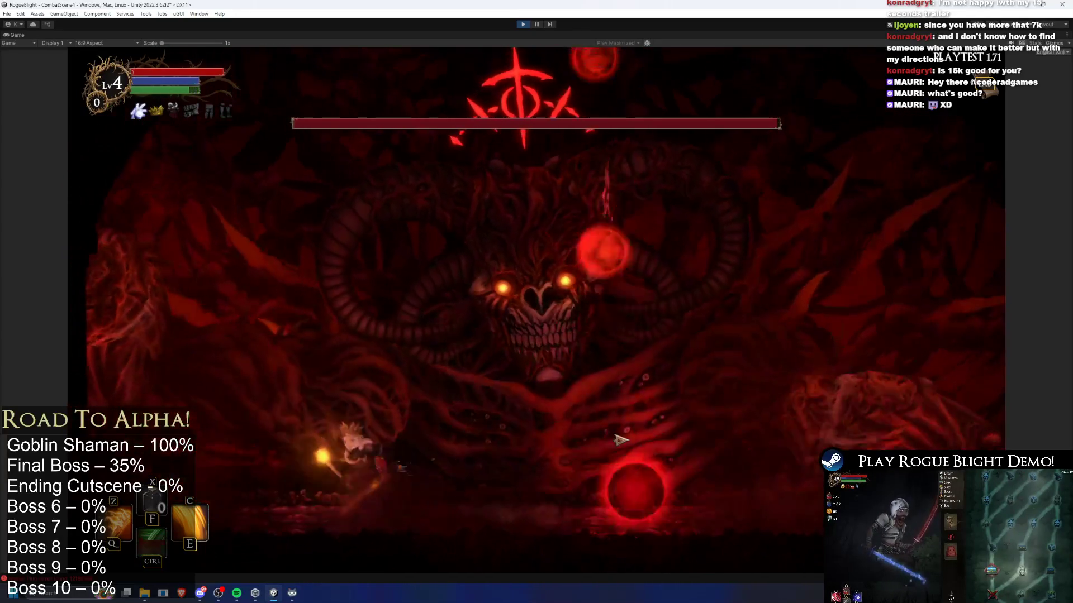
key("d")
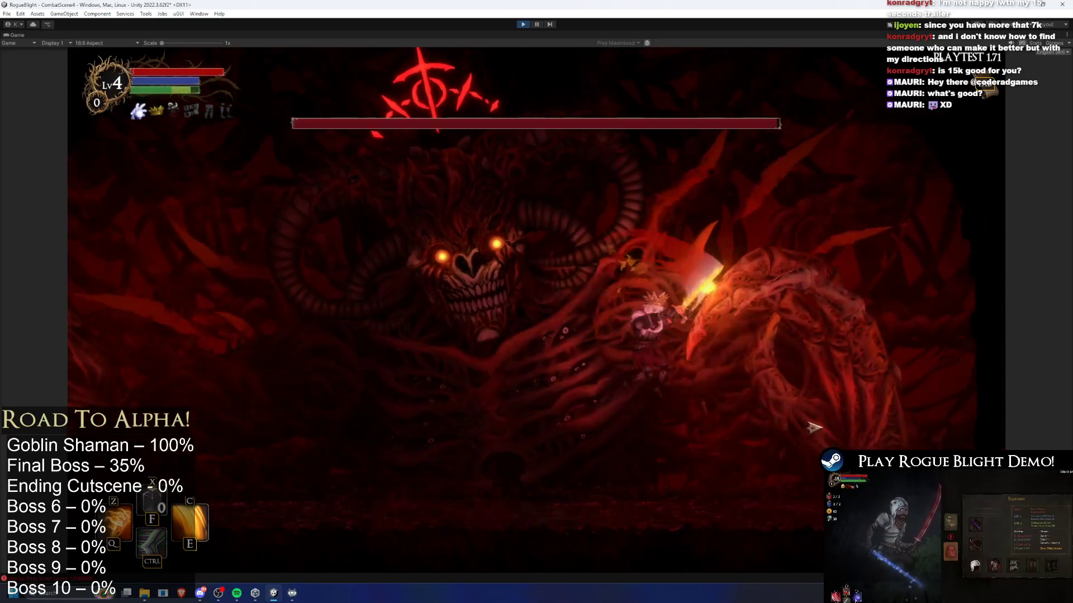
key("c")
key("a")
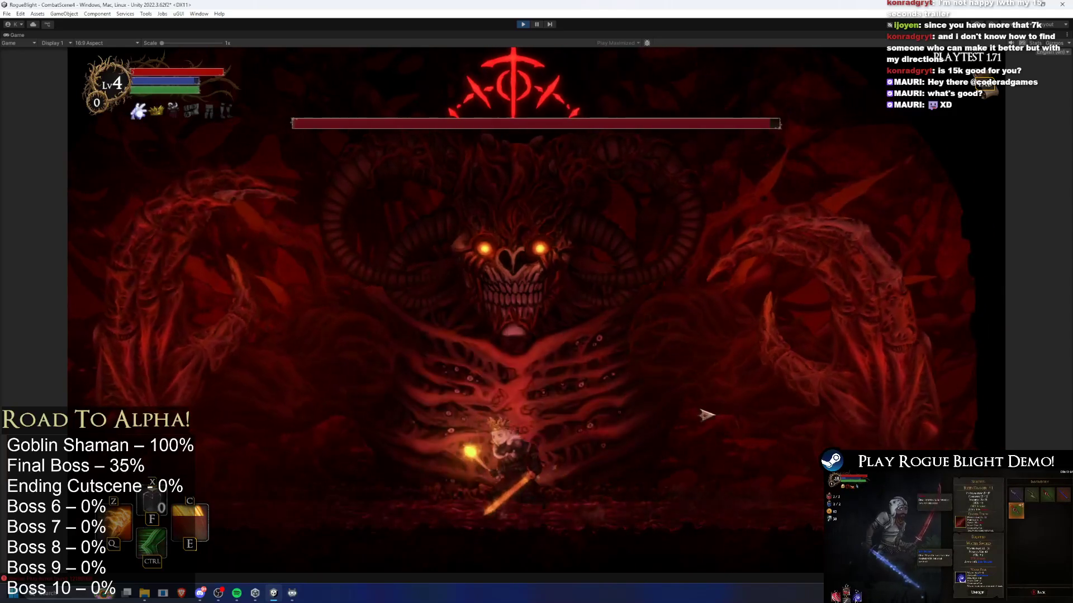
key("a")
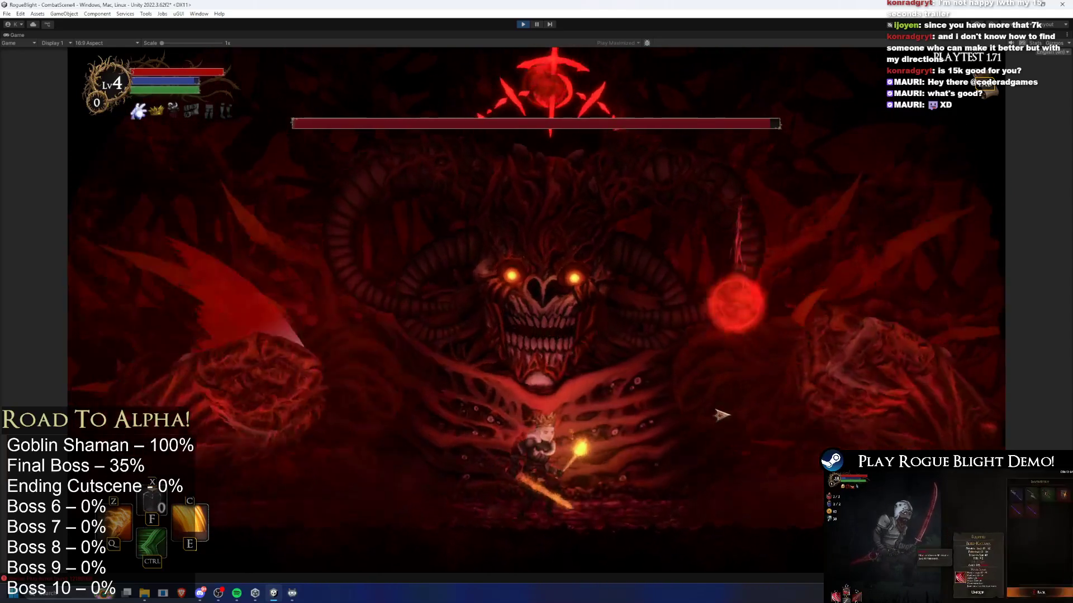
key("d")
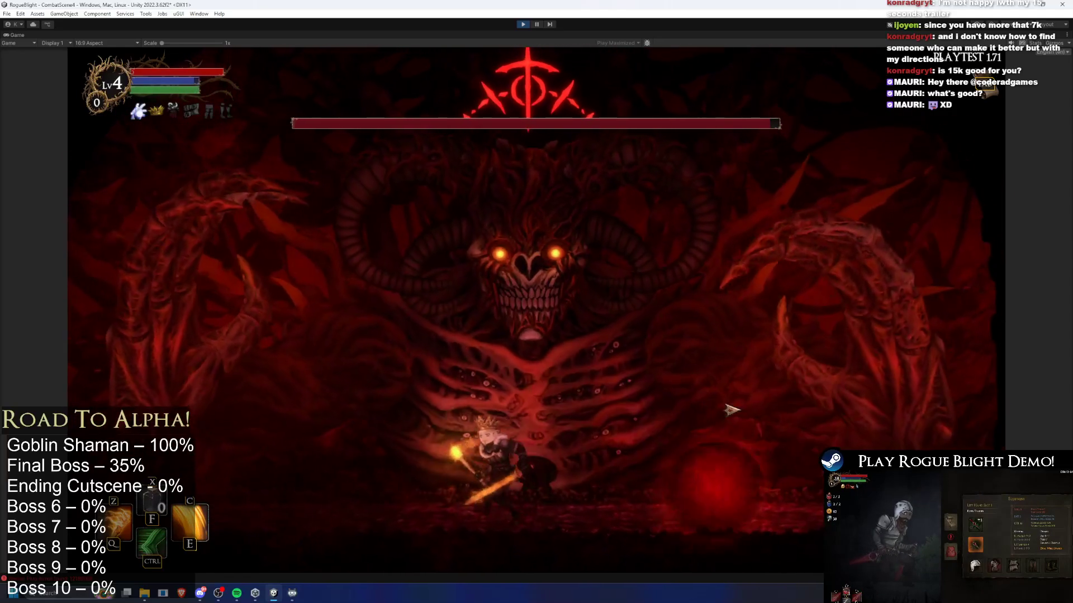
key("space")
key("d")
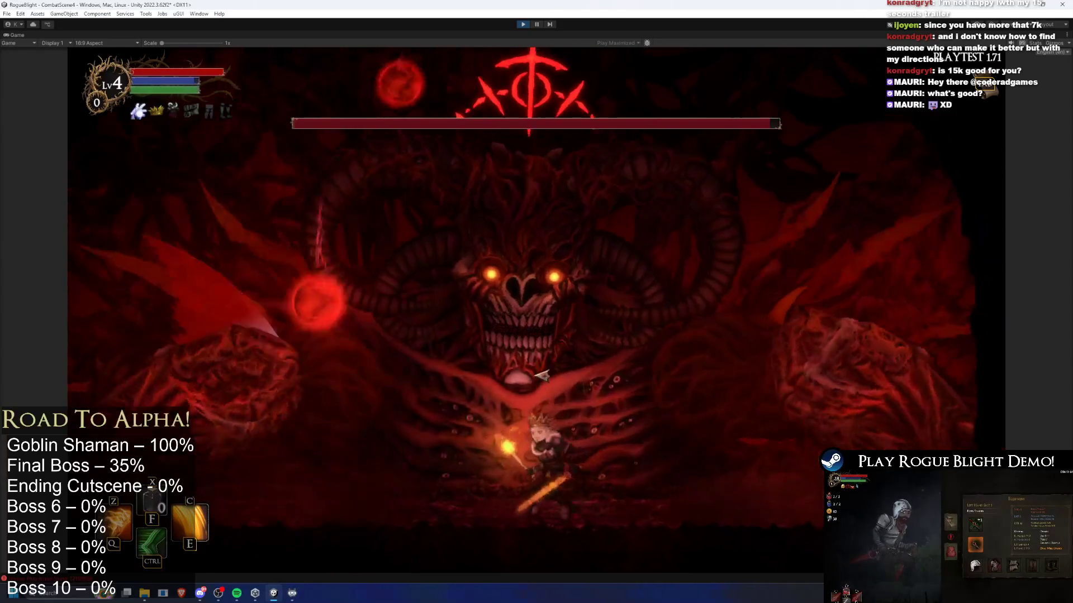
- Keep dashing and using skills against the boss, then stop Play mode
key("d")
key("ctrl")
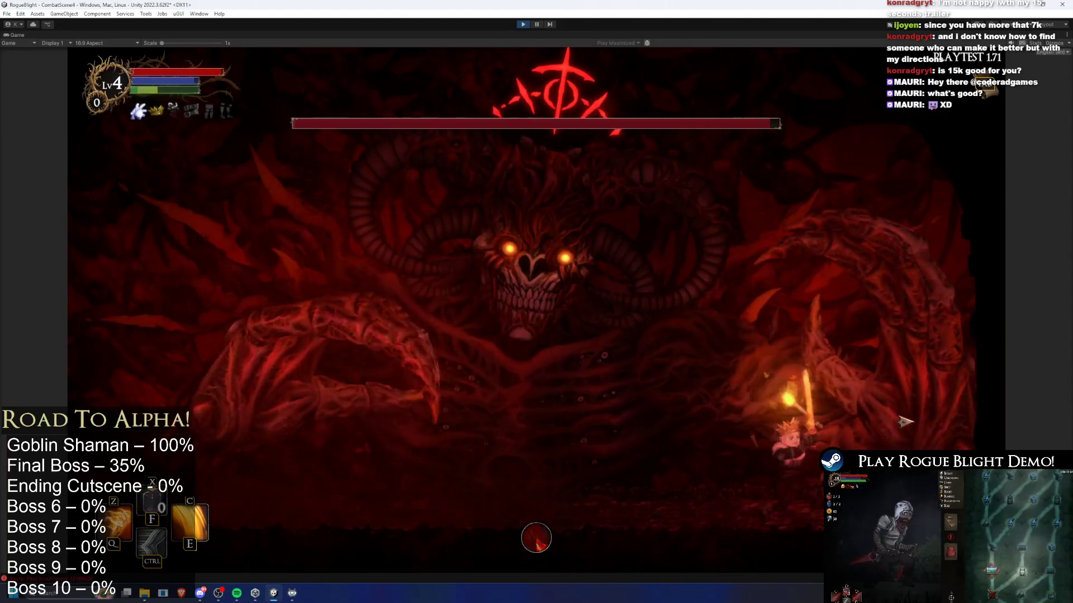
key("c")
key("a")
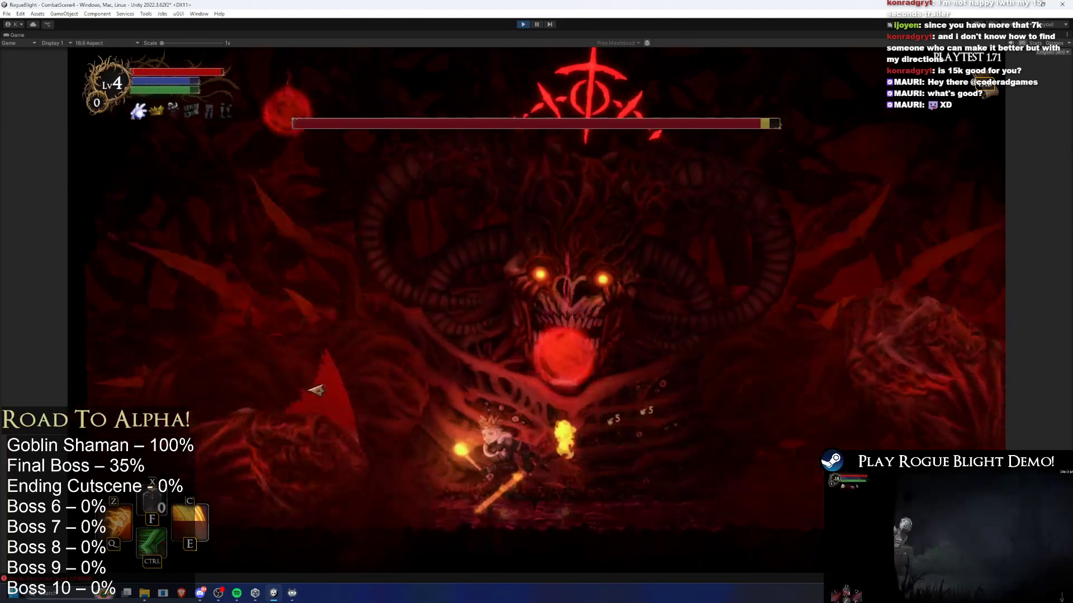
key("d")
key("ctrl")
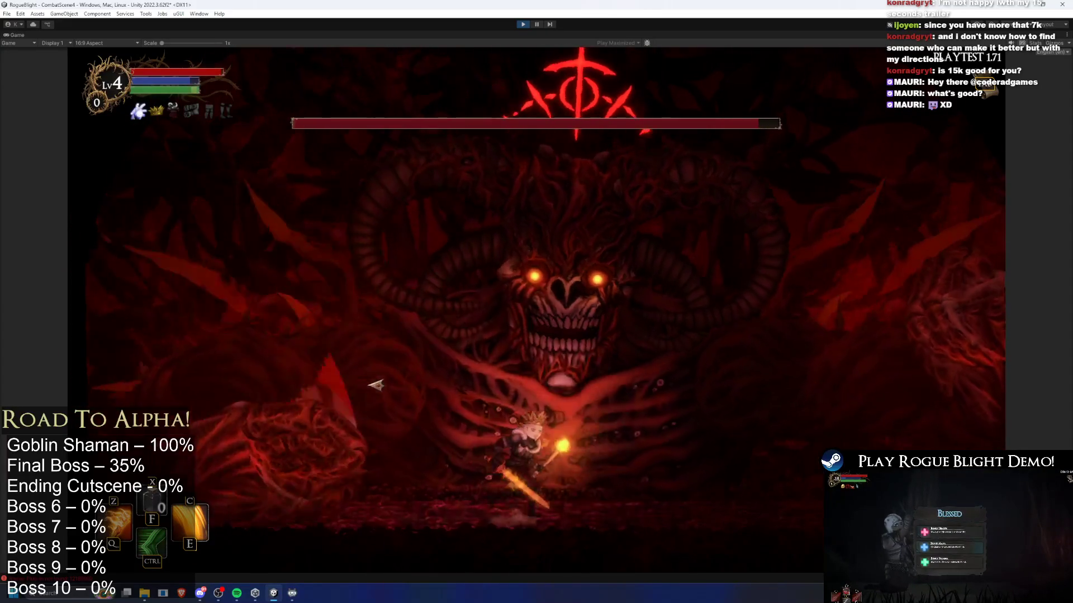
key("a")
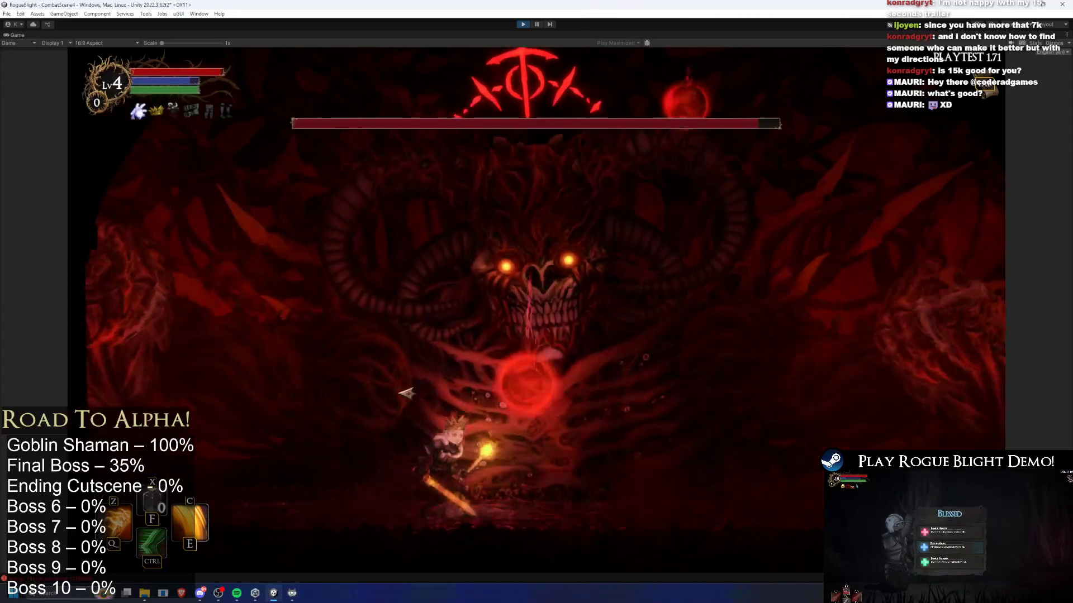
key("d")
key("ctrl")
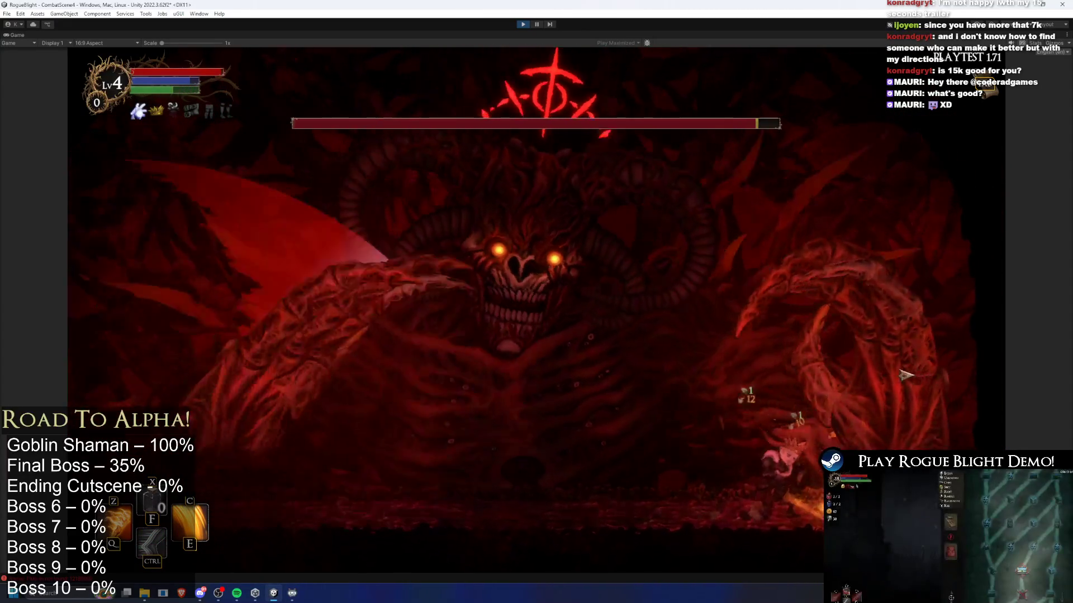
key("a")
key("e")
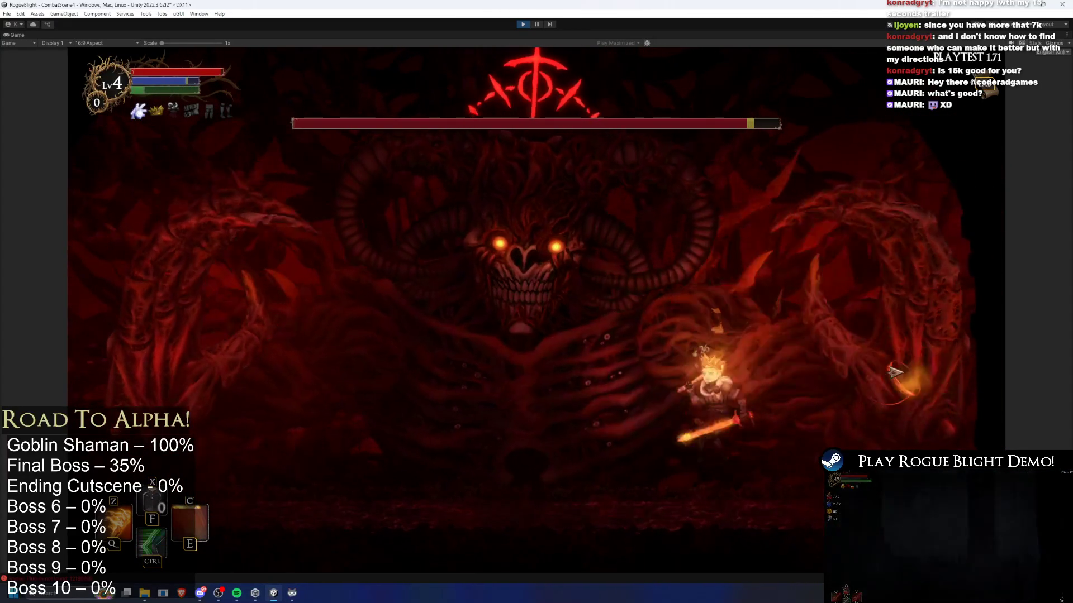
key("a")
key("d")
key("ctrl")
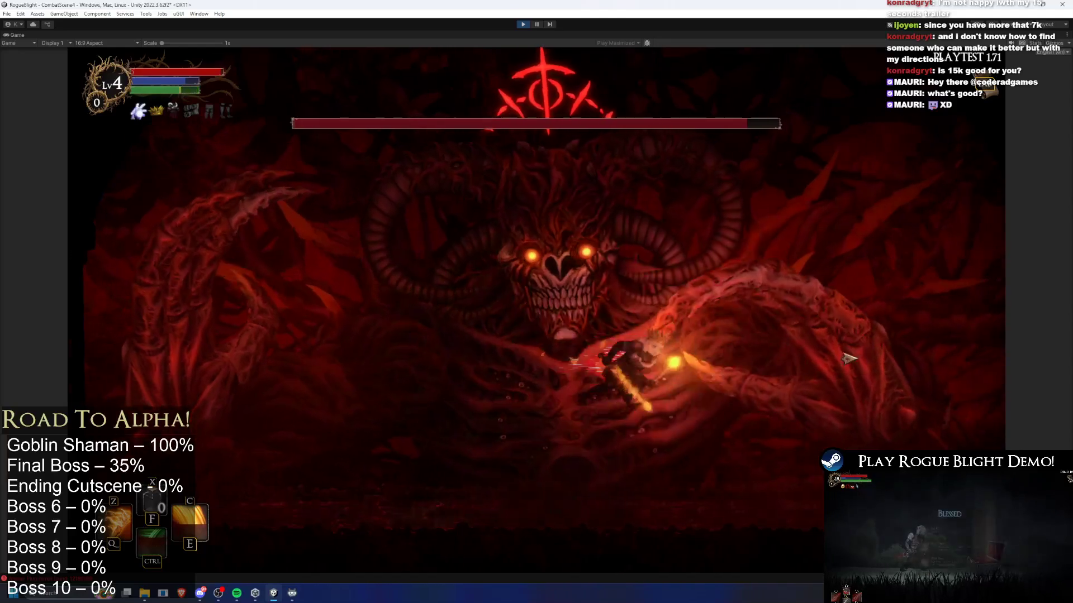
key("a")
key("z")
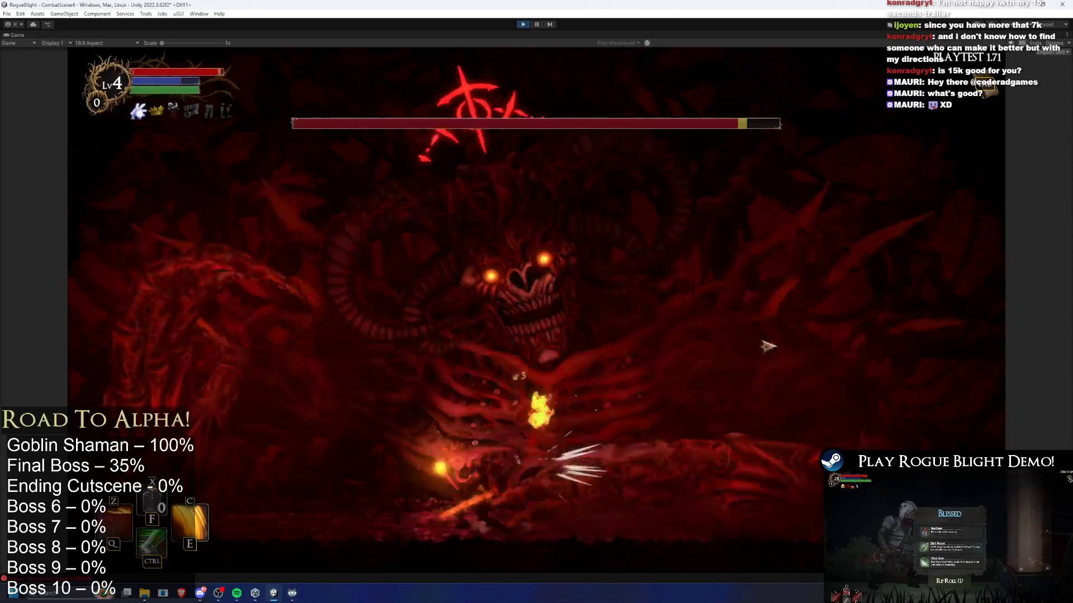
key("a")
key("d")
key("e")
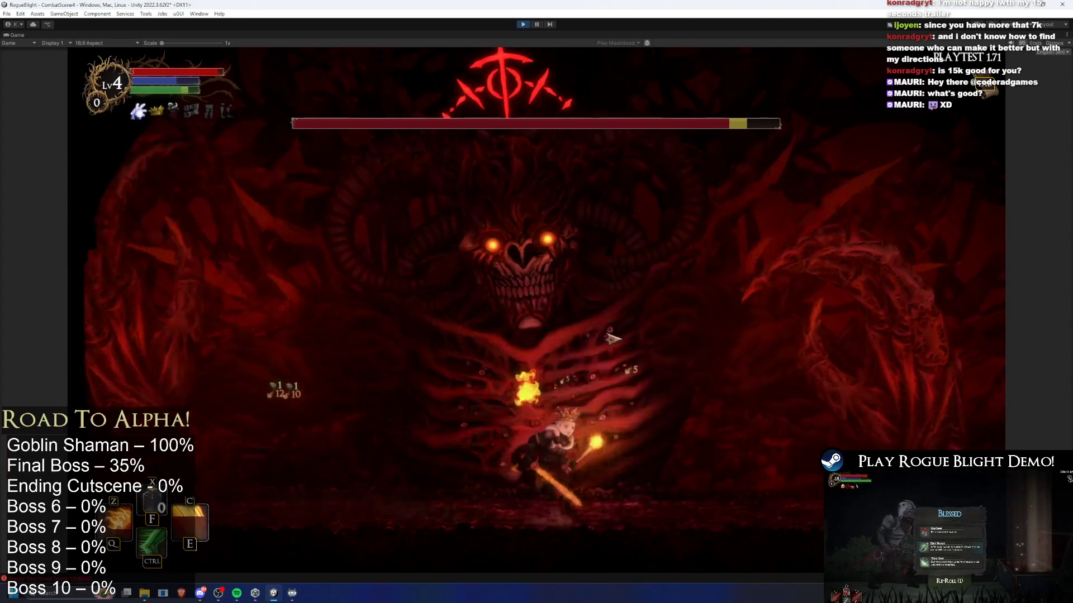
key("a")
key("space")
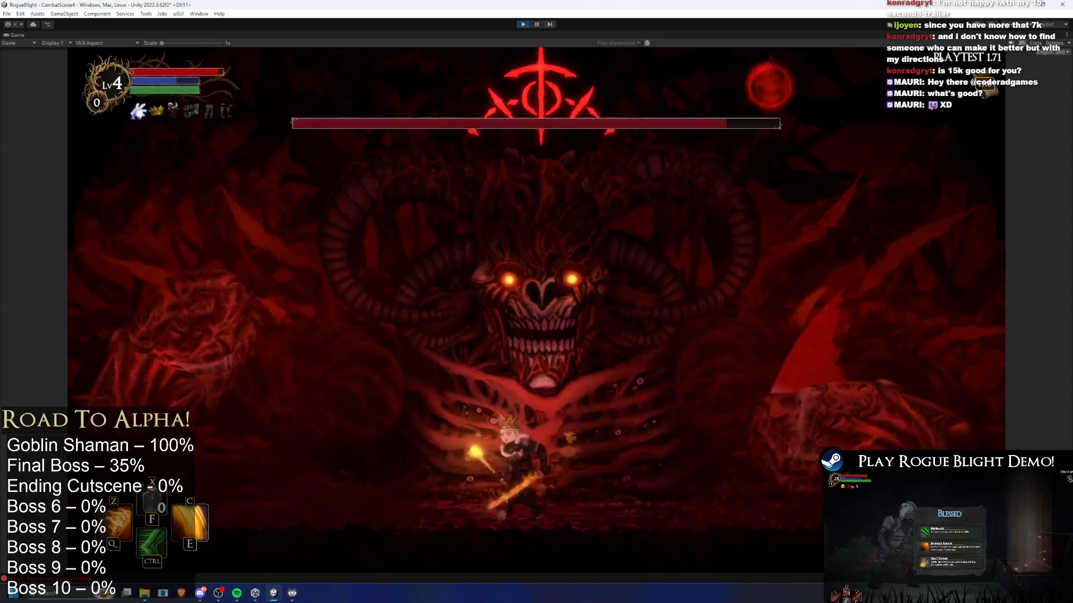
key("ctrl+p")
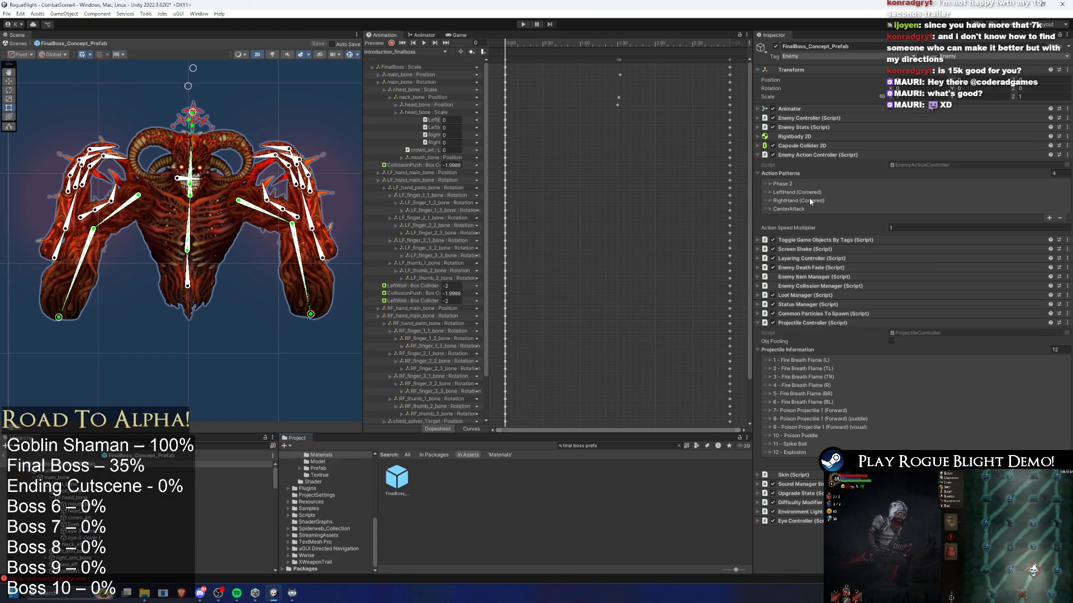
- Look at the LeftHand (Cornered) pattern and left hand object, then reselect the boss root
left_click(810, 192)
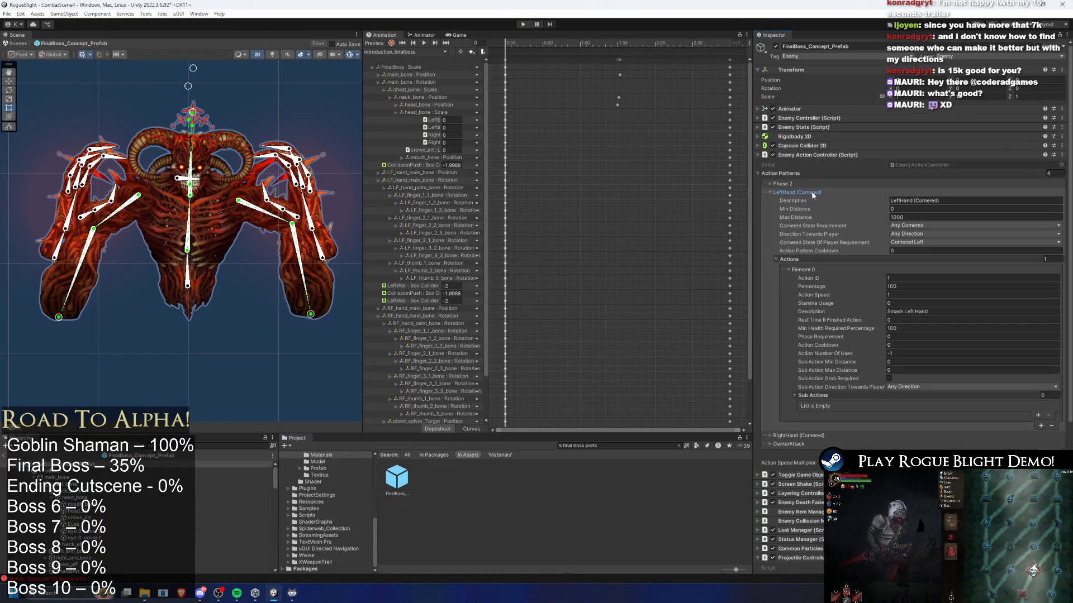
left_click(814, 192)
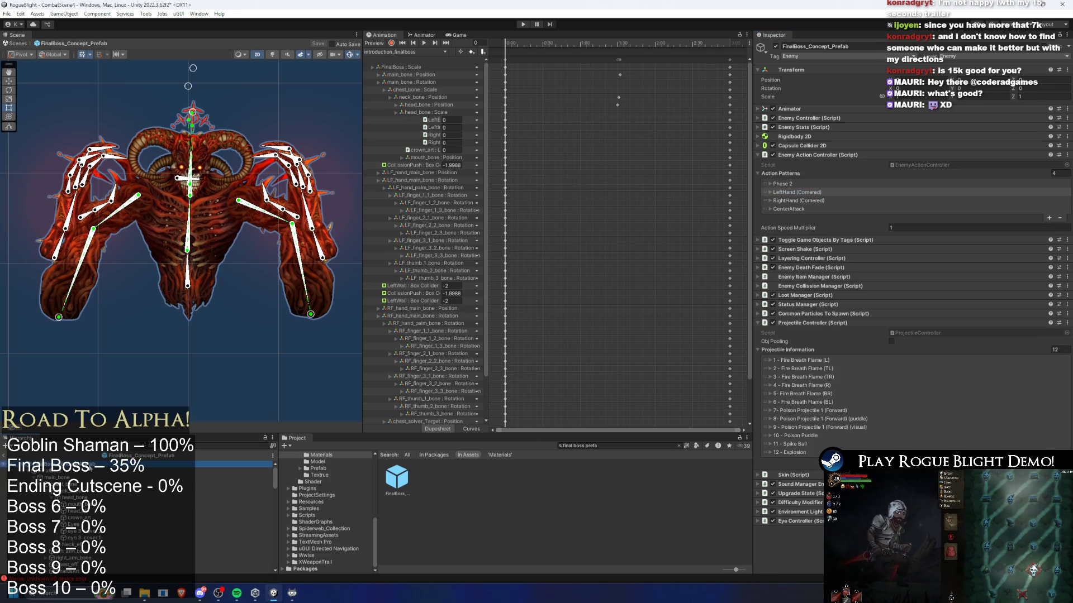
left_click(63, 478)
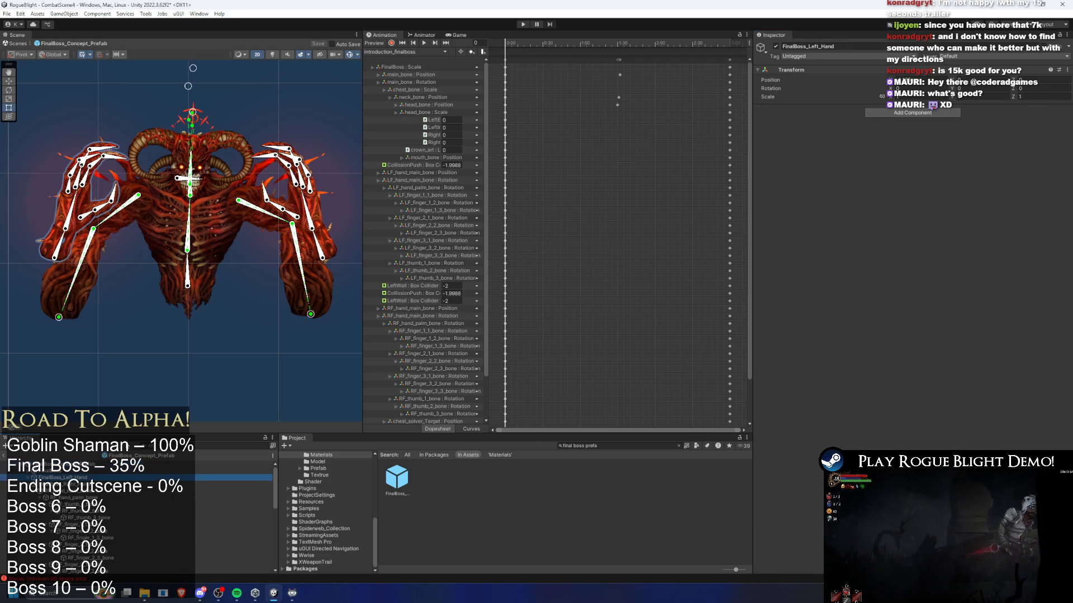
left_click(56, 464)
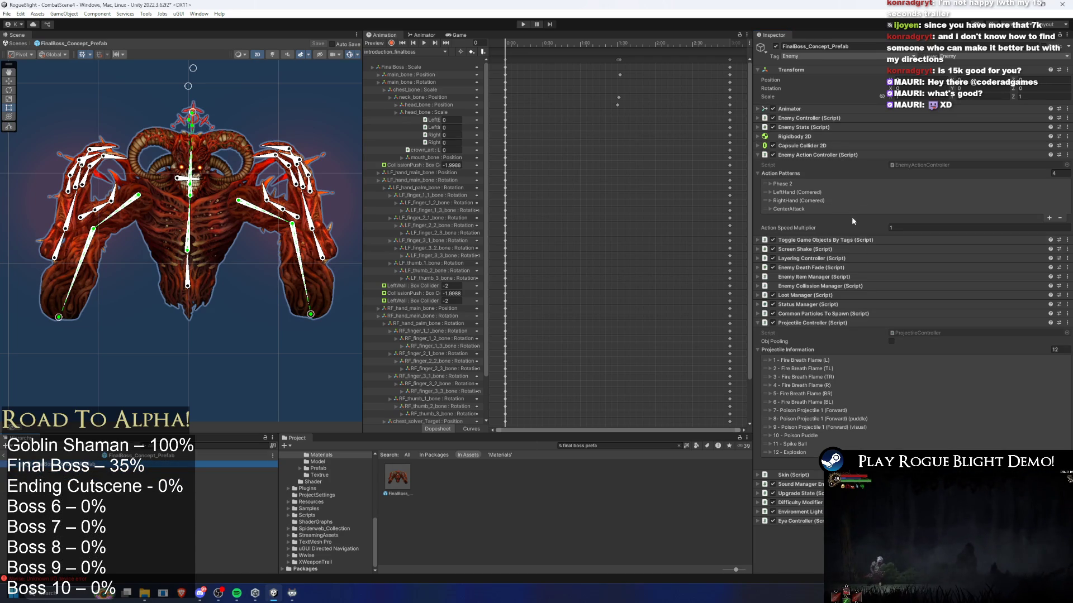
- Expand CenterAttack to view its three actions and begin editing Element 0's Min Health Required Percentage
left_click(805, 208)
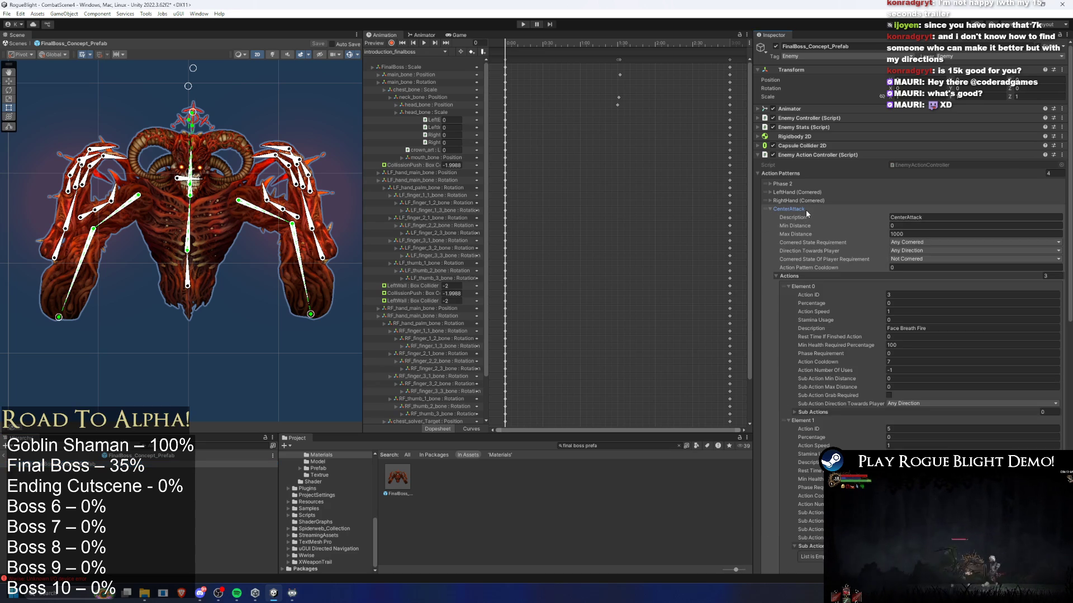
scroll(904, 256, "down", 5)
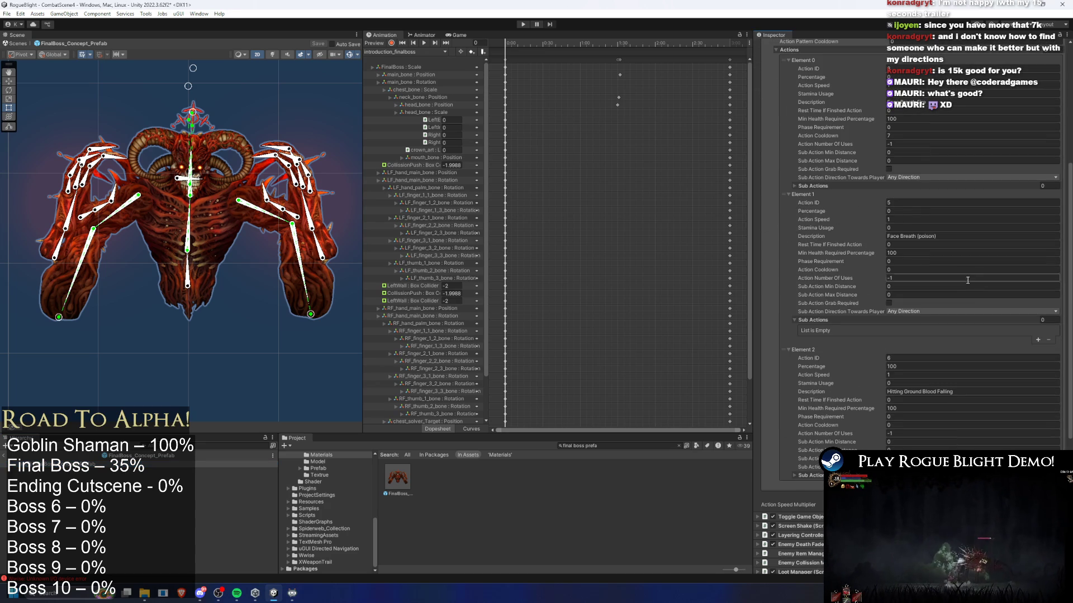
scroll(971, 281, "up", 4)
left_click(805, 141)
scroll(816, 151, "up", 2)
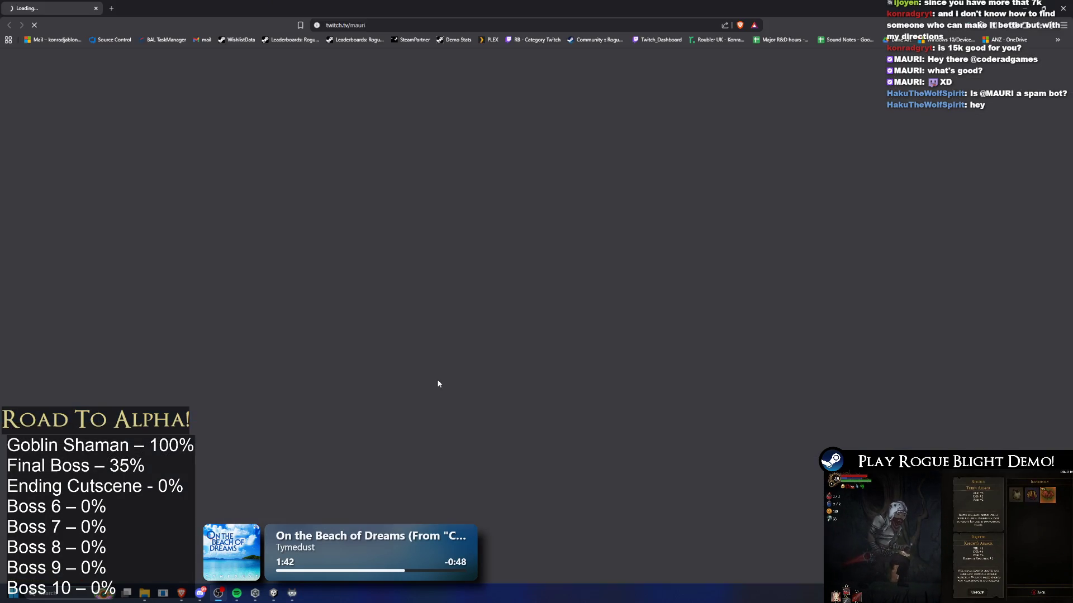
left_click(181, 594)
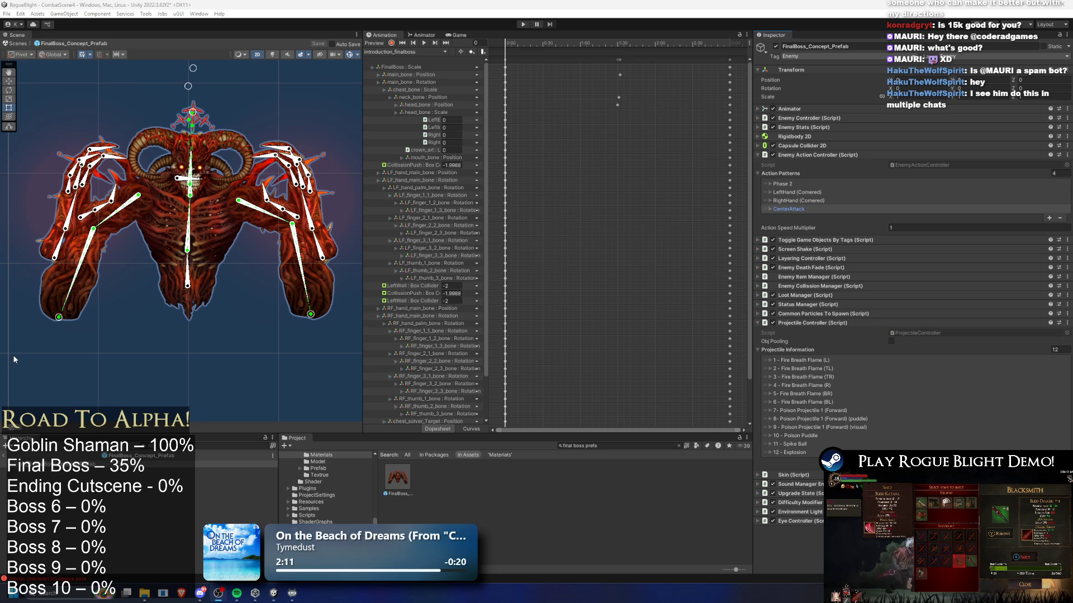
left_click(795, 210)
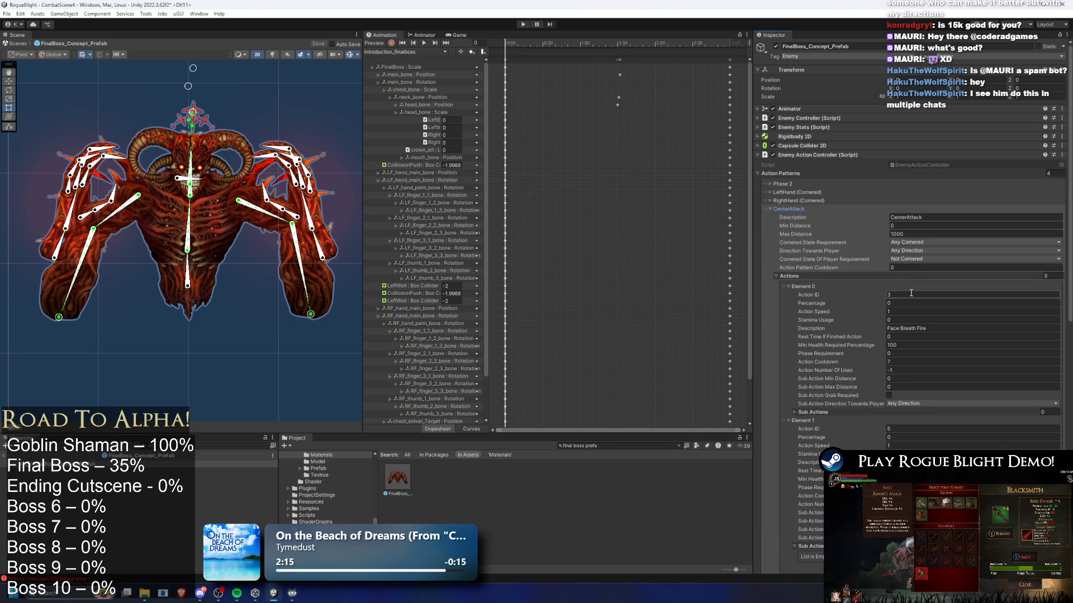
left_click(920, 346)
- Set Min Health Required Percentage to 33 for Elements 0 and 1
type("33")
scroll(932, 371, "down", 3)
left_click(931, 411)
type("33")
scroll(919, 447, "down", 5)
left_click(904, 432)
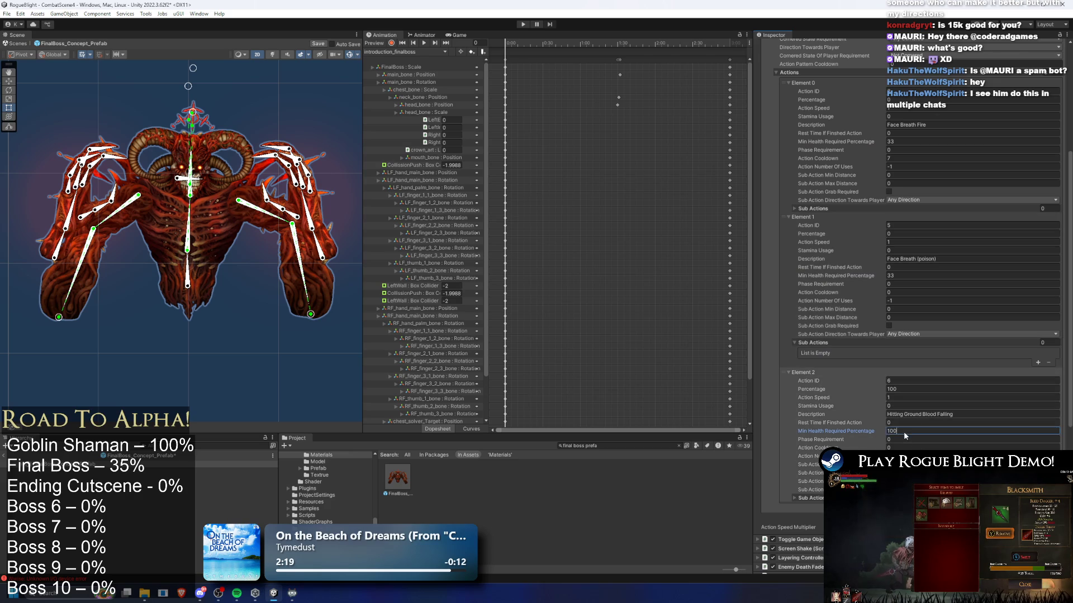
type("34")
- Set the action cooldowns to 9 for Element 2 and 8 for Elements 1 and 0
left_click(902, 448)
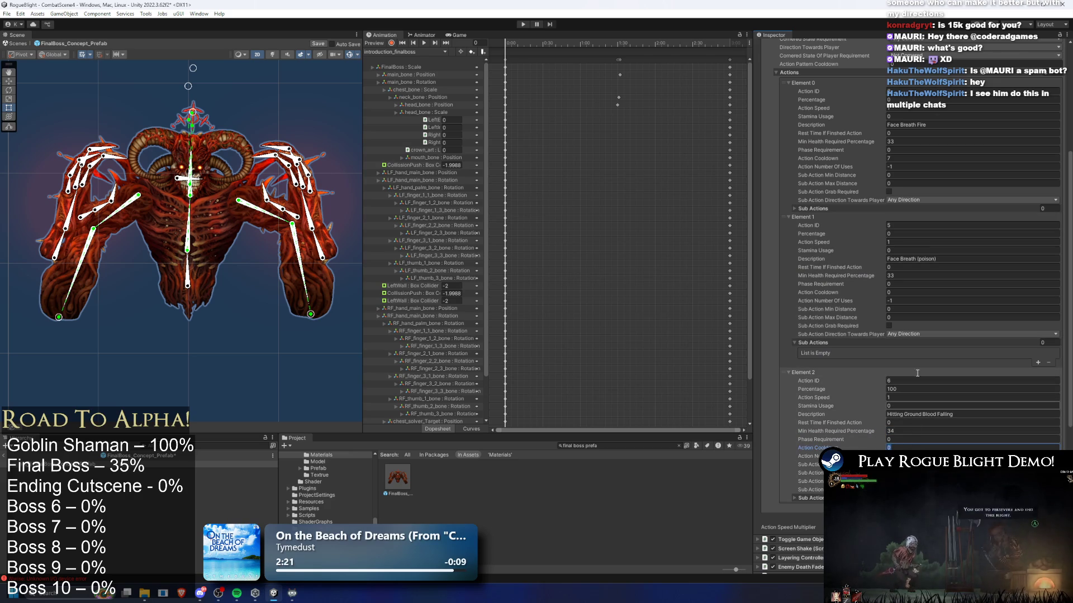
type("7")
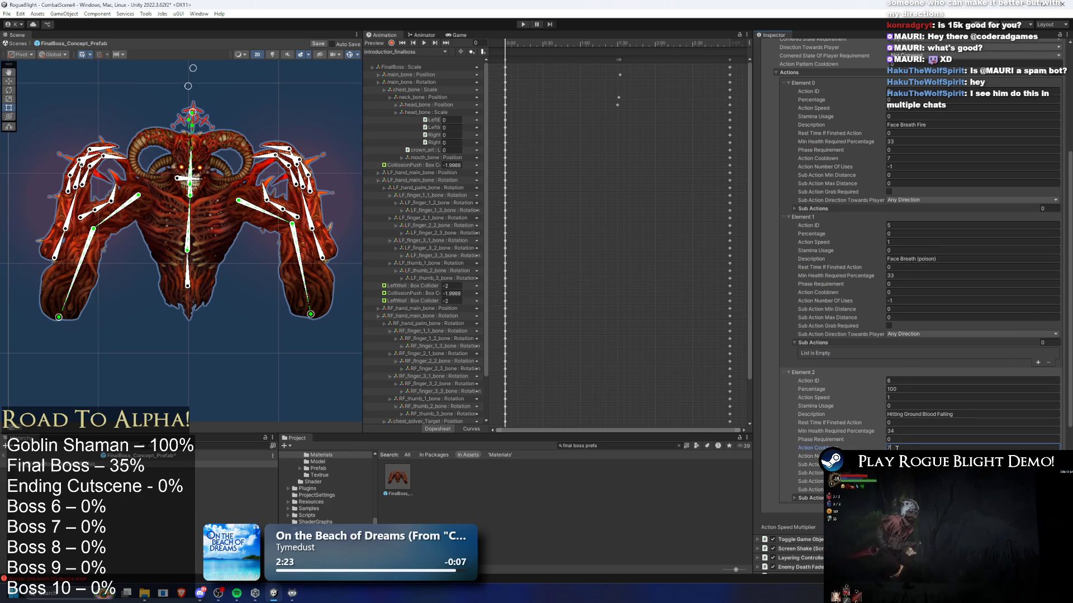
type("9")
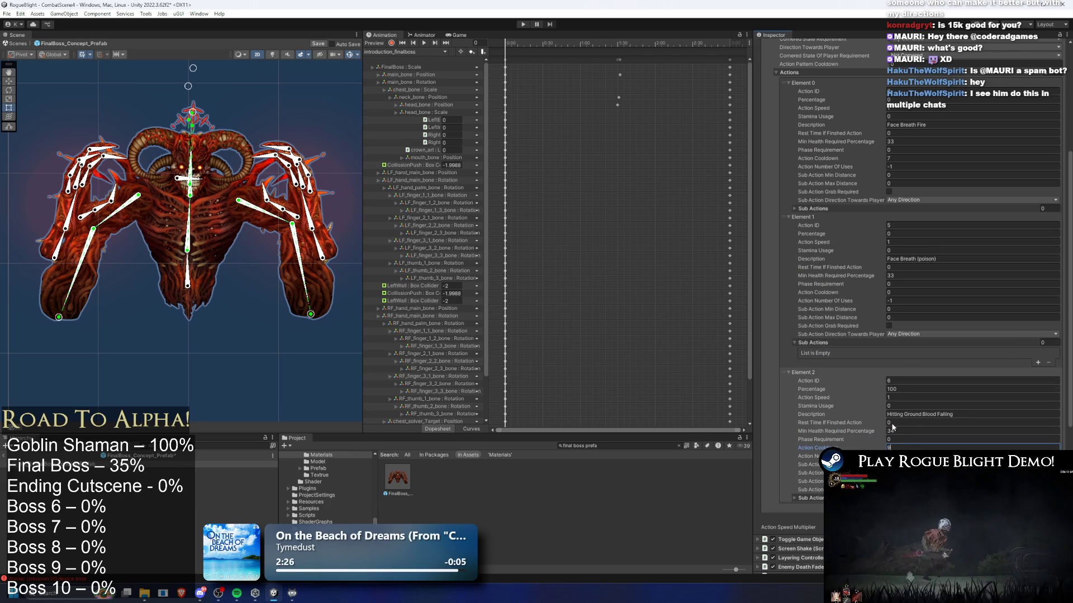
key("Tab")
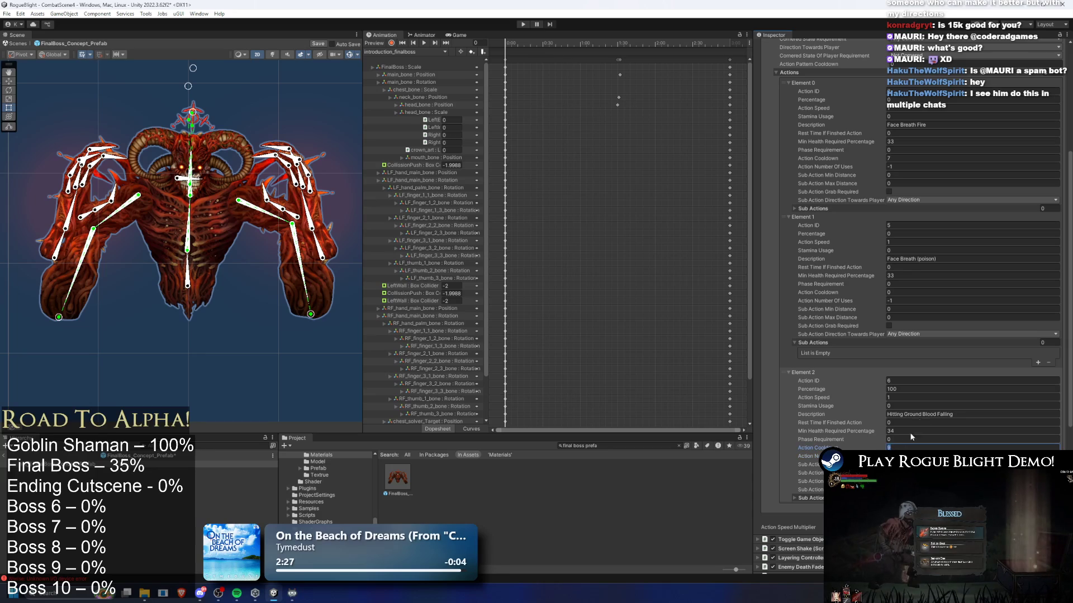
left_click(906, 292)
type("8")
left_click(911, 156)
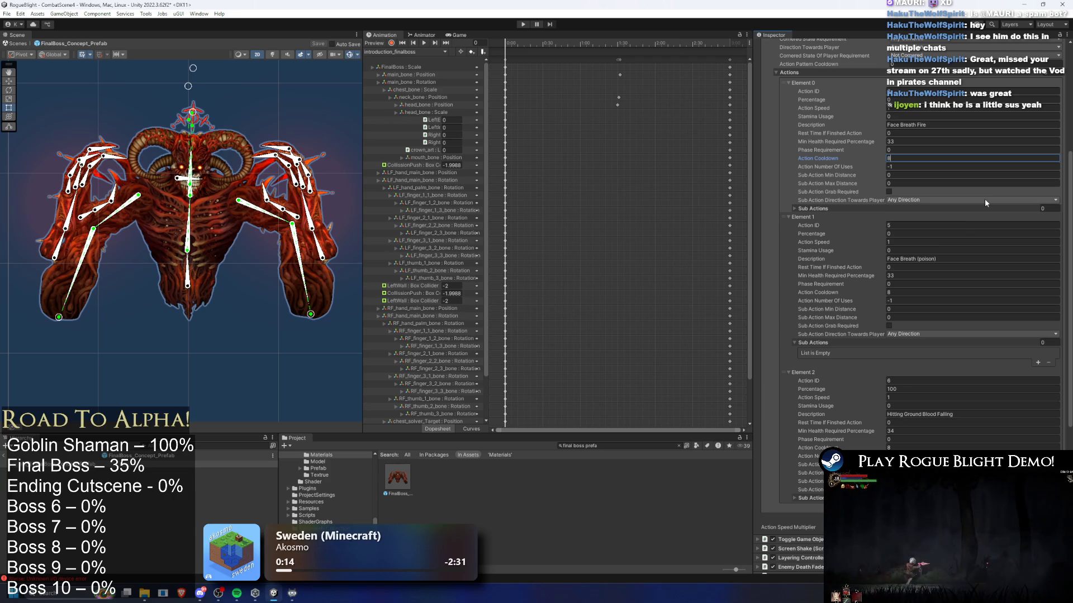
- Set the action Percentages of Elements 0–2 to 33, 33 and 34
left_click(904, 100)
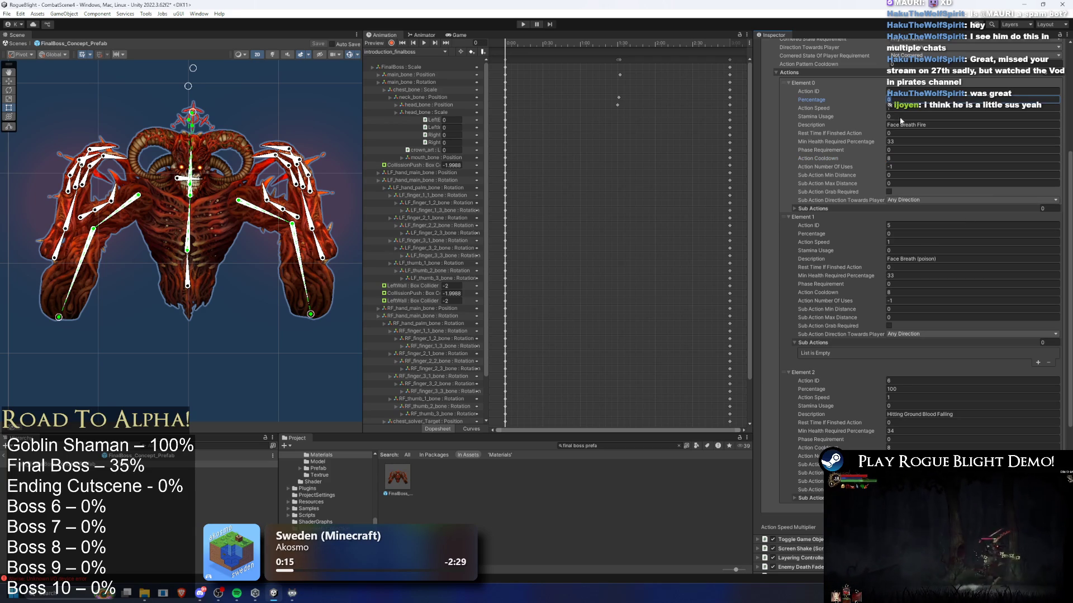
left_click(905, 141)
type("0")
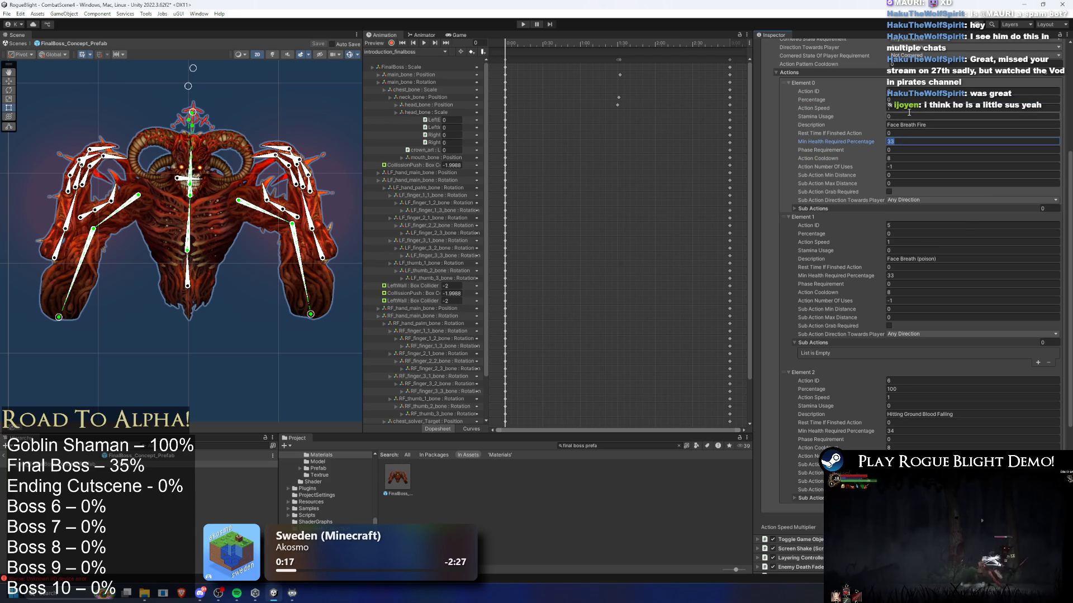
left_click(895, 99)
left_click(902, 233)
type("33")
left_click(906, 389)
type("34")
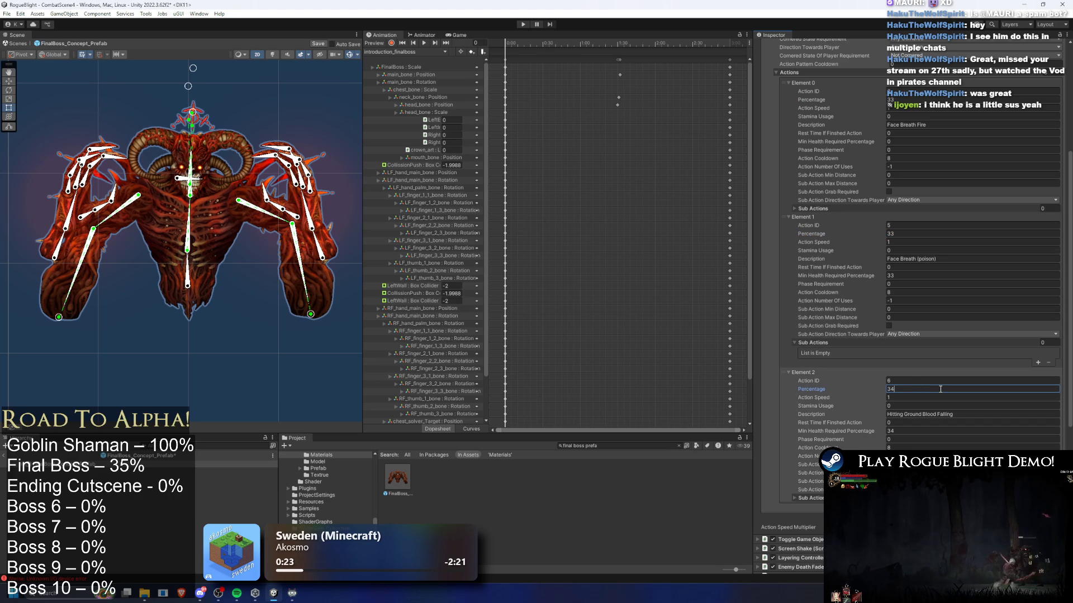
- Put Min Health Required Percentage back to 100 on all three elements and enter Play mode
left_click(889, 431)
type("100")
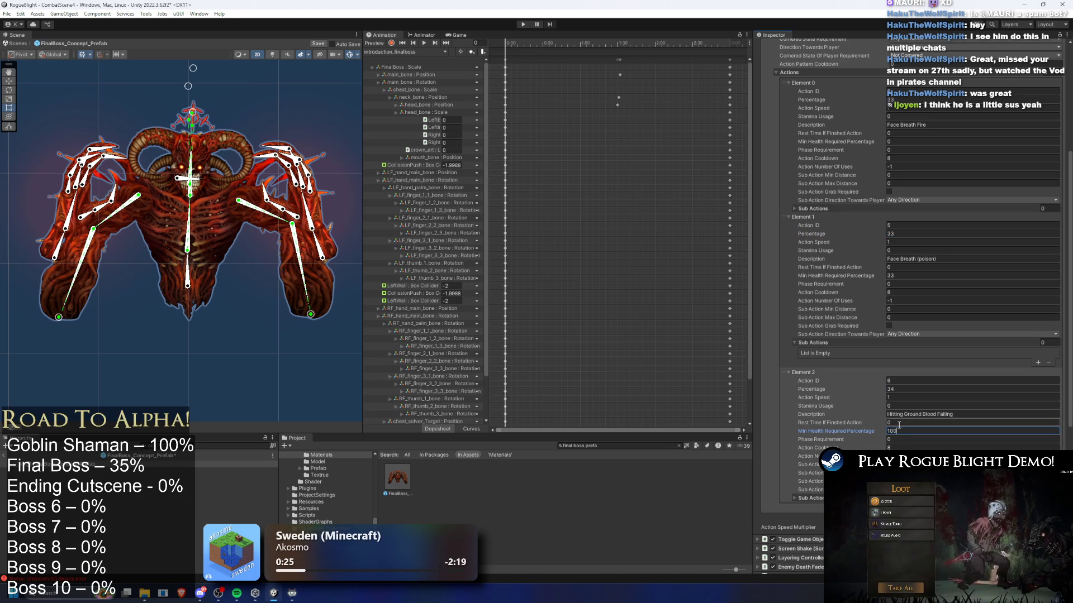
left_click(899, 275)
type("100")
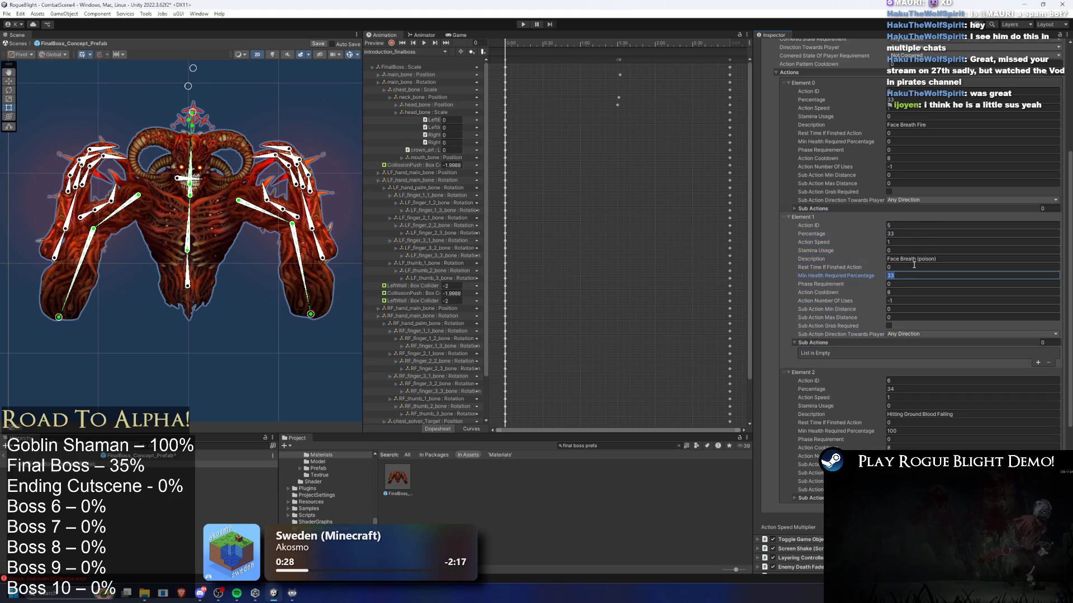
left_click(893, 142)
type("100")
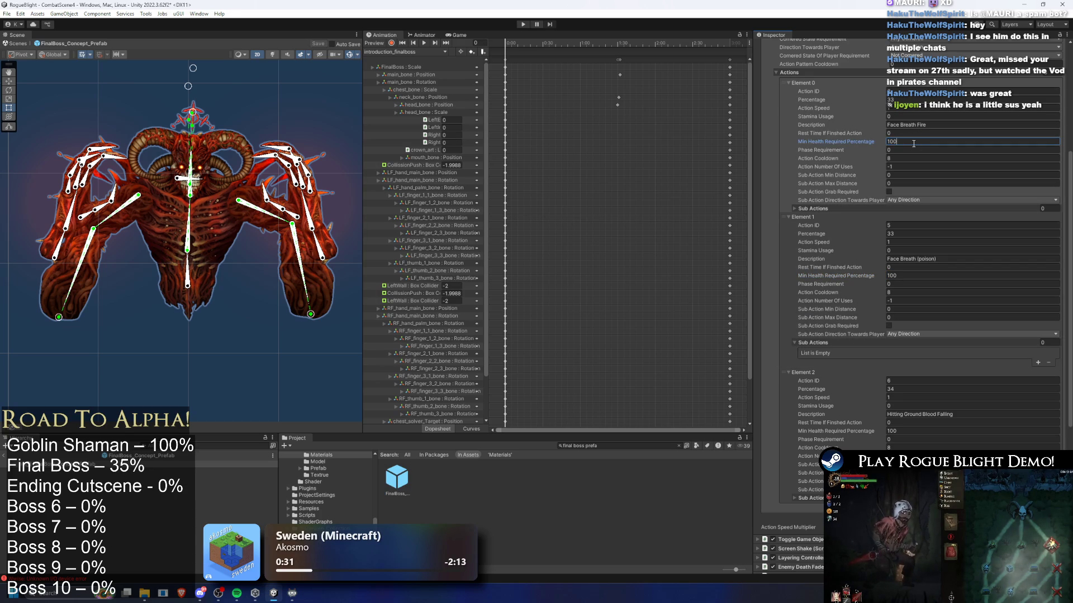
left_click(523, 24)
key("Return")
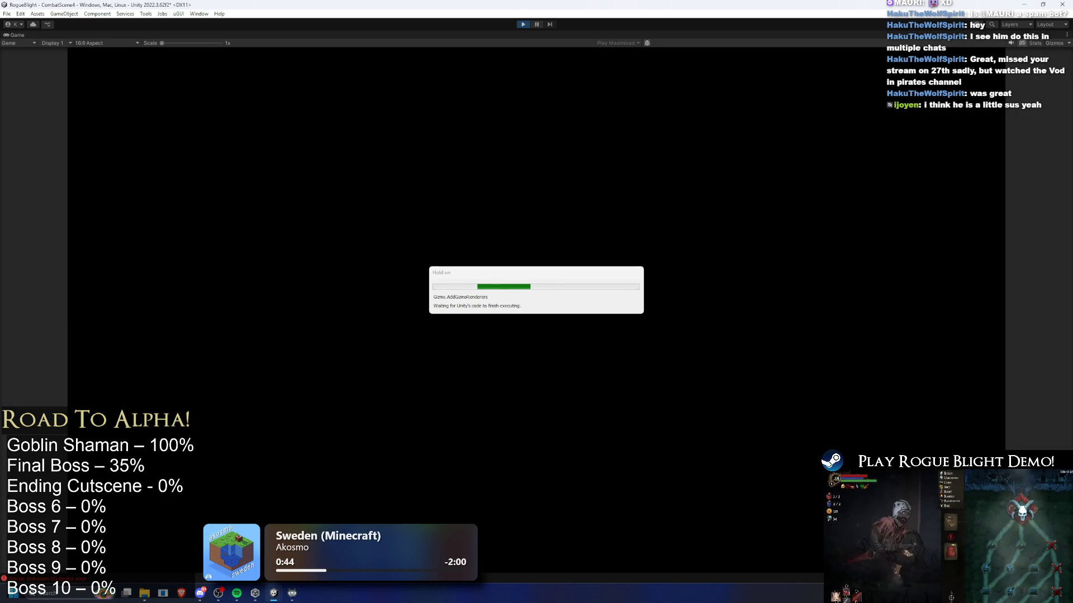
- Pause the game, search the Project for TODO and open the TODO notes in the code editor
left_click(537, 24)
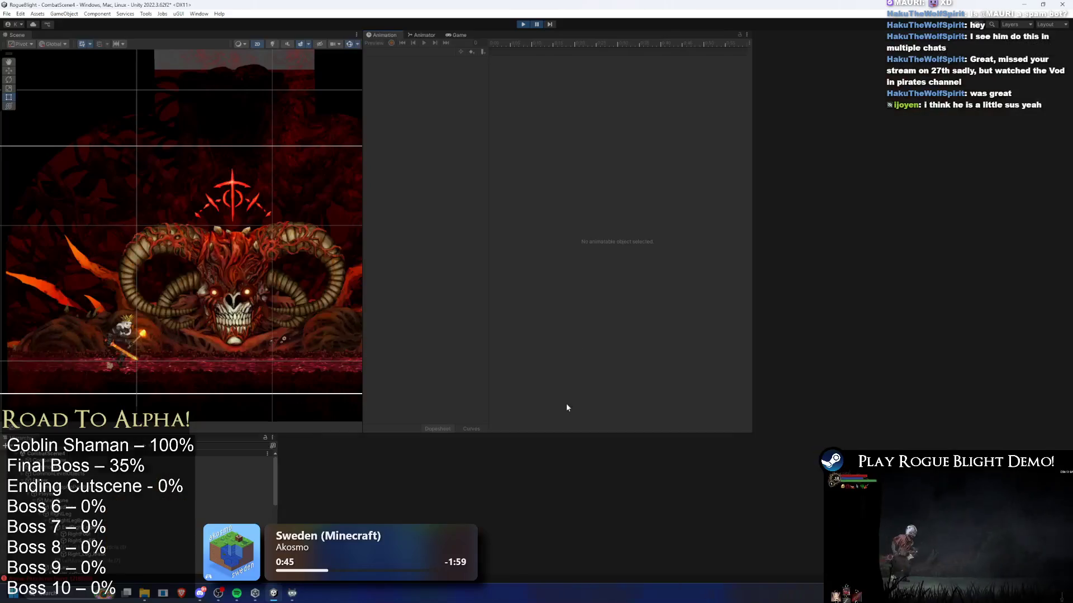
left_click(602, 446)
type("ODO")
left_click(398, 478)
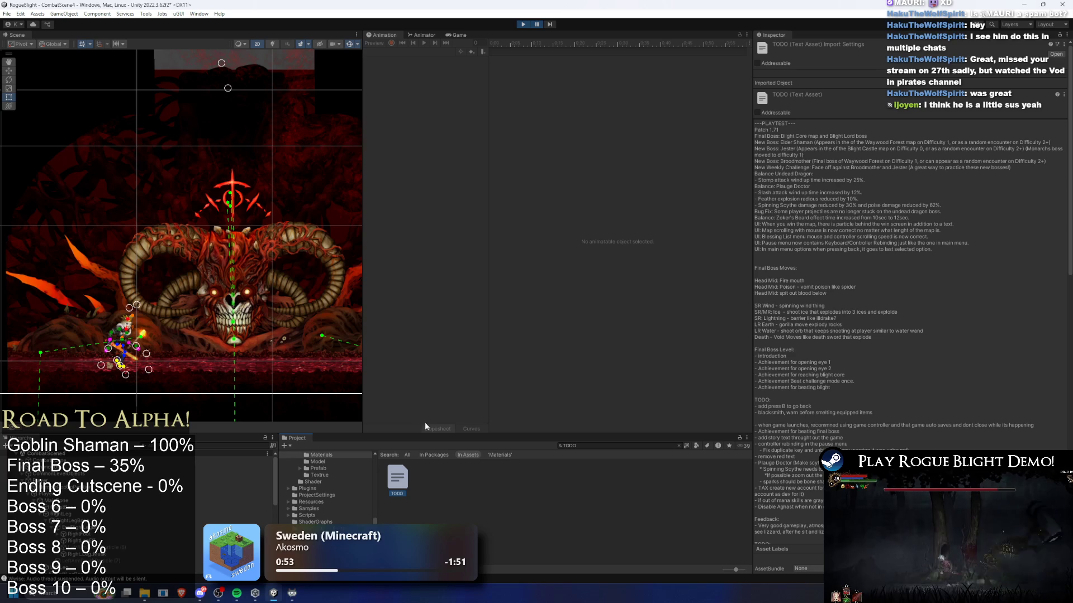
double_click(404, 478)
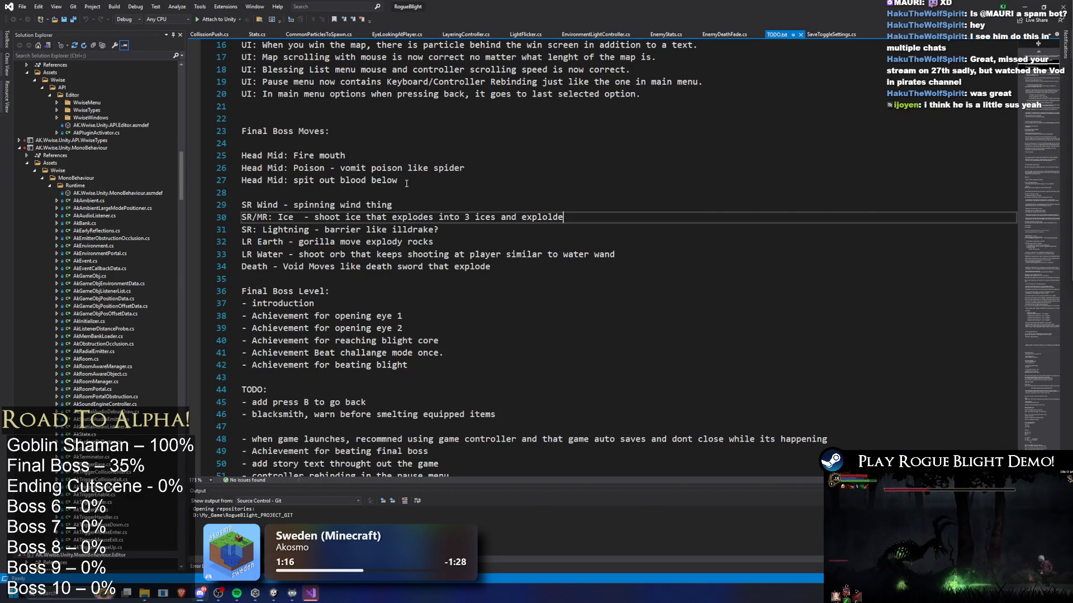
- Replace the third Head Mid move on line 27 with 'smash hands blood explosives falling'
double_click(307, 180)
type("hit")
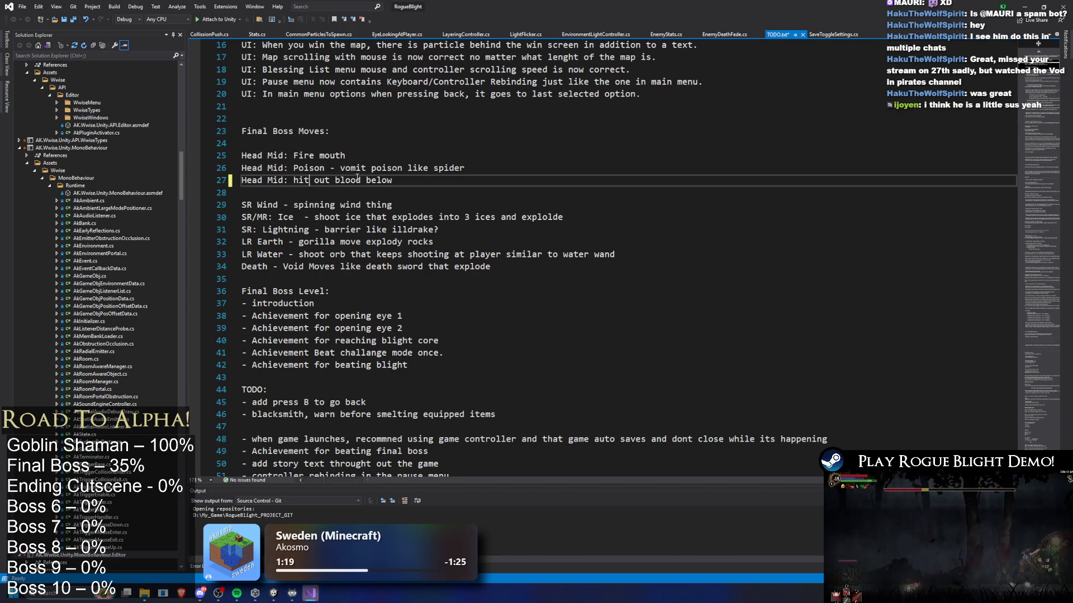
double_click(311, 180)
key("BackSpace")
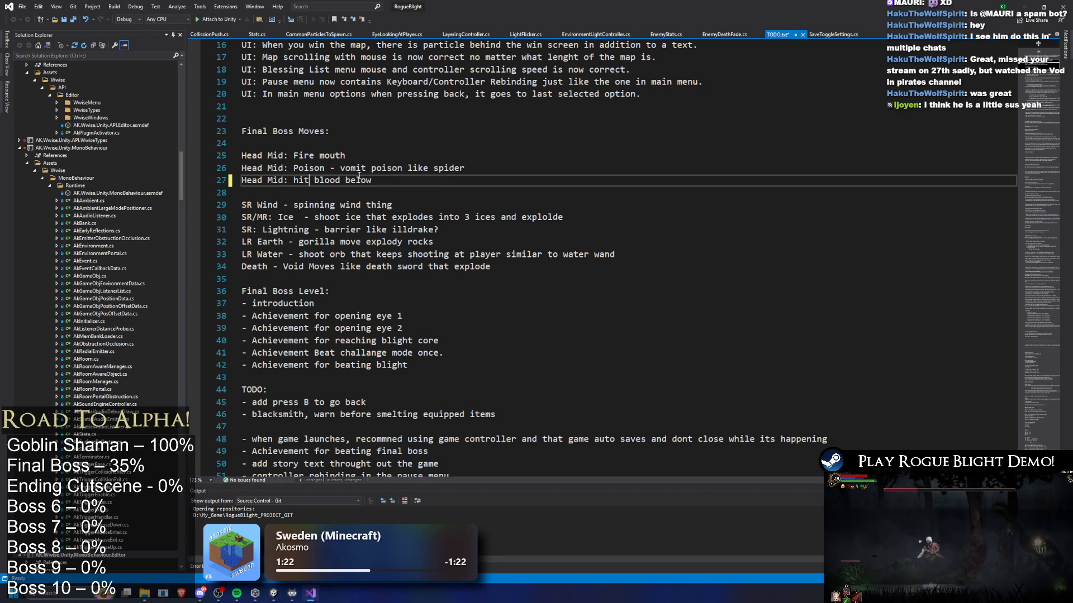
key("BackSpace")
key("BackSpace")
key("BackSpace")
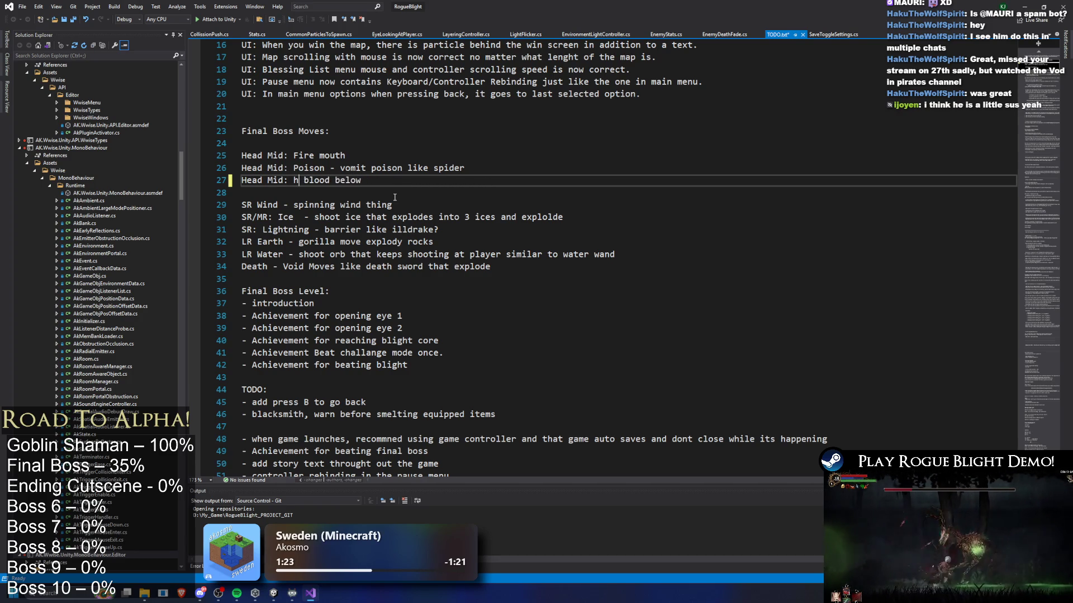
type("smash hands")
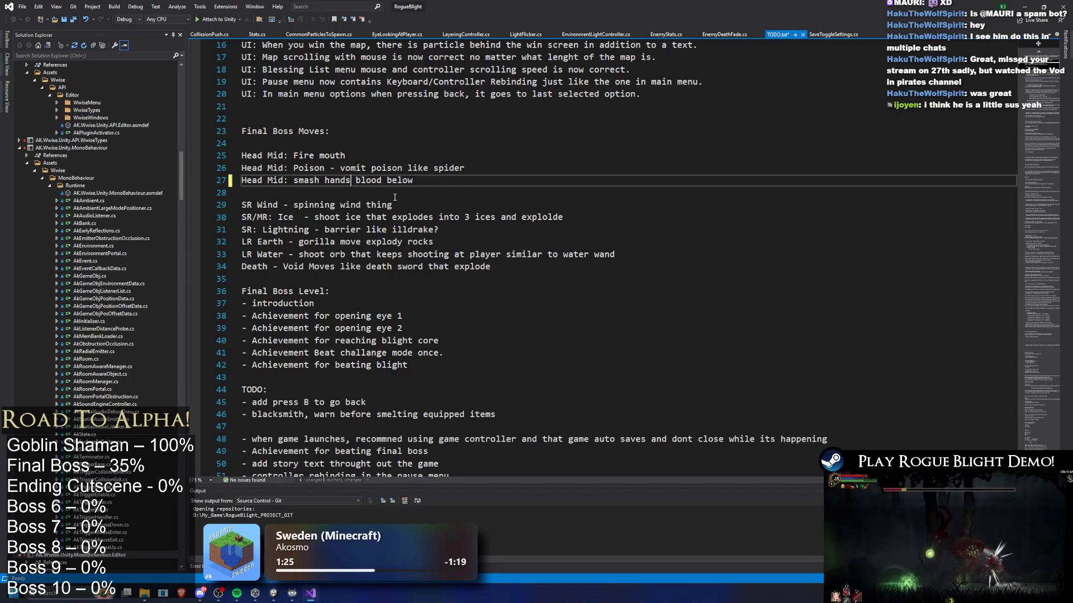
double_click(410, 180)
type("f")
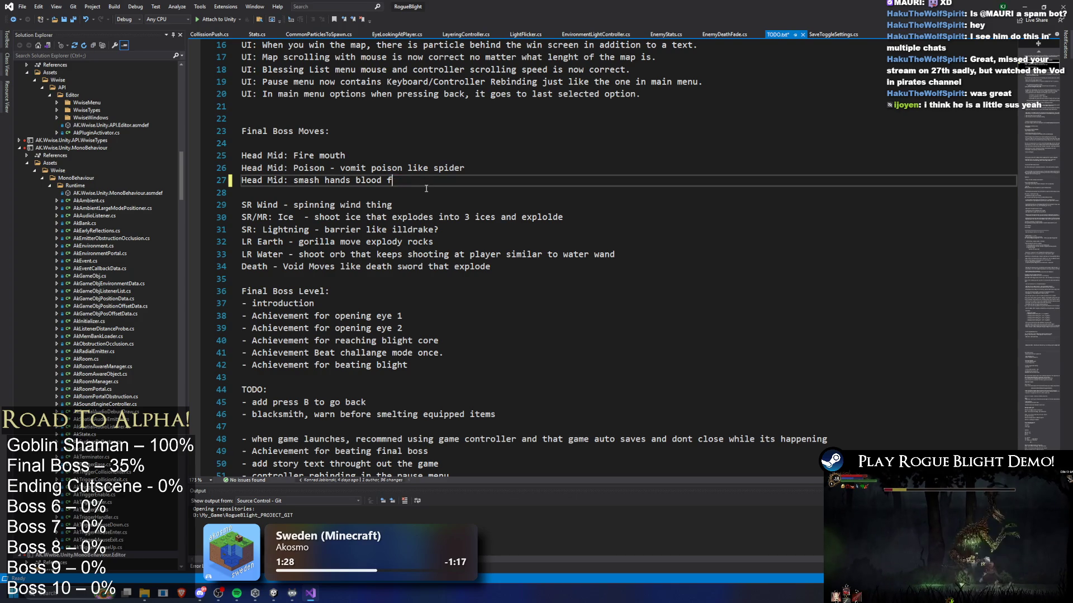
key("BackSpace")
type("explosives falling")
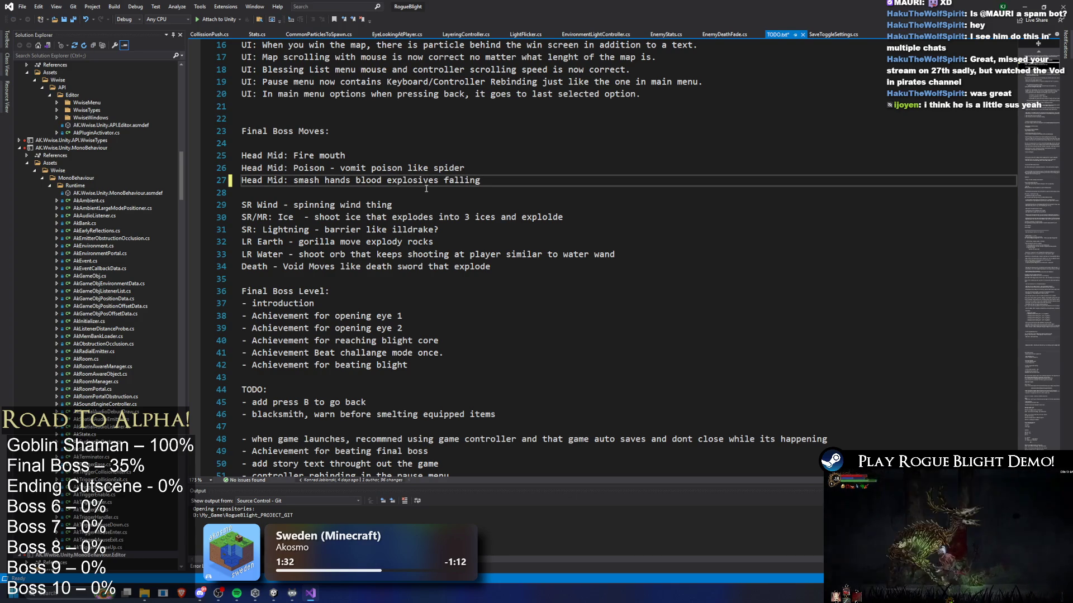
- Review the Head Mid, SR and LR move lines and add a blank line after LR Water
mouse_move(479, 180)
left_mouse_down()
mouse_move(324, 179)
mouse_move(214, 156)
left_mouse_up()
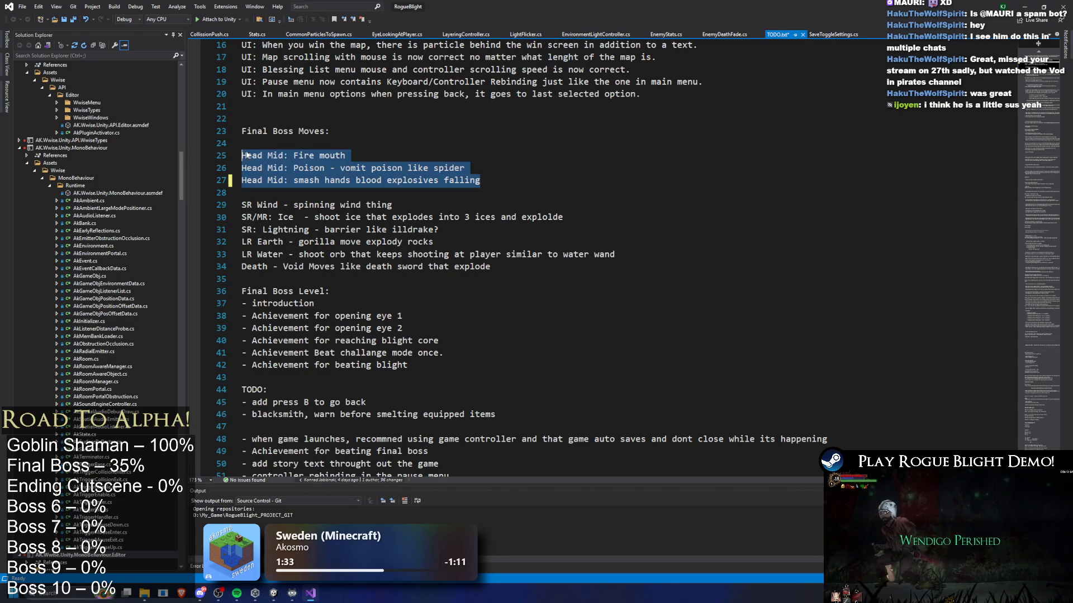
left_click(364, 190)
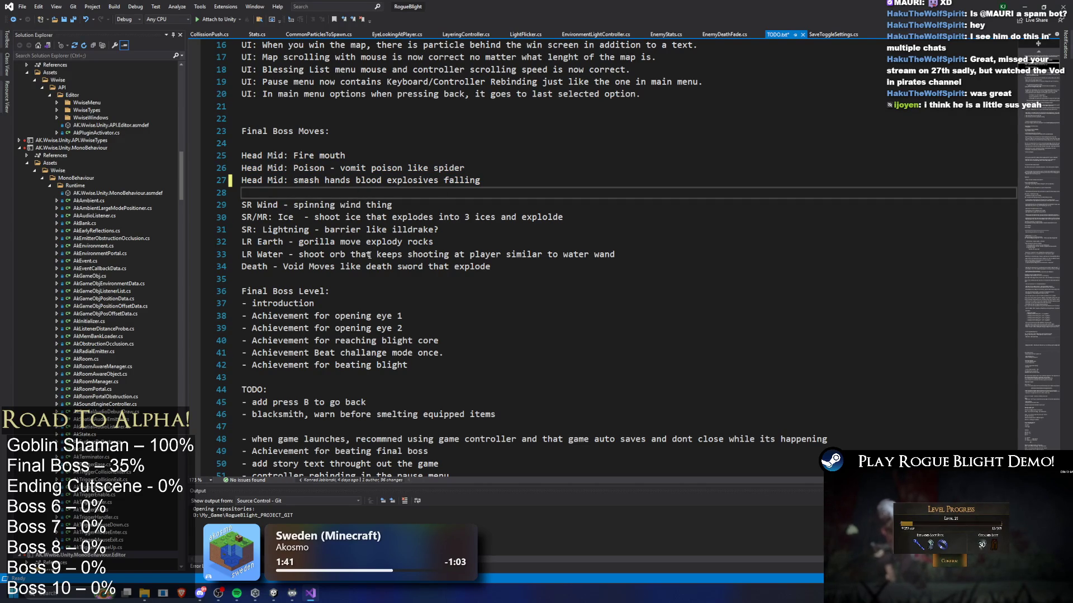
mouse_move(257, 205)
left_mouse_down()
mouse_move(355, 229)
mouse_move(432, 218)
mouse_move(575, 255)
mouse_move(640, 246)
left_mouse_up()
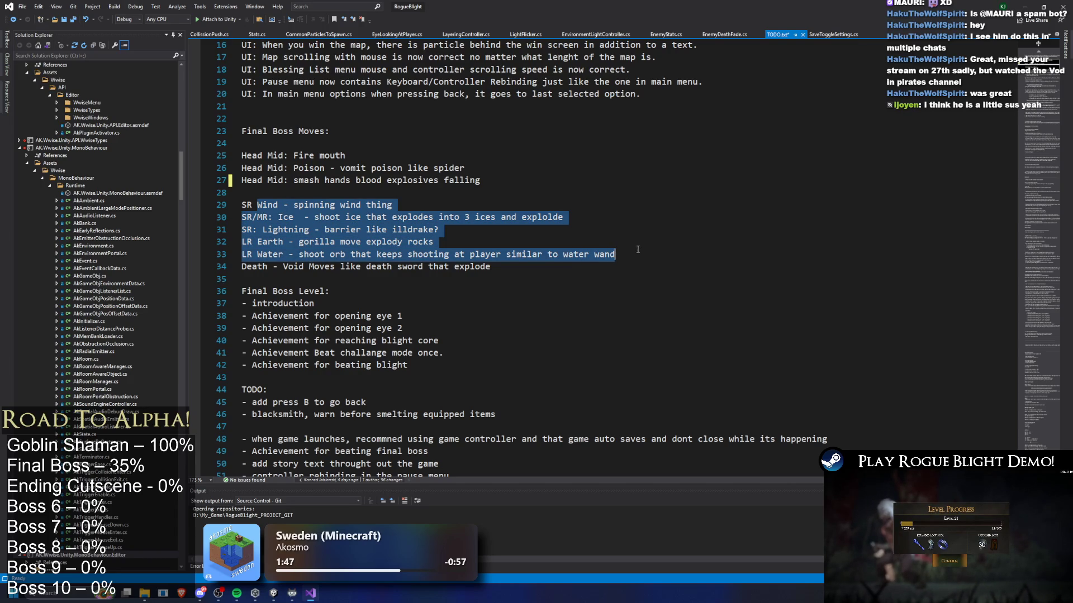
left_click(636, 253)
key("Return")
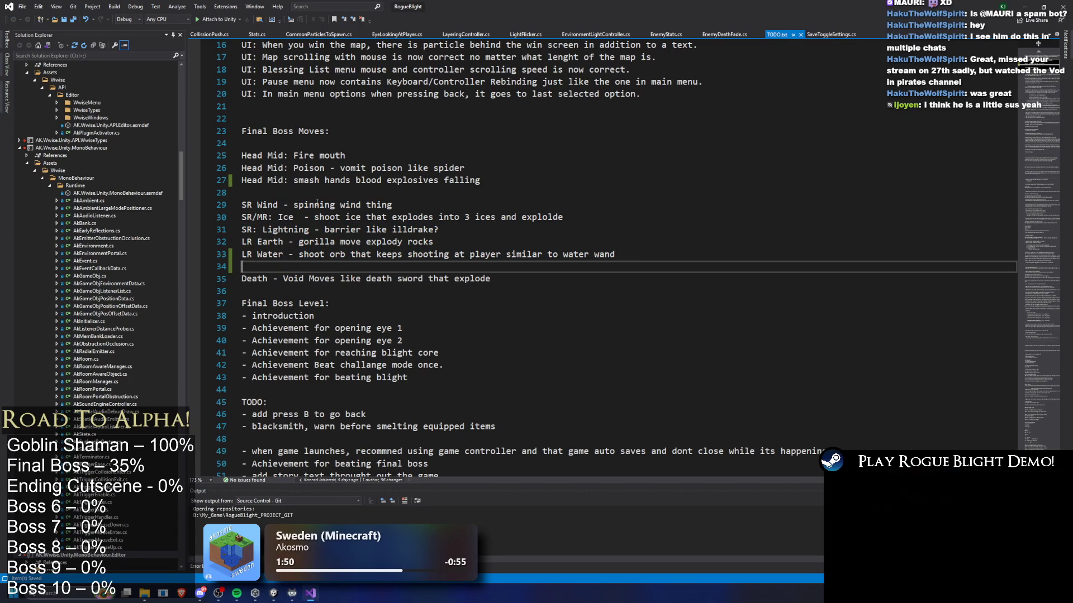
- Put a blank line after the Head Mid moves, drop the one after LR Water, and save TODO.txt
mouse_move(258, 205)
left_mouse_down()
mouse_move(387, 230)
mouse_move(394, 252)
mouse_move(428, 282)
left_mouse_up()
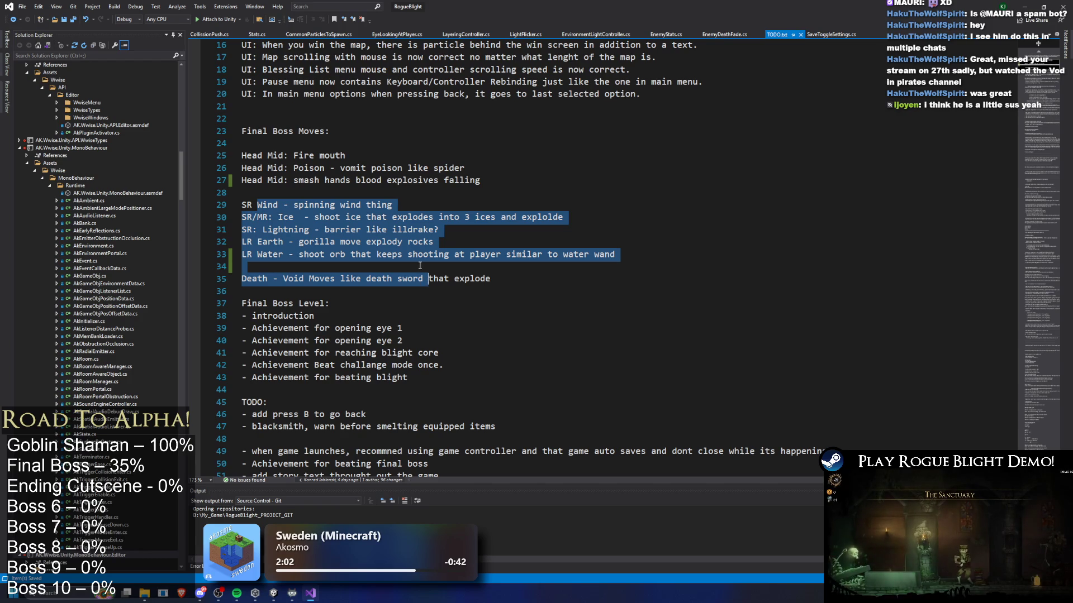
left_click(439, 218)
left_click(282, 191)
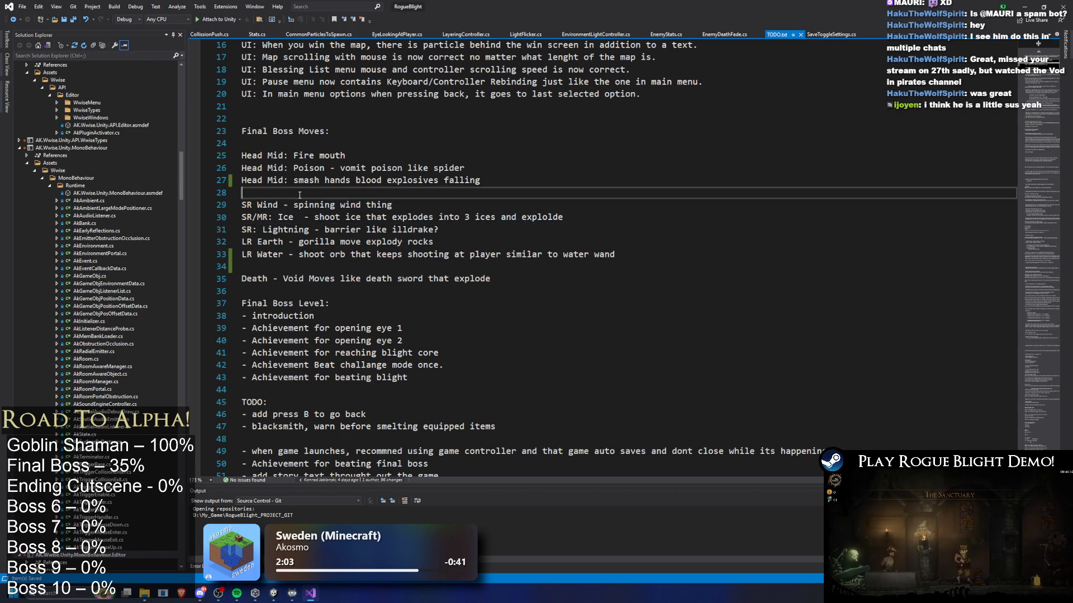
key("Return")
left_click(424, 279)
key("BackSpace")
key("ctrl+s")
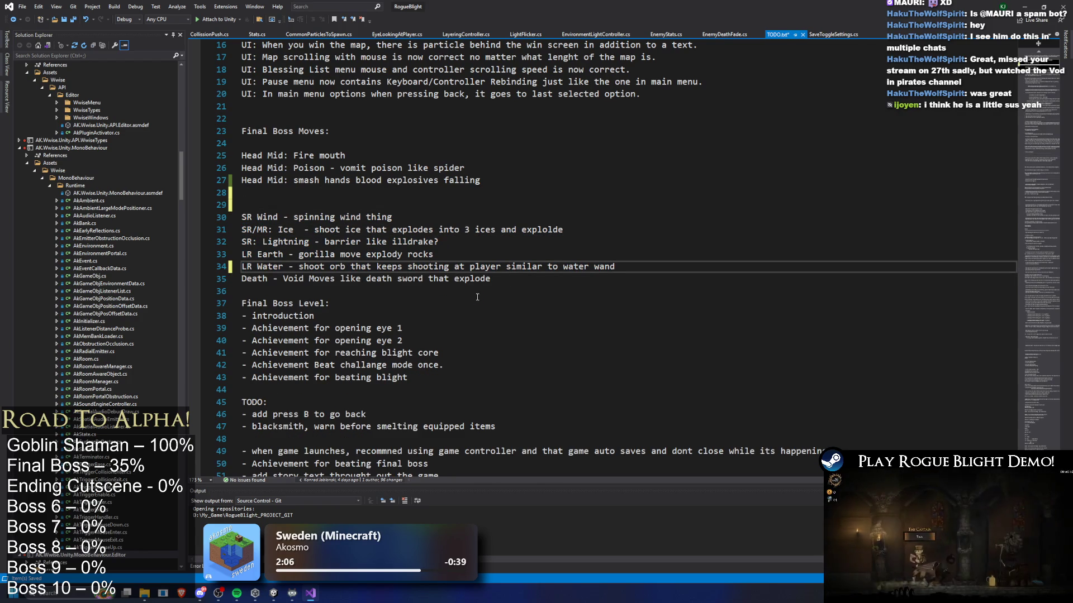
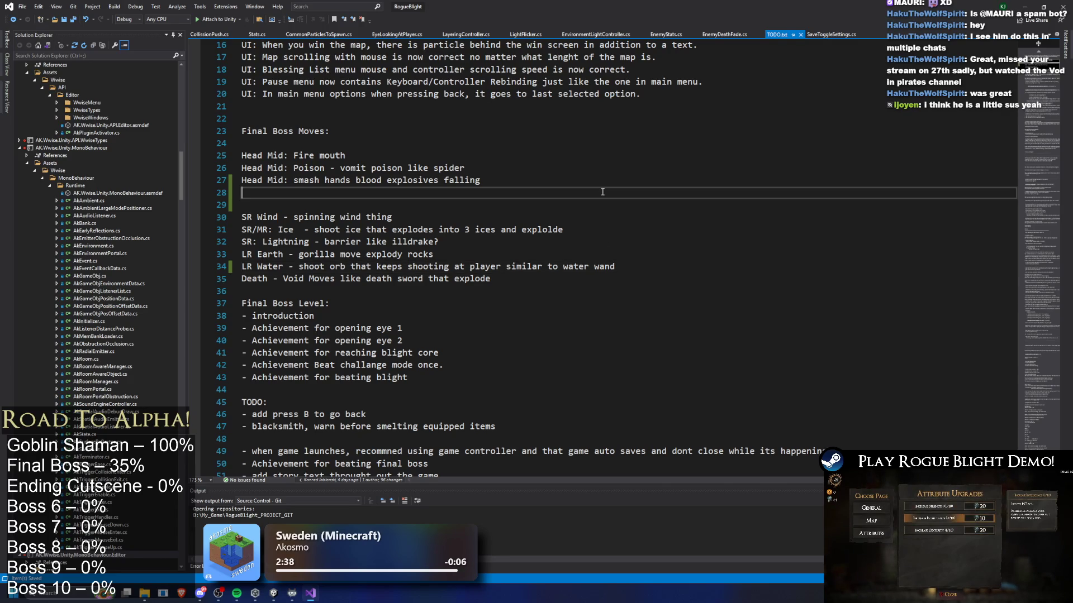
- Leave the TODO.txt boss-move notes on blank line 28 and switch back to Unity
key("Up")
key("Up")
key("Up")
key("alt+Tab")
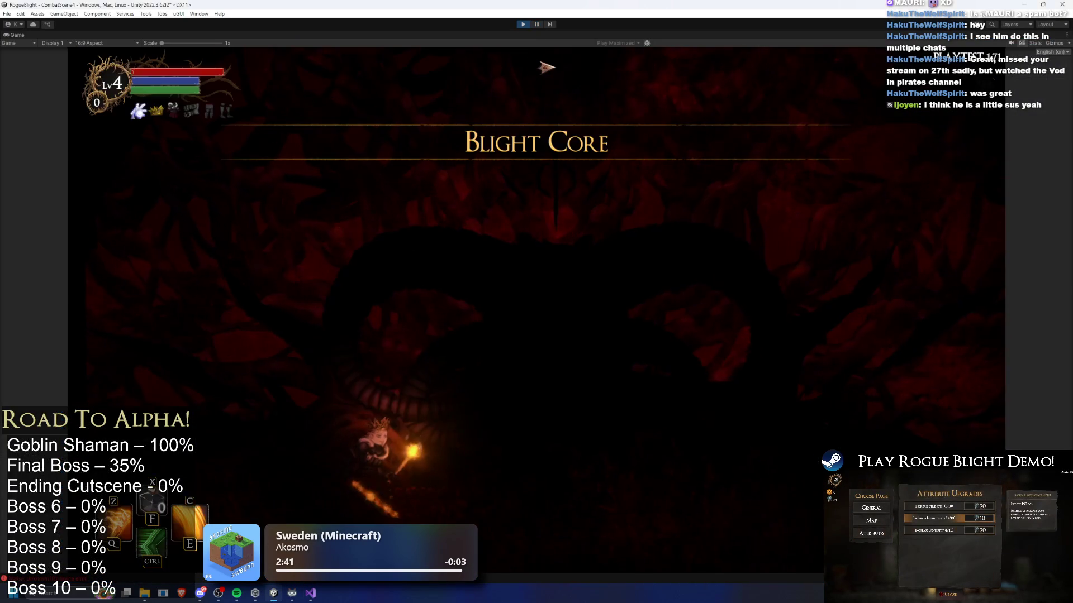
- Walk the player into the arena to trigger the Blight Core intro, then exit Play mode
key("d")
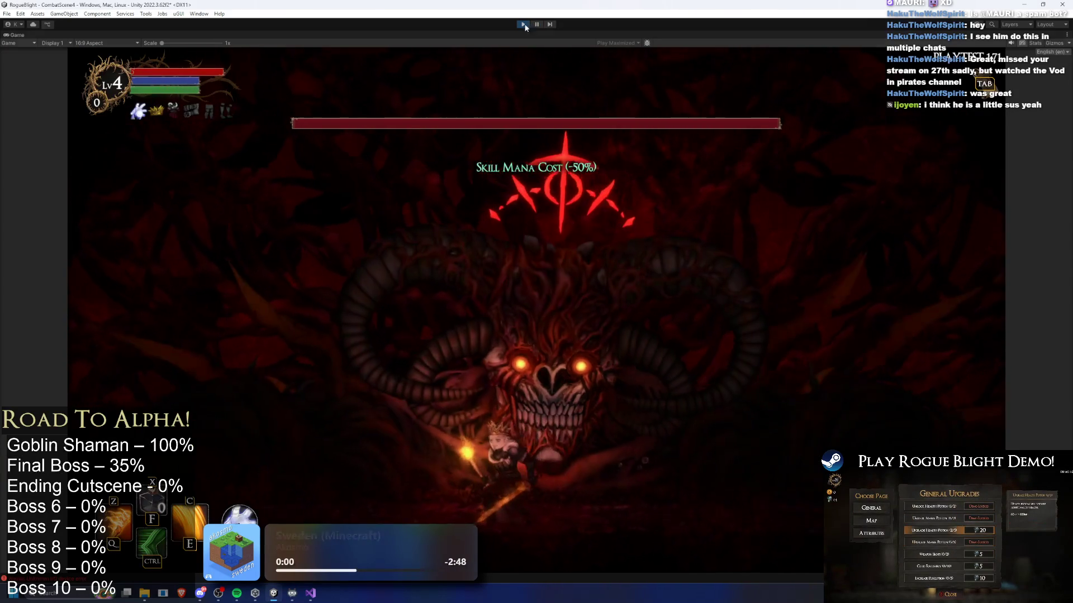
key("ctrl+p")
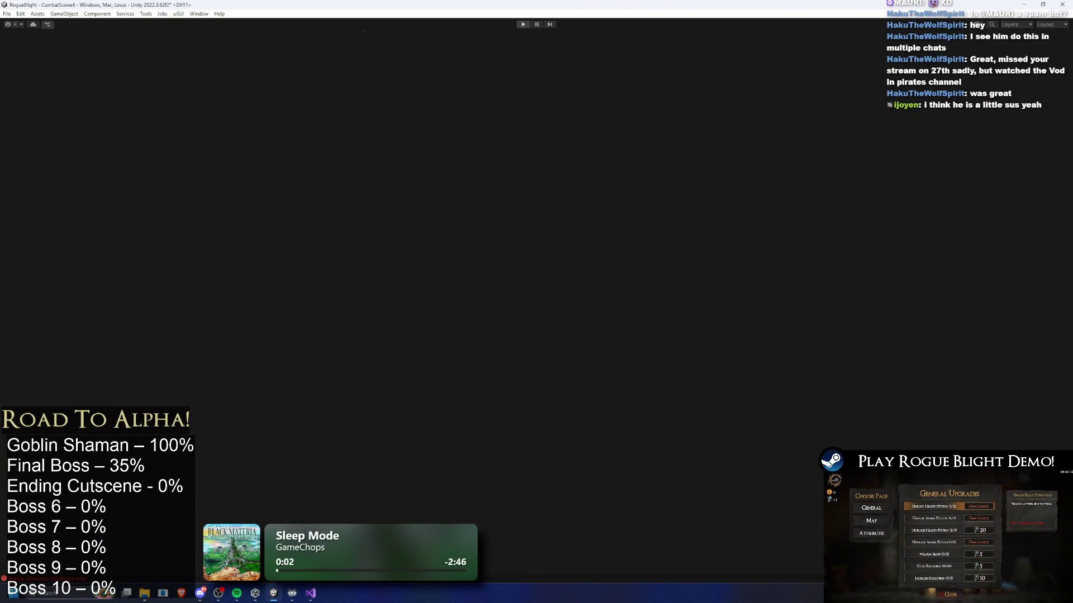
type("final boss p")
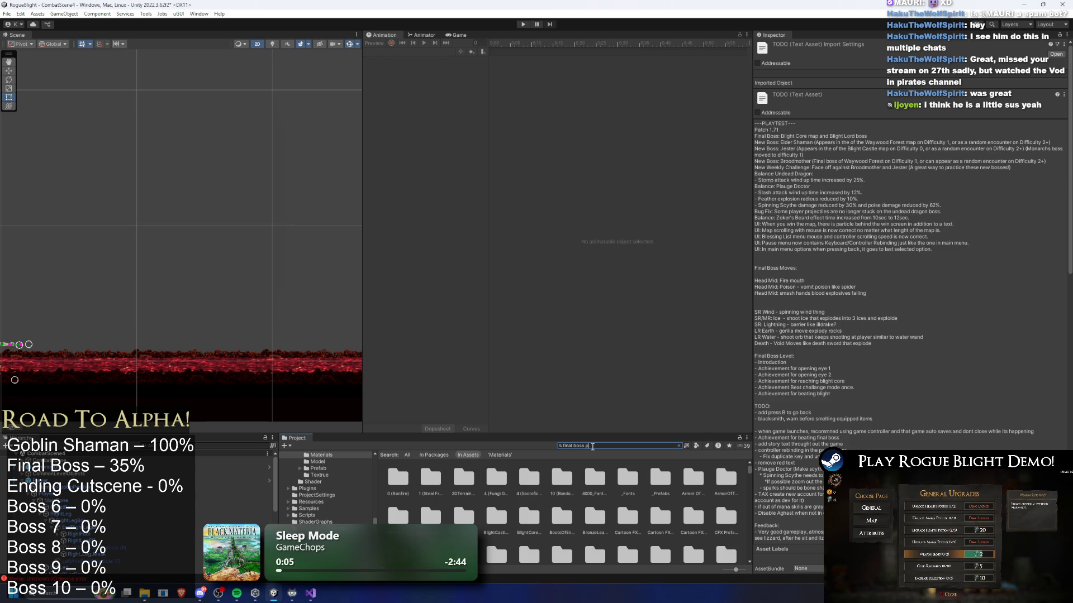
- Open and close the FinalBoss prefab, then select the Volume Post Processing object
type("refa")
double_click(398, 478)
left_click(6, 455)
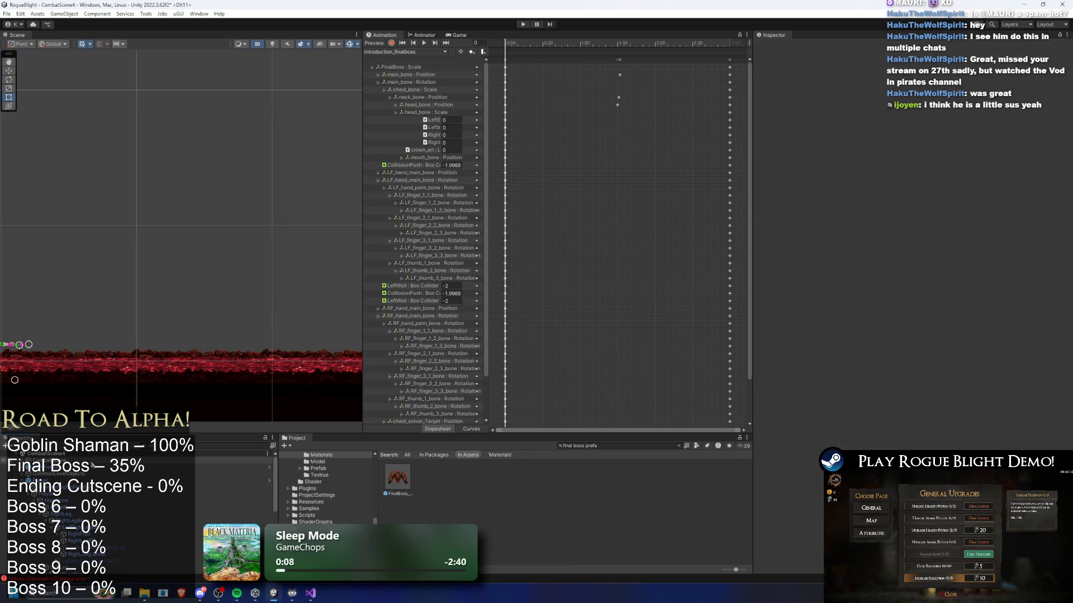
left_click(67, 487)
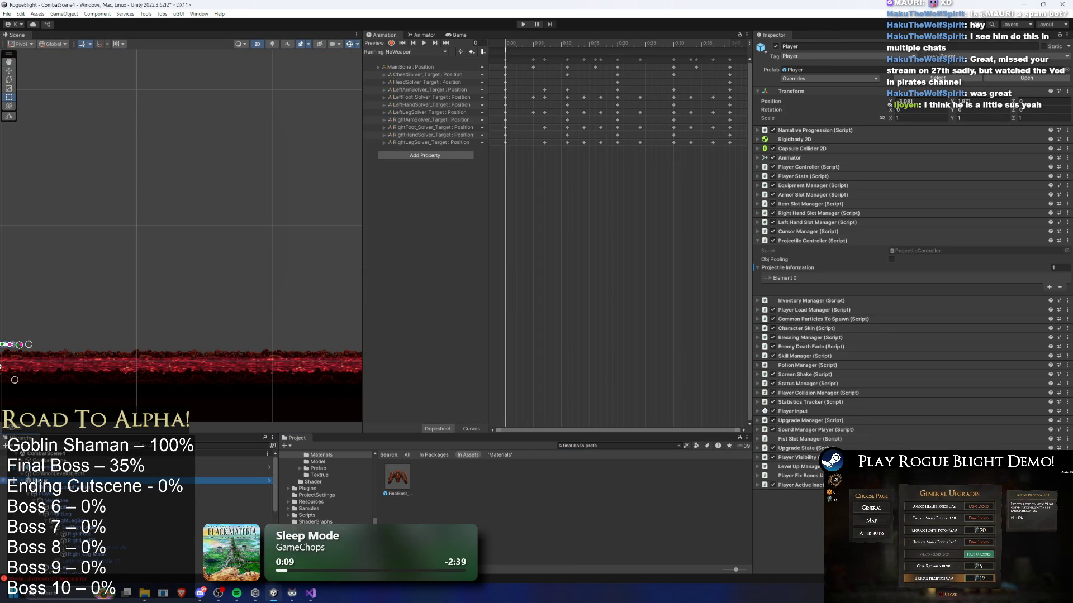
- Filter the Hierarchy by 'wall', select LeftEnemyWallCorneredDetection and edit its Box Collider 2D in the scene
left_click(208, 446)
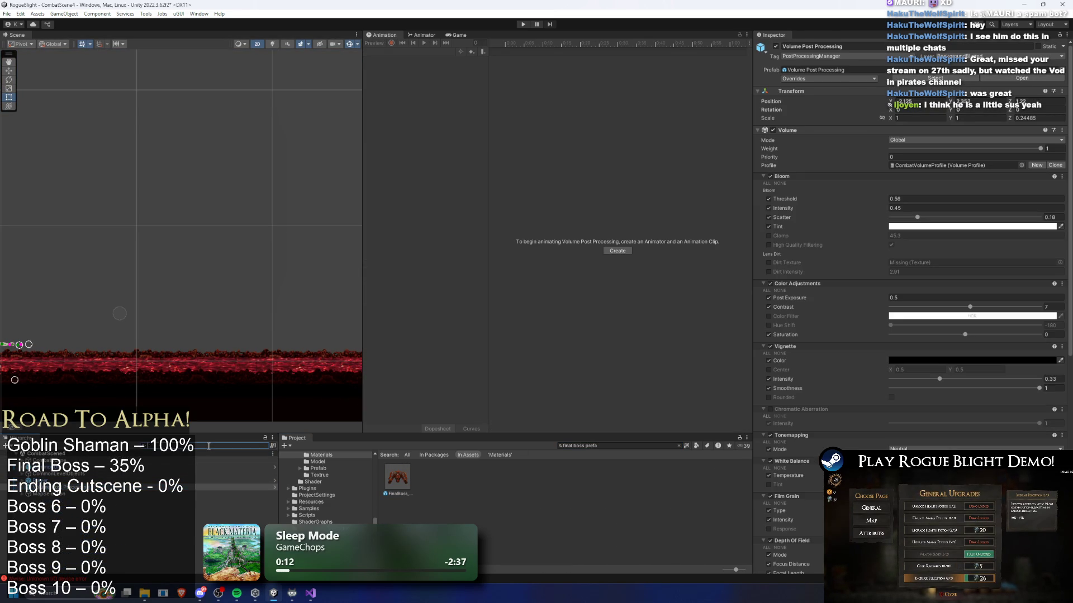
type("wall")
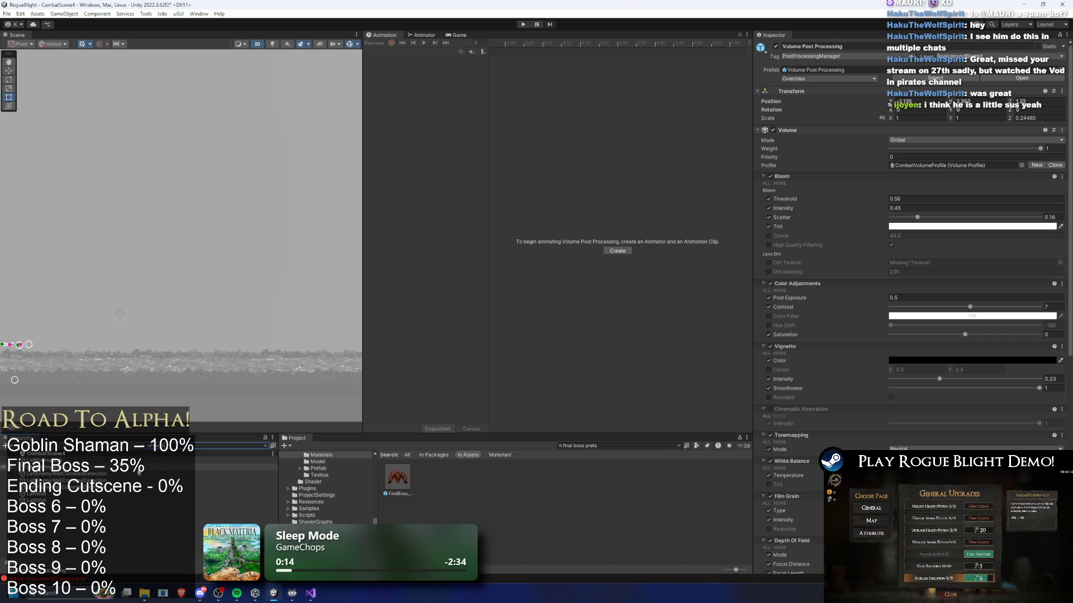
left_click(137, 476)
left_click(807, 118)
left_click(816, 109)
left_click(894, 120)
double_click(67, 481)
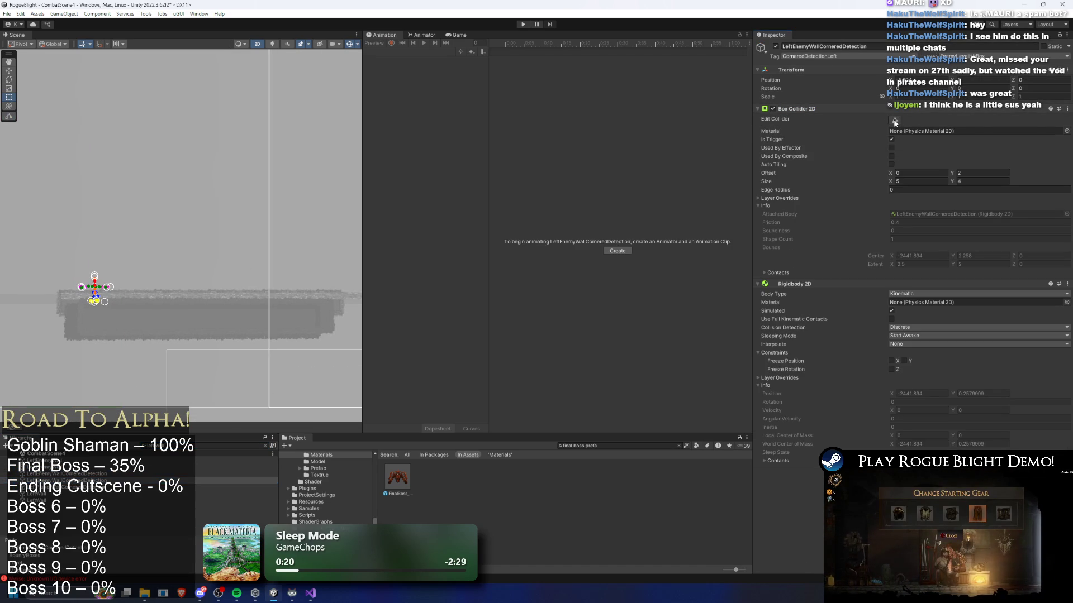
- Inspect LeftWall and the player and enemy wall-cornered detection objects, ending on LeftPlayerWallCorneredDetection
key("t")
scroll(225, 246, "down", 2)
scroll(184, 256, "up", 1)
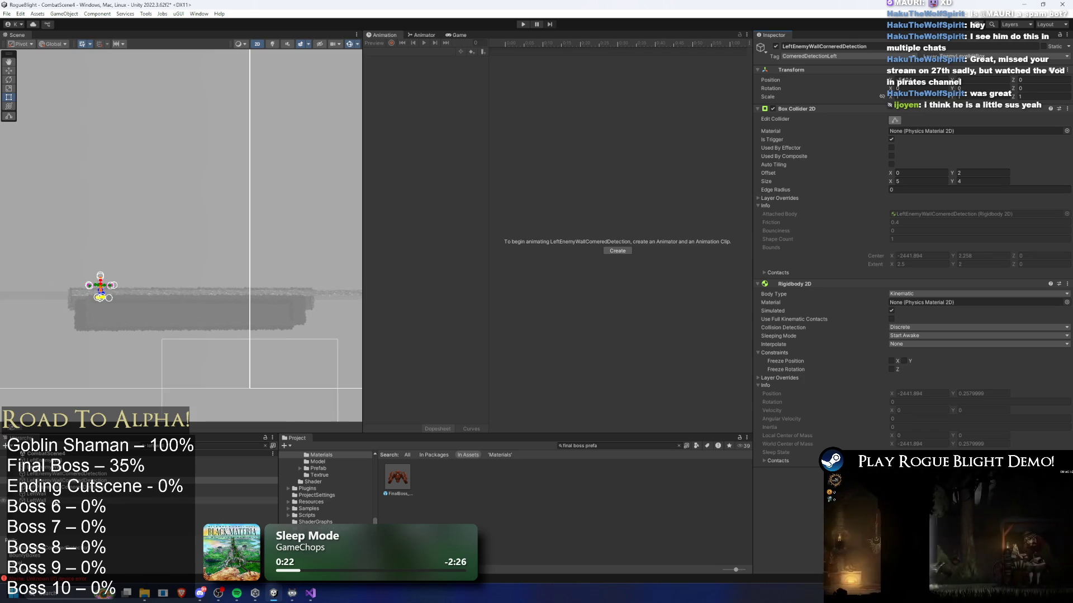
left_click(39, 494)
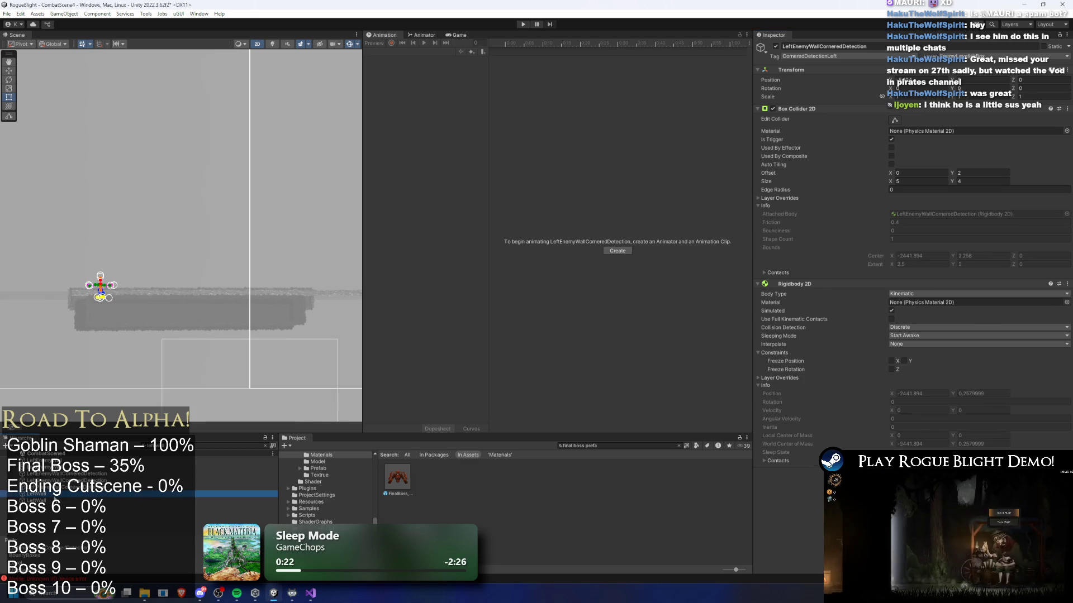
left_click(50, 487)
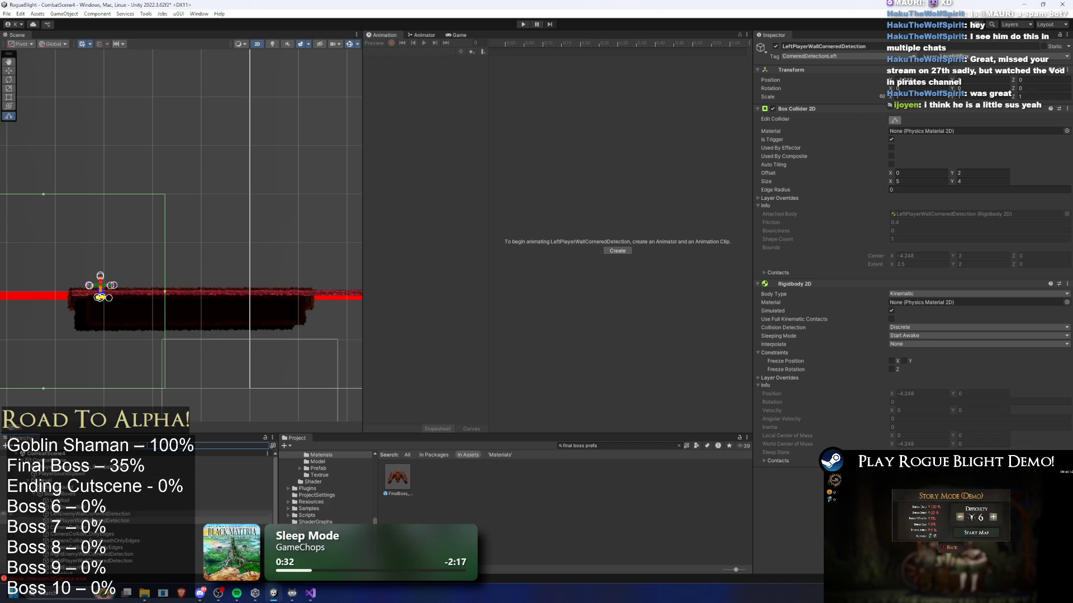
left_click(103, 555)
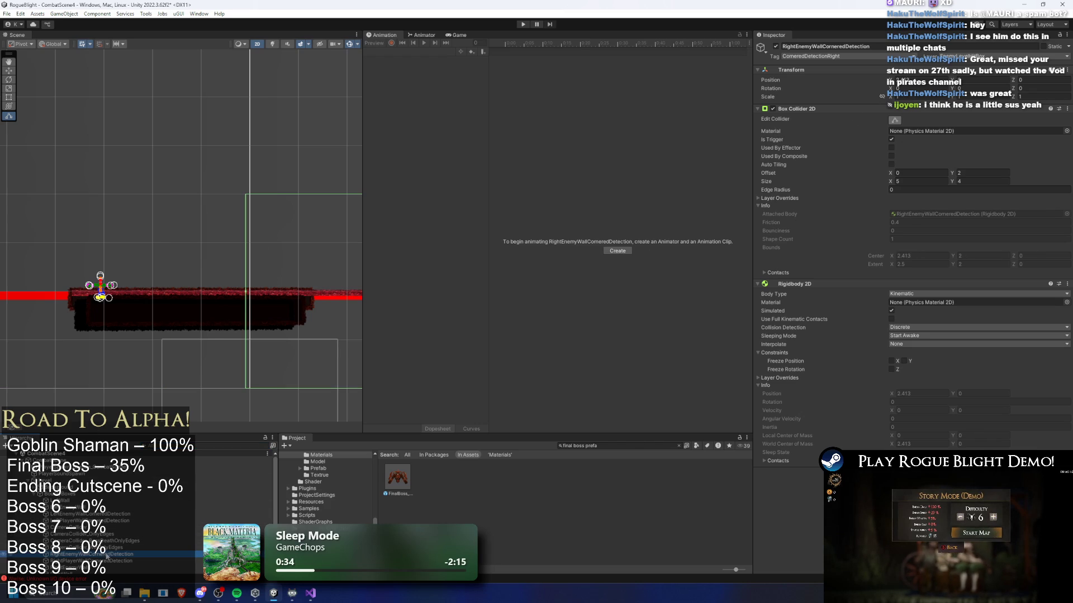
left_click(103, 520, "ctrl")
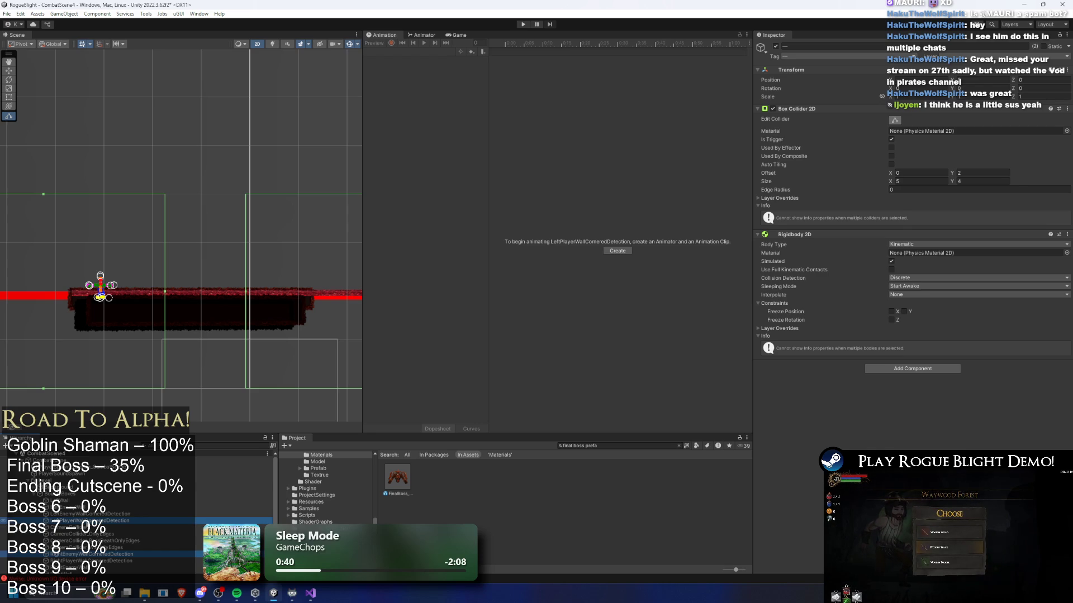
left_click(103, 520)
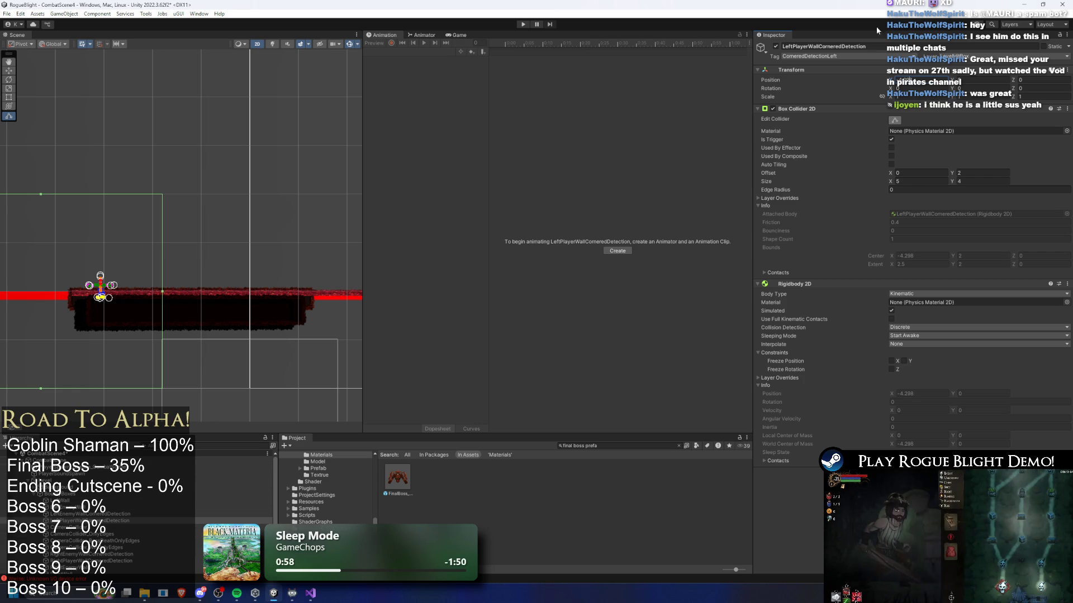
- Nudge the LeftPlayerWallCorneredDetection trigger slightly right, select RightPlayerWallCorneredDetection, and start a playtest
left_click_drag(953, 84, 920, 81)
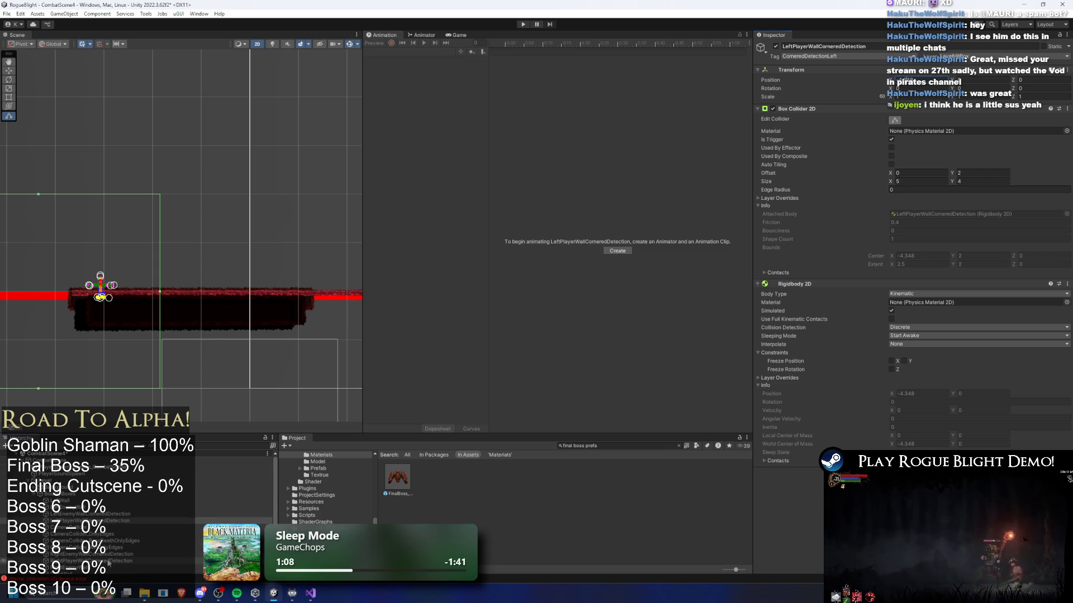
left_click(109, 562)
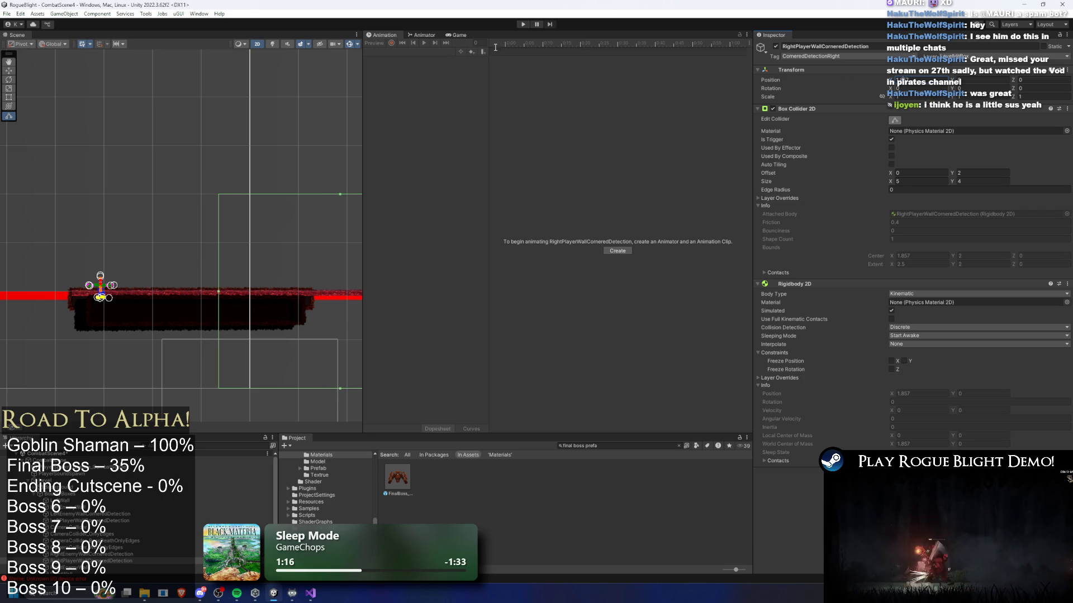
left_click(524, 25)
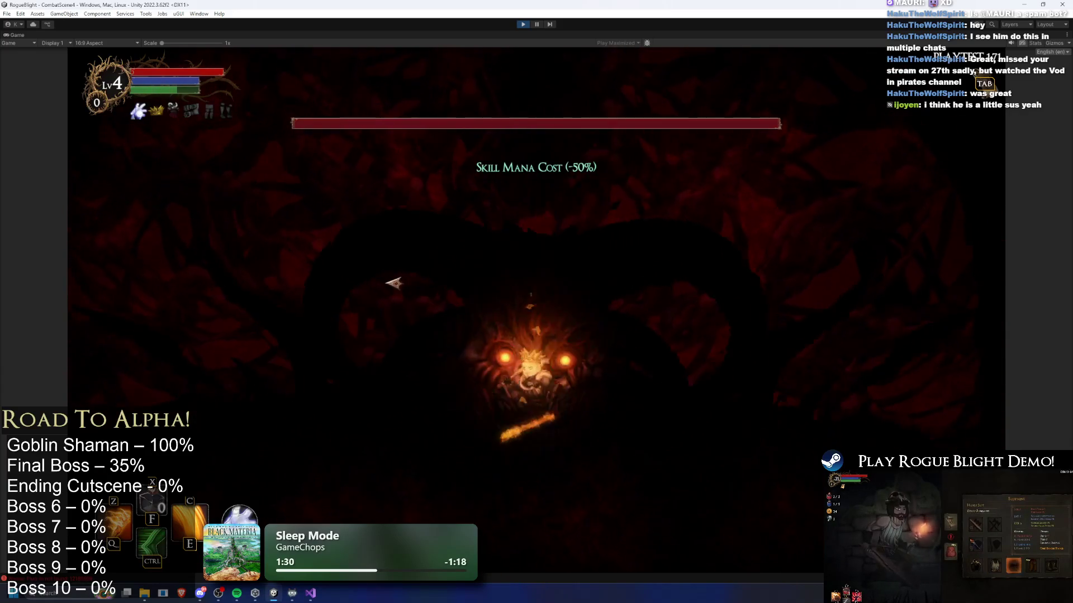
- Dash at the boss and land opening slashes on its left, right and face
key("ctrl")
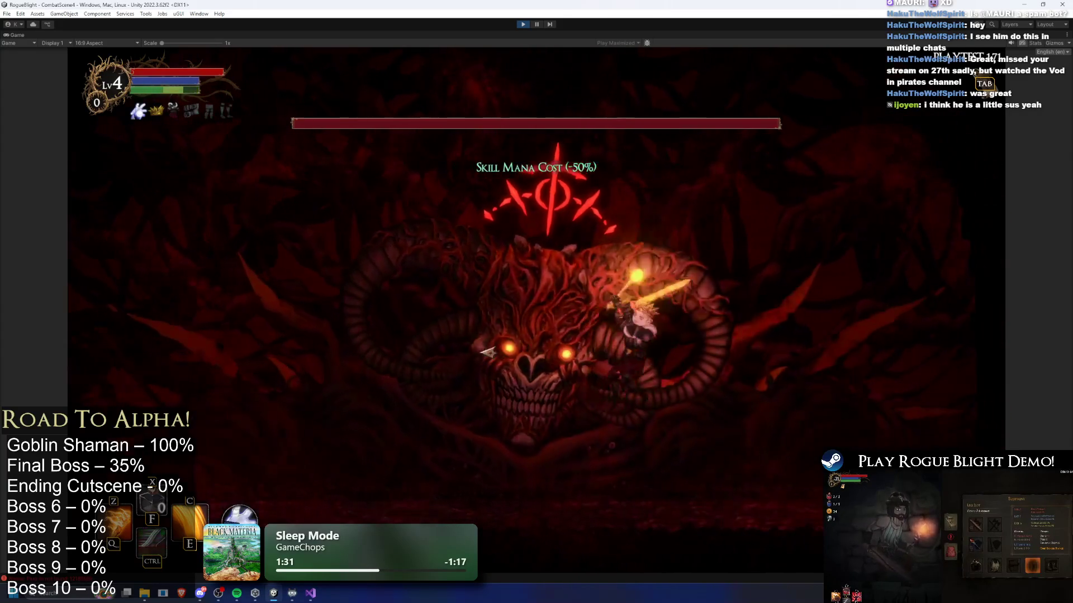
key("a")
left_click(303, 351)
key("d")
left_click(849, 370)
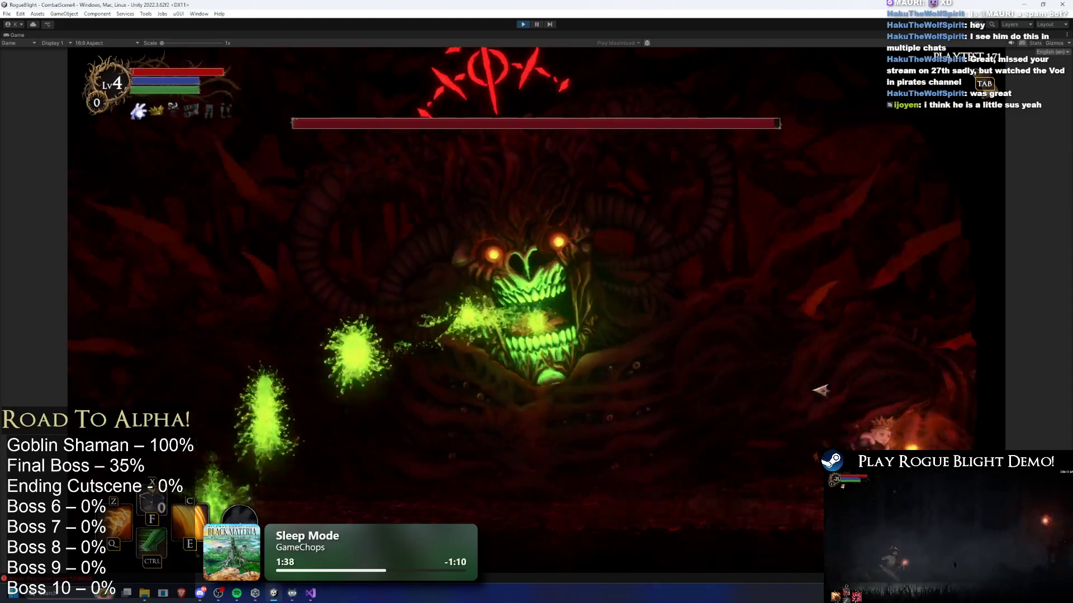
key("a")
left_click(695, 360)
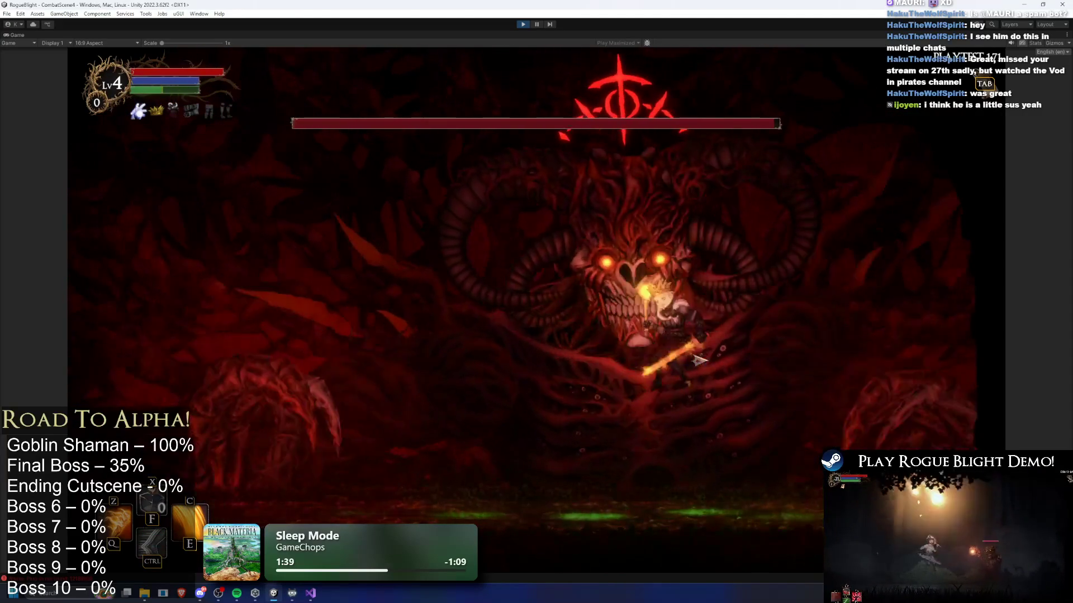
key("a")
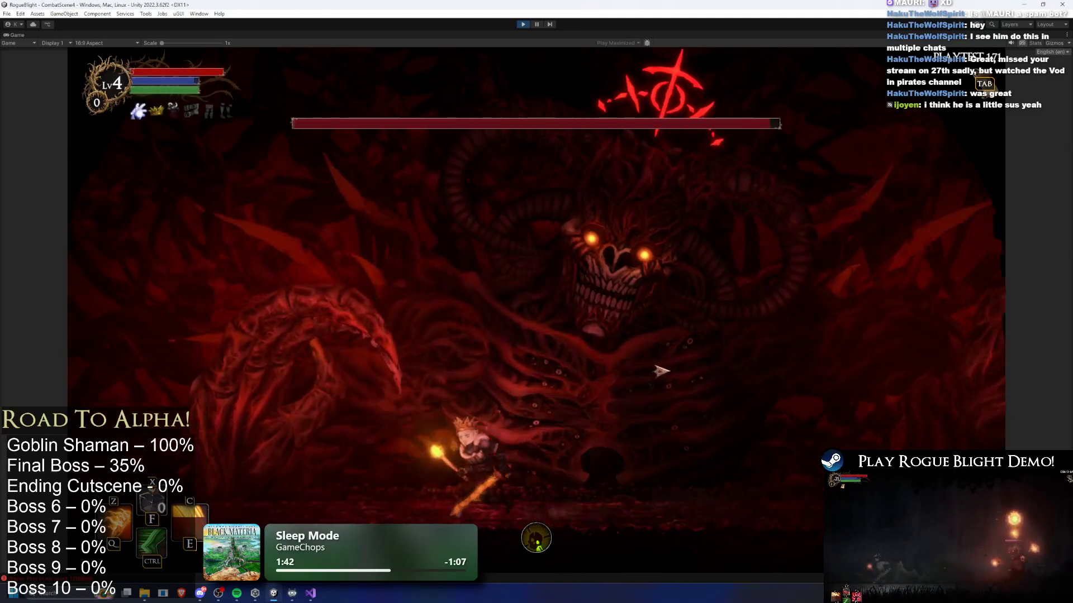
key("d")
left_click(834, 383)
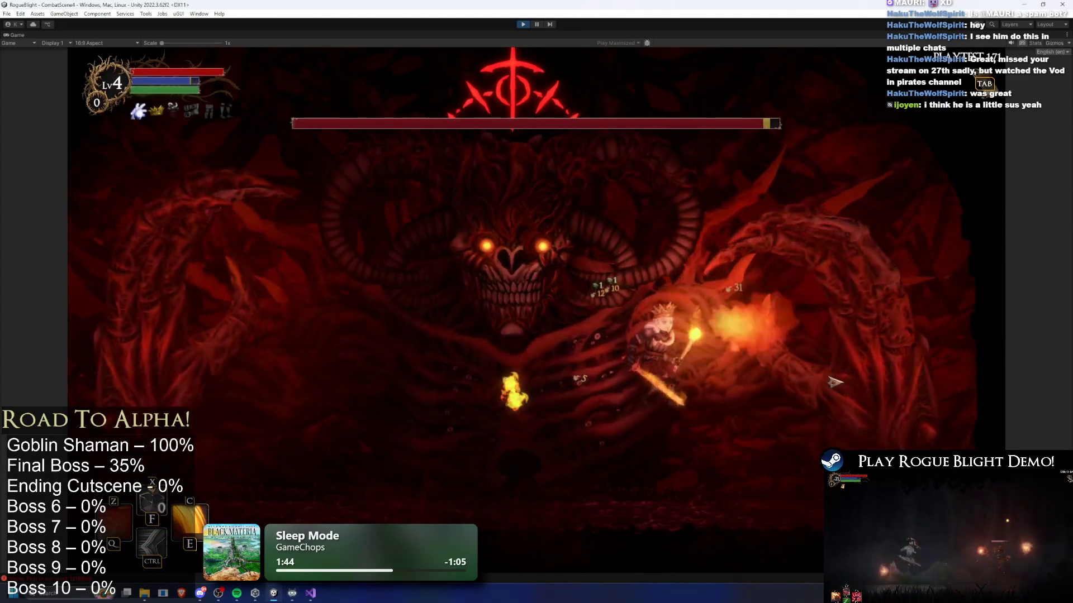
- Dodge the boss's green attack while running around the arena and leaping in with slashes
key("d")
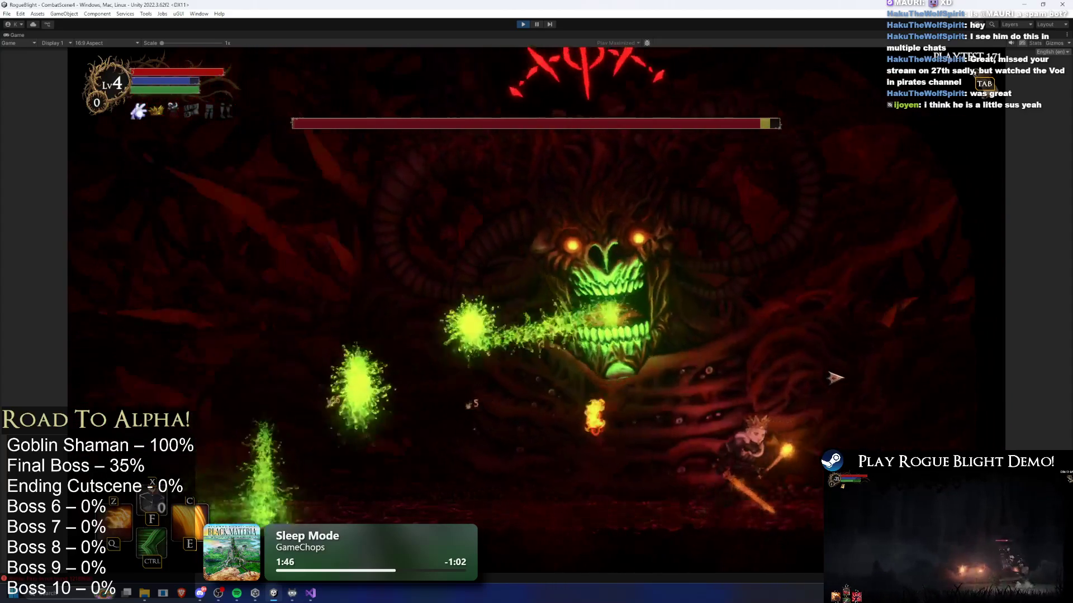
key("a")
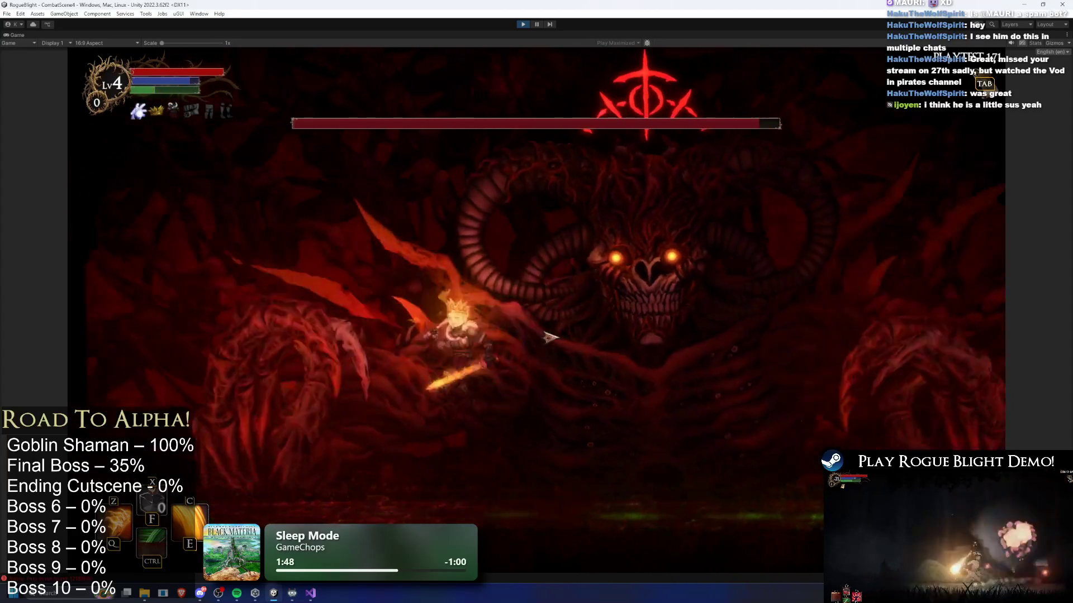
key("a")
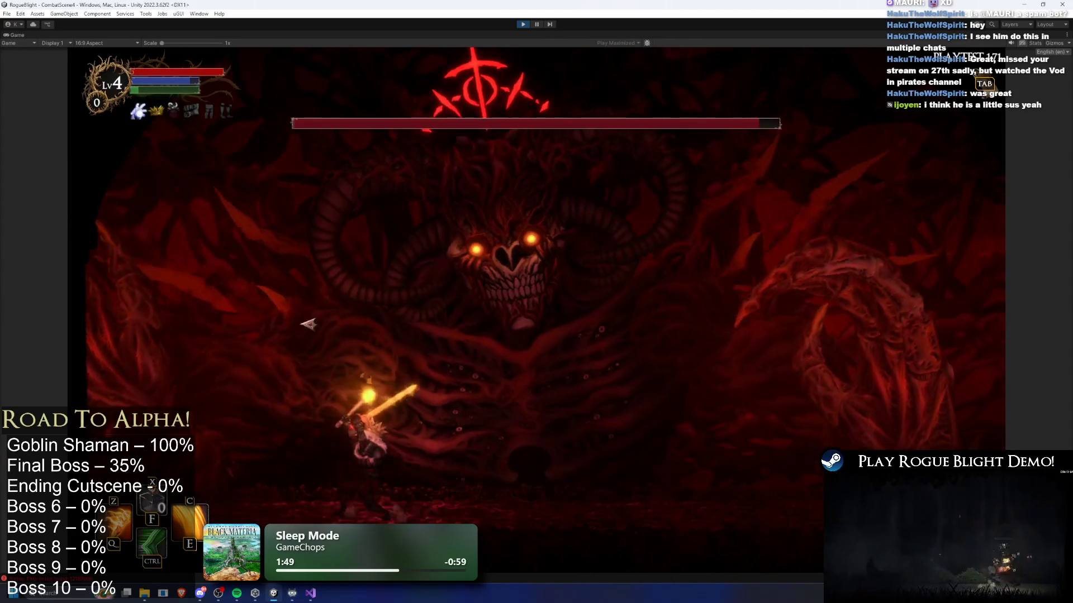
key("d")
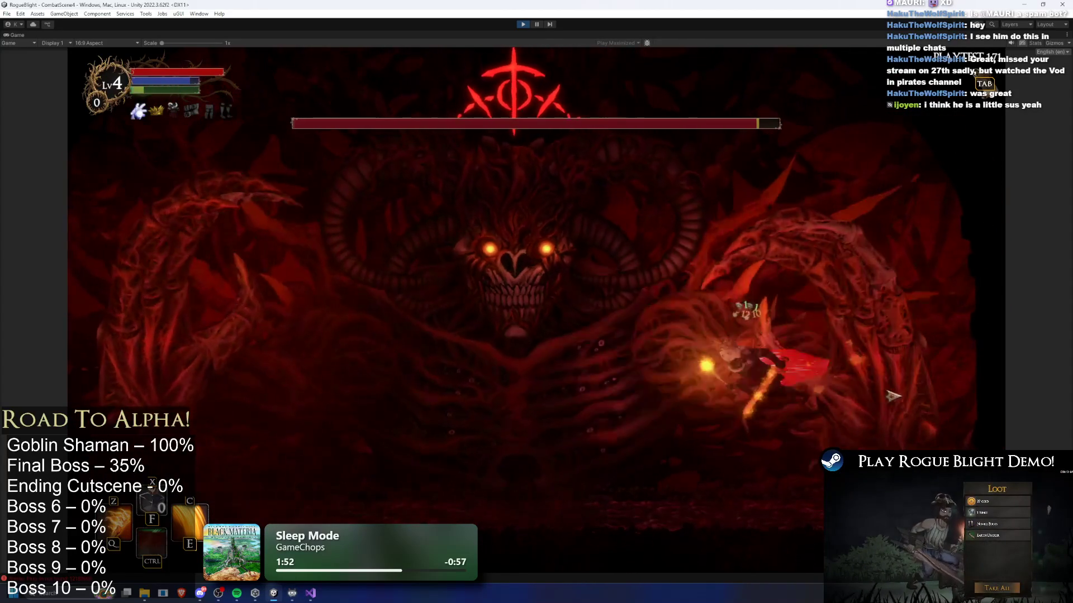
key("a")
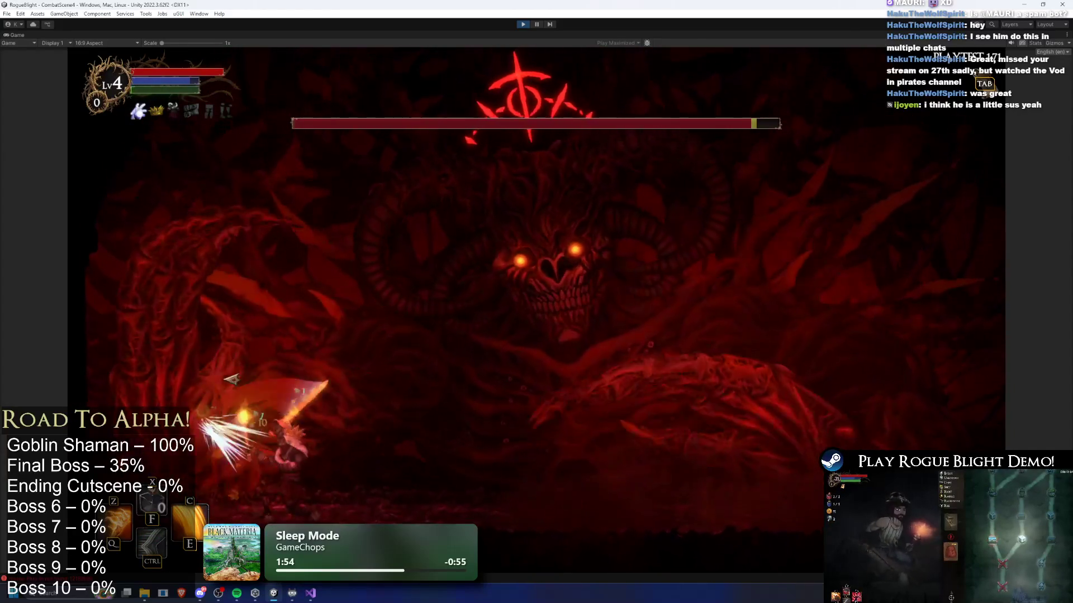
key("d")
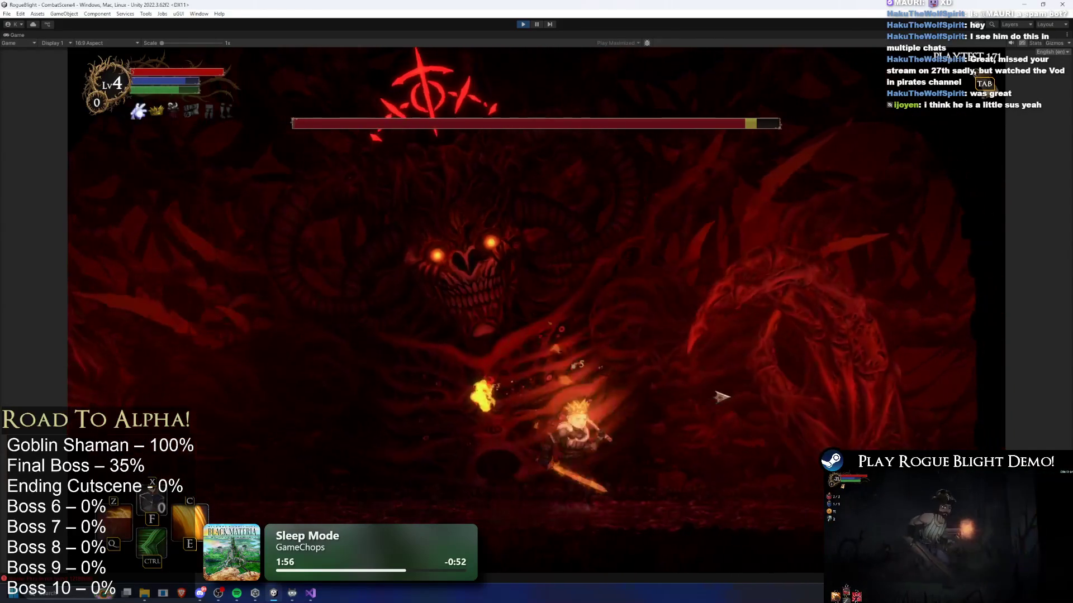
key("a")
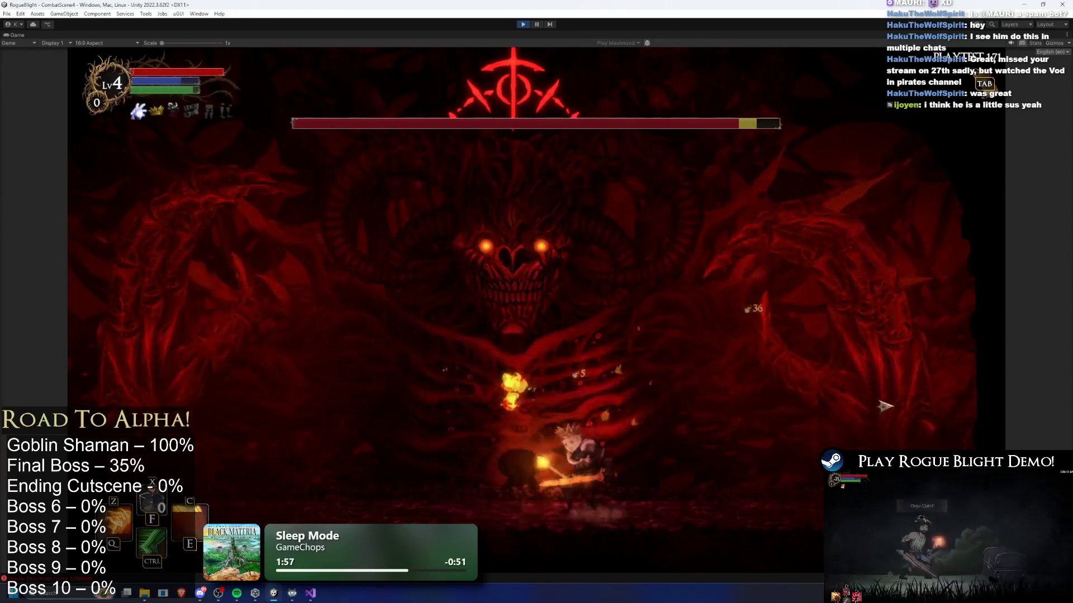
key("d")
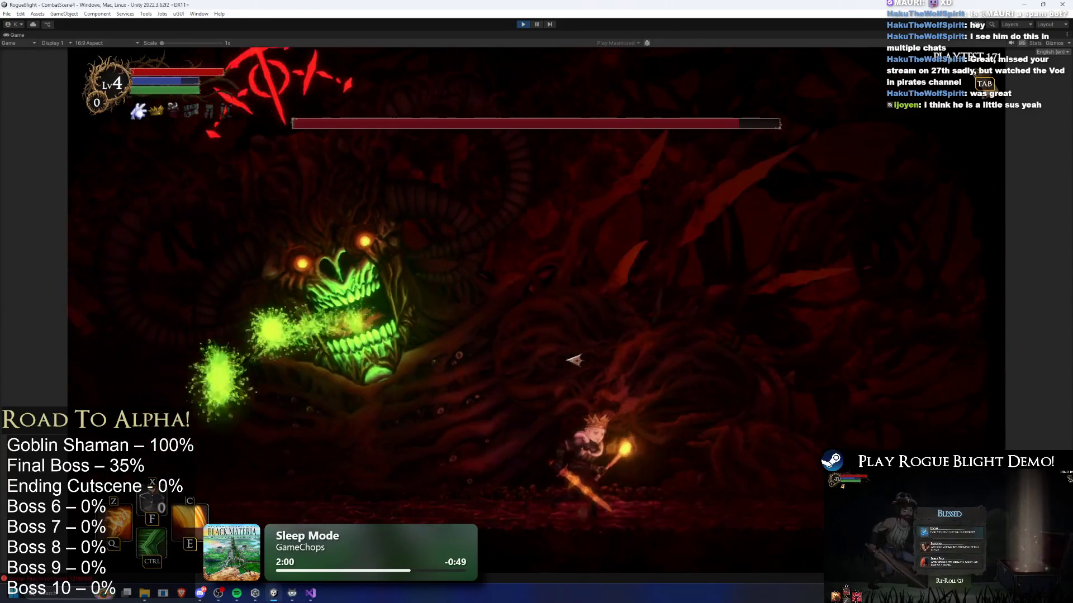
key("a")
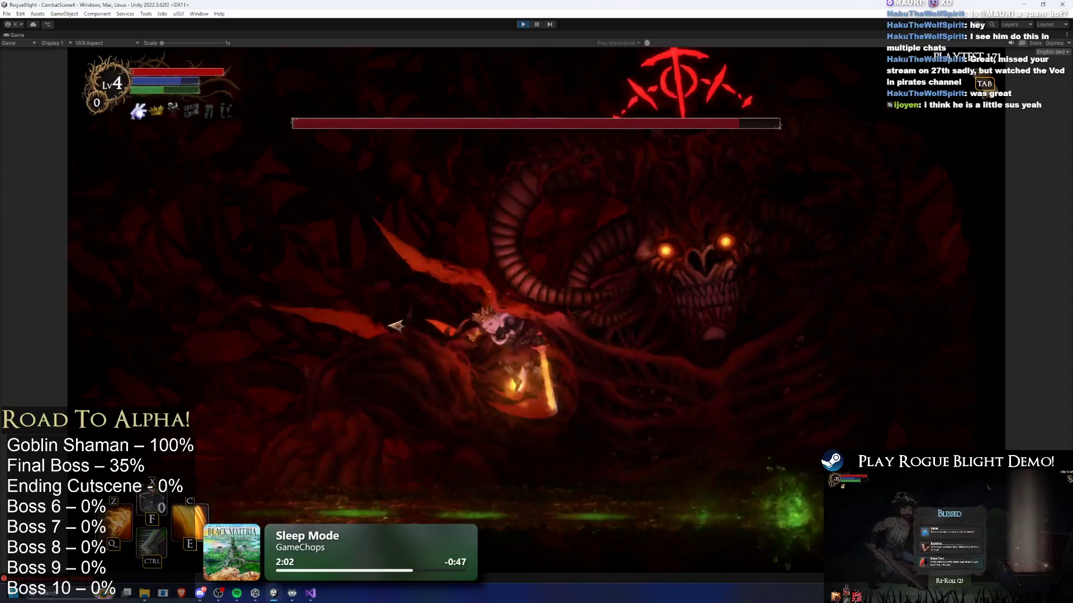
key("a")
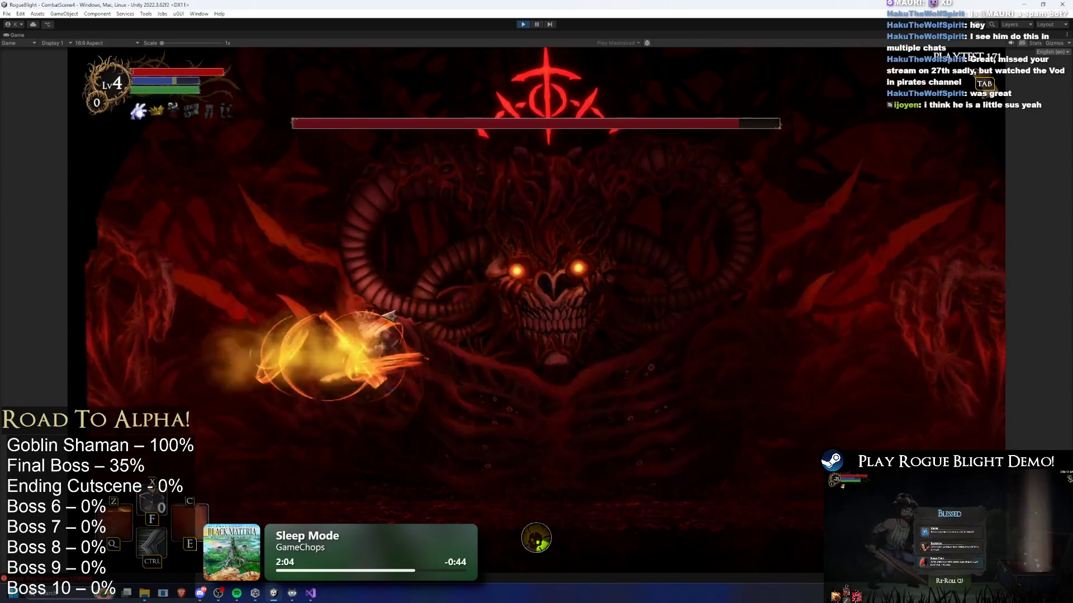
key("d")
key("a")
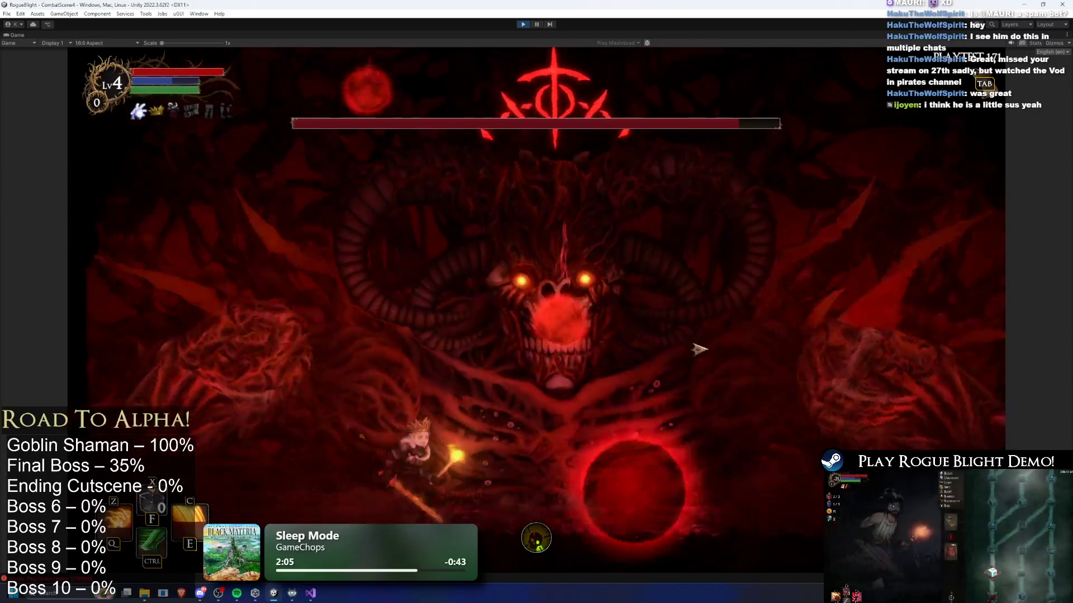
- Dash in with slashes around the boss's fire breath and hit it with an ability
key("a")
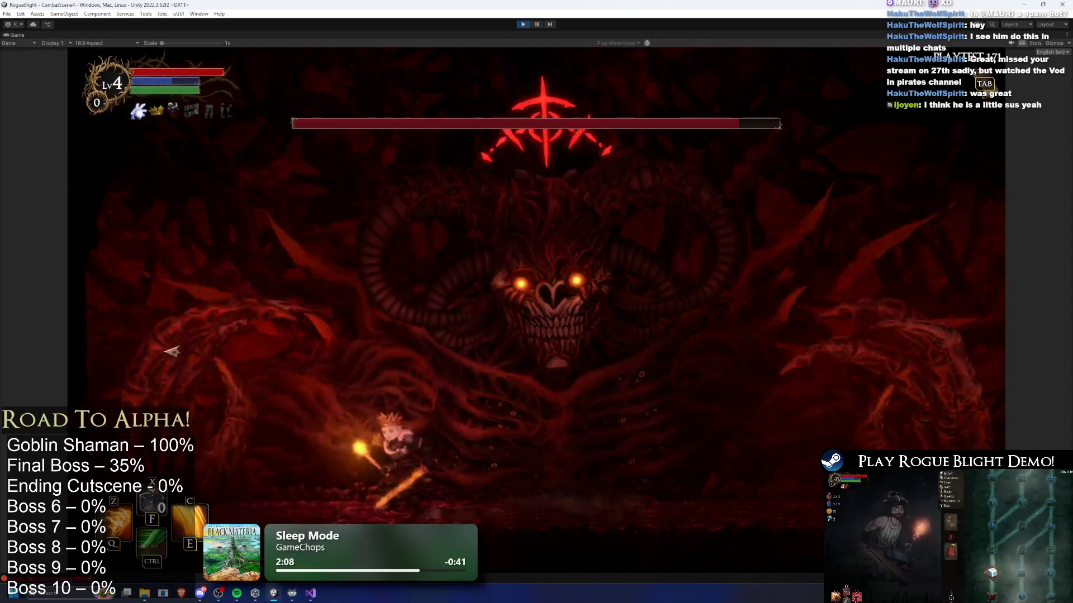
key("d")
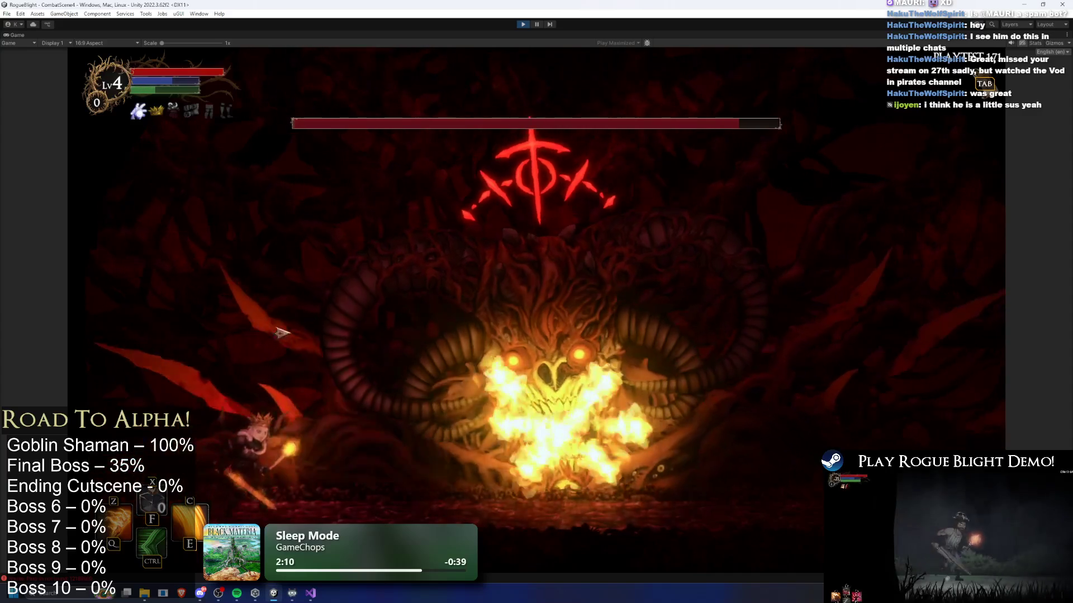
key("a")
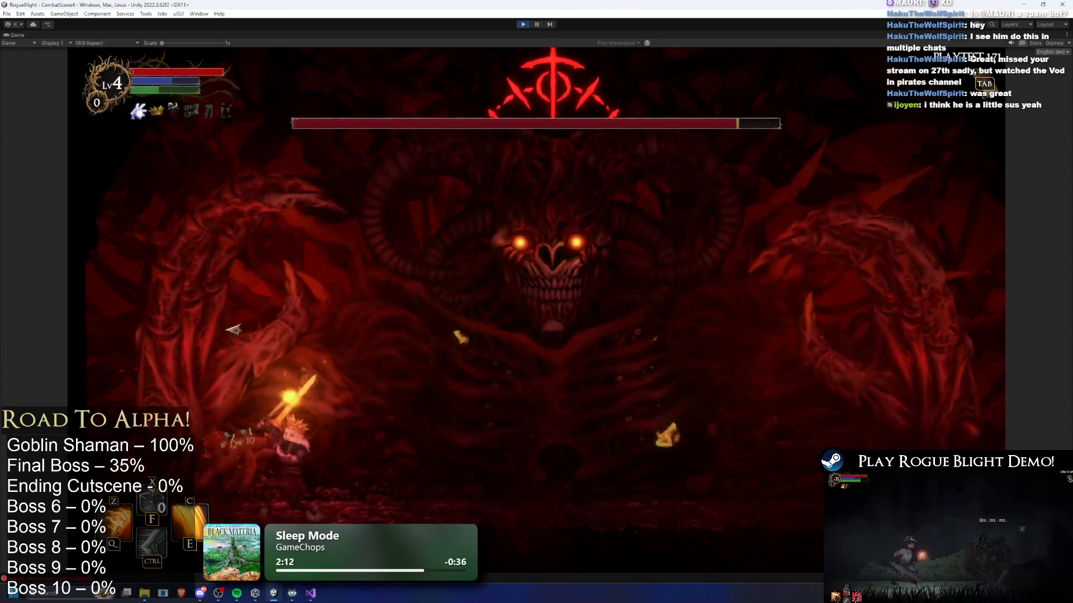
key("d")
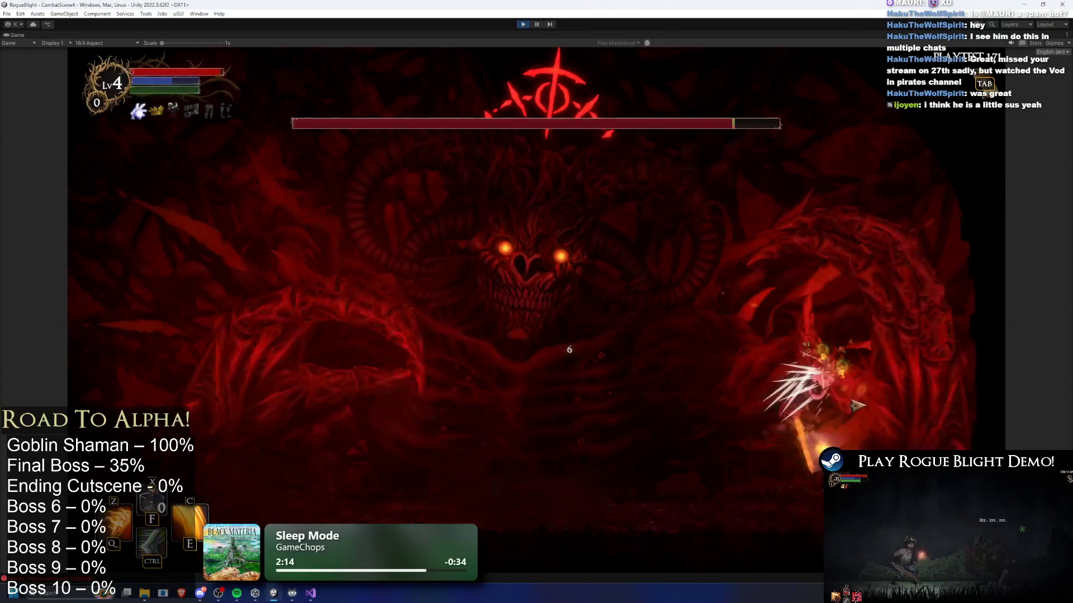
key("a")
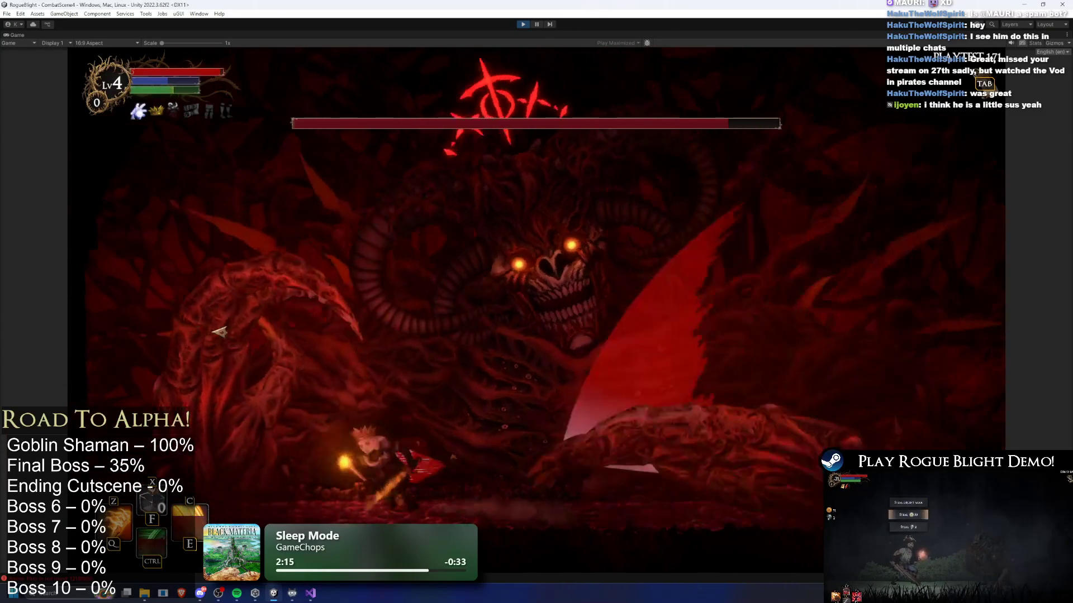
key("d")
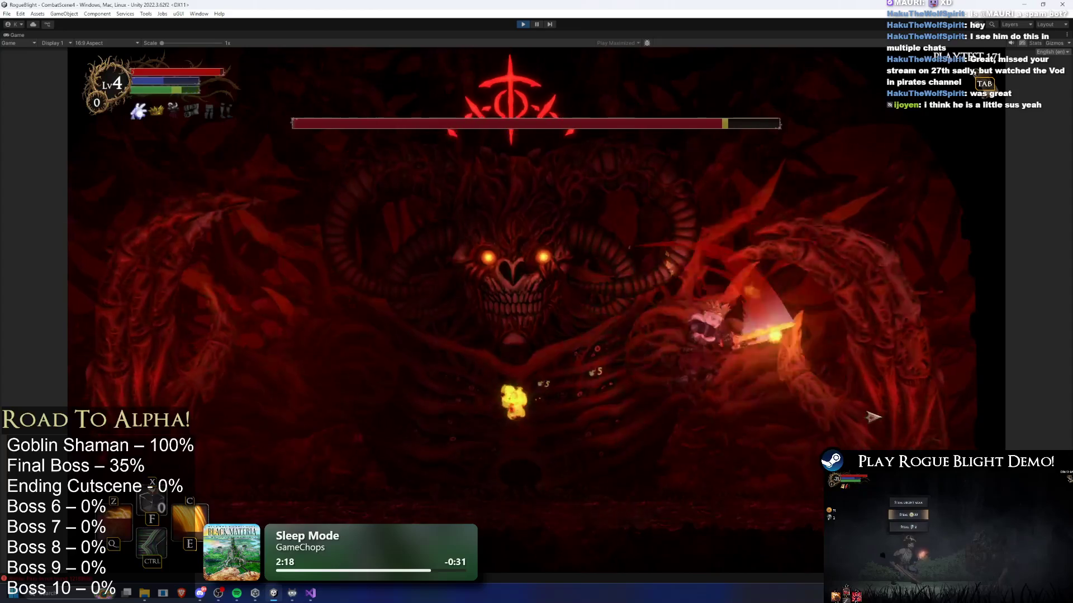
key("d")
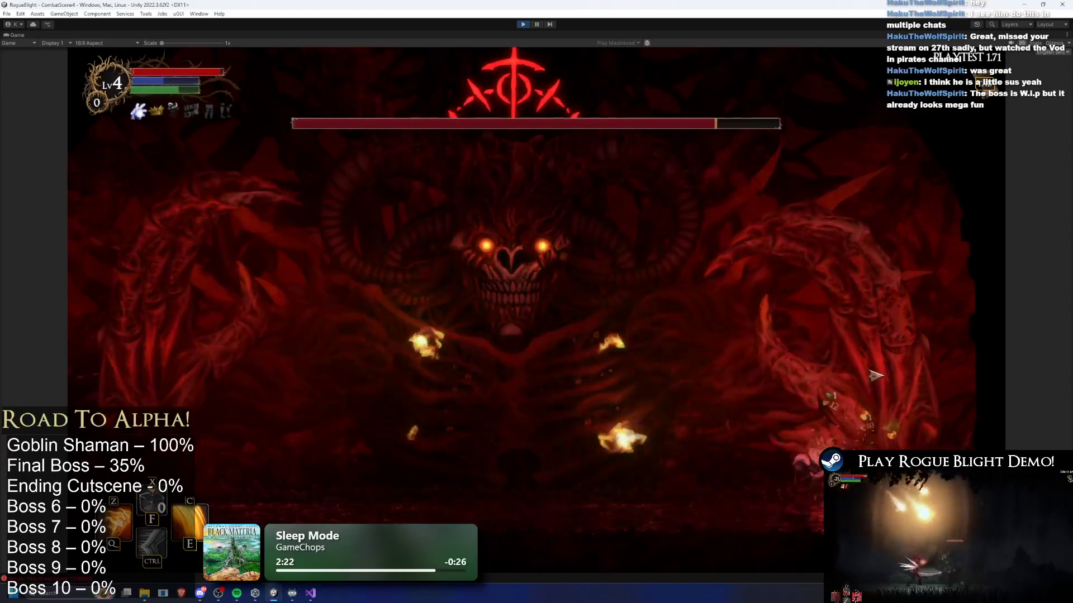
left_click(869, 362)
key("c")
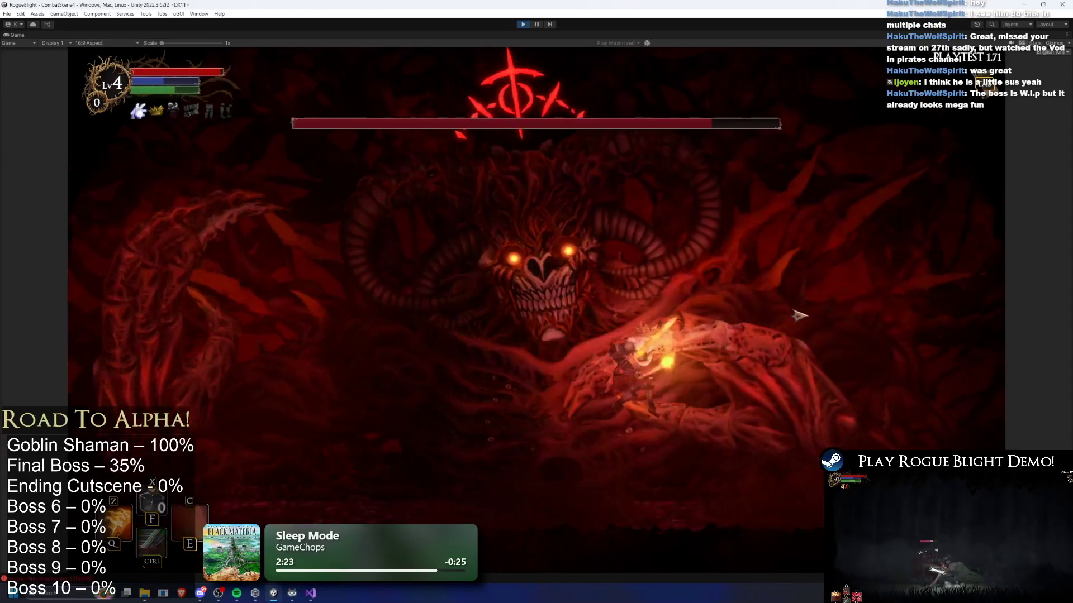
- Keep fighting beneath the boss, then stop the playtest to return to editing
key("a")
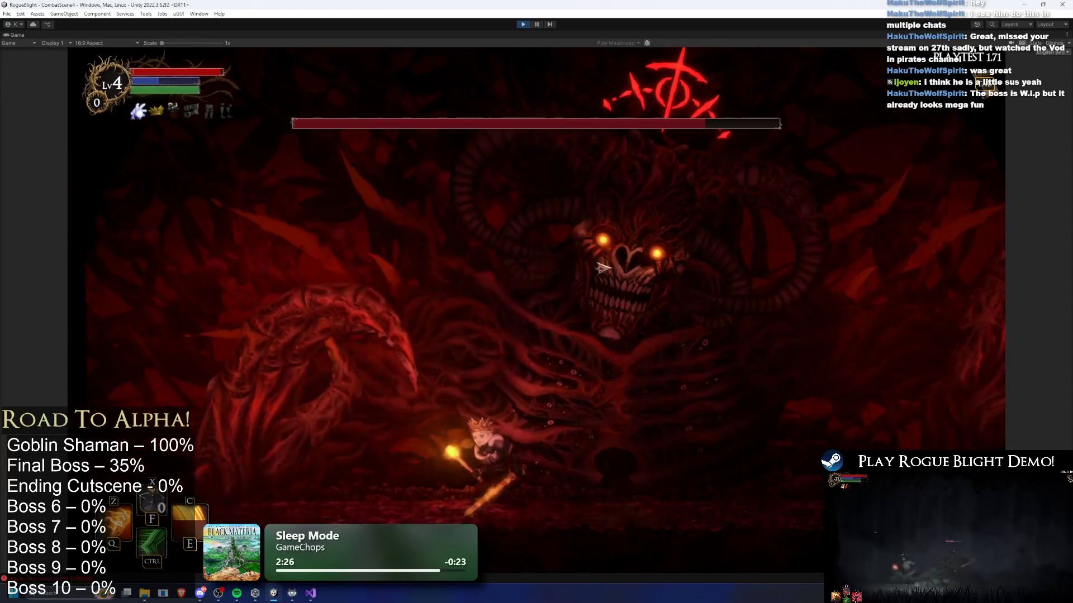
key("d")
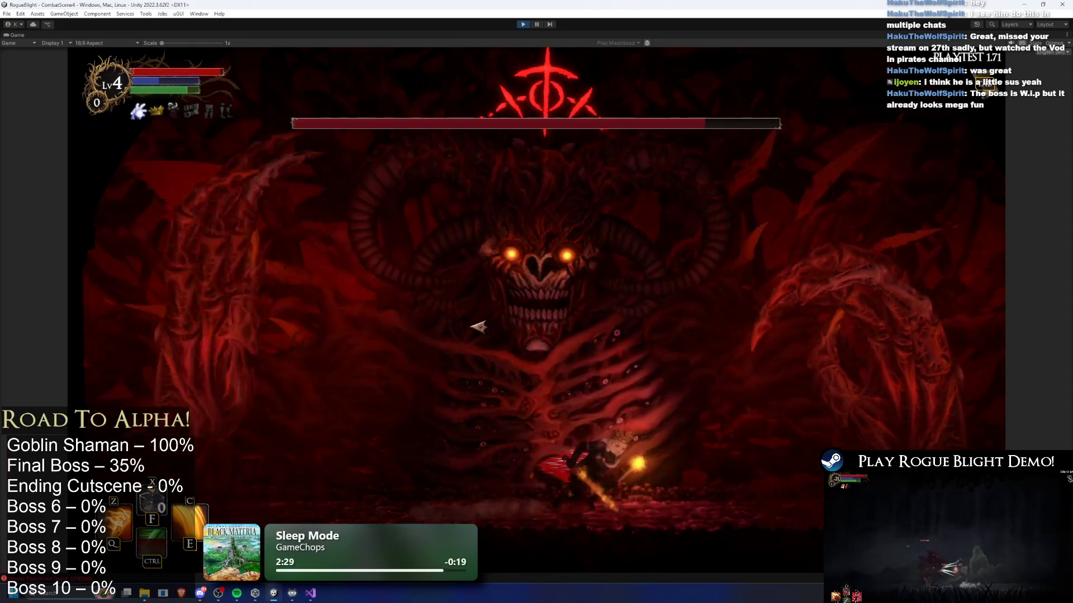
key("d")
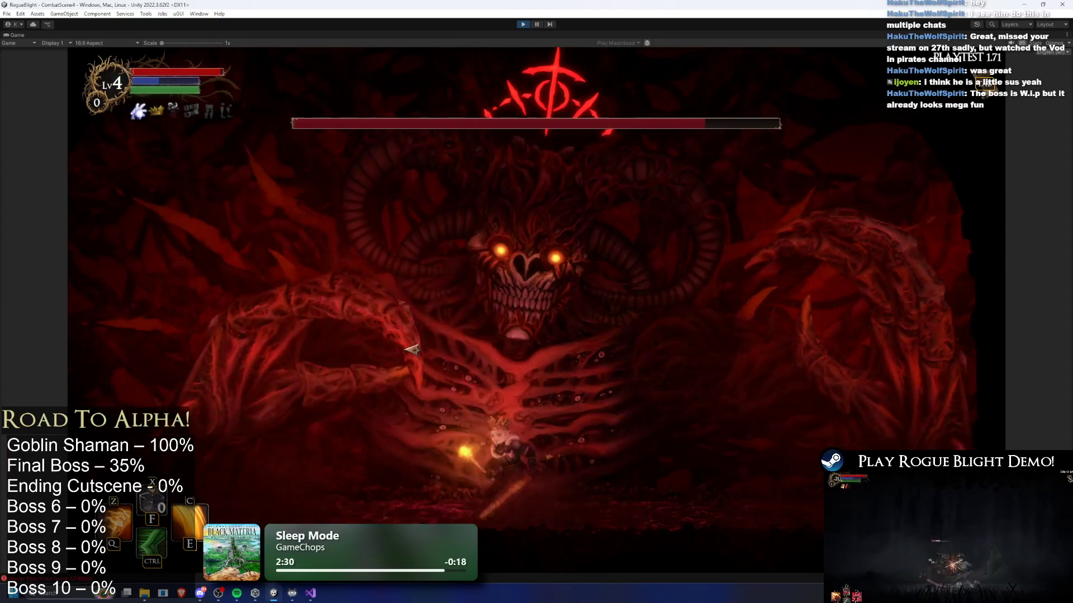
key("d")
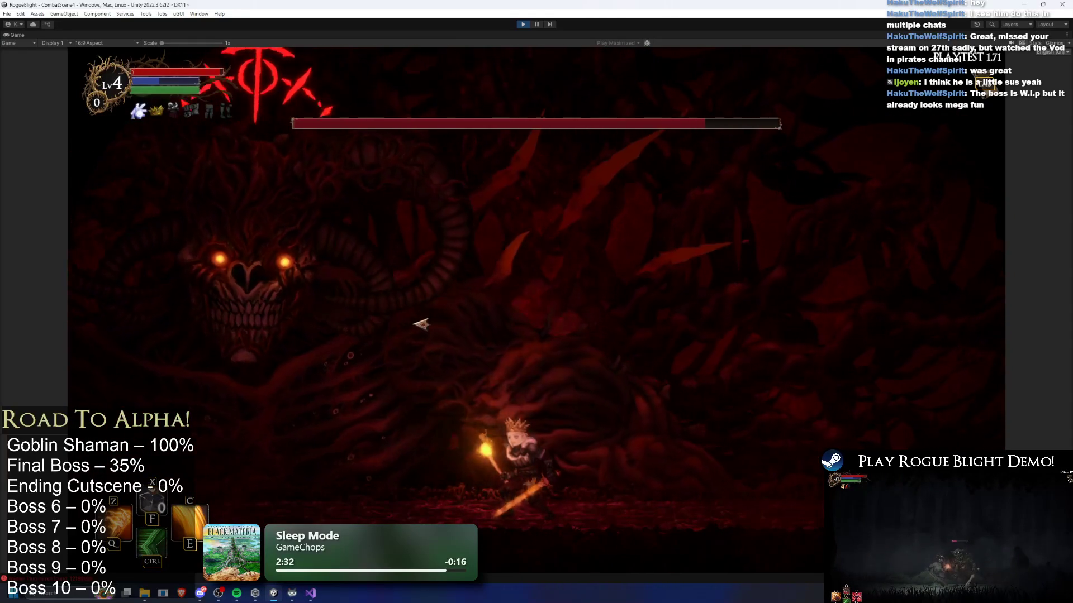
key("a")
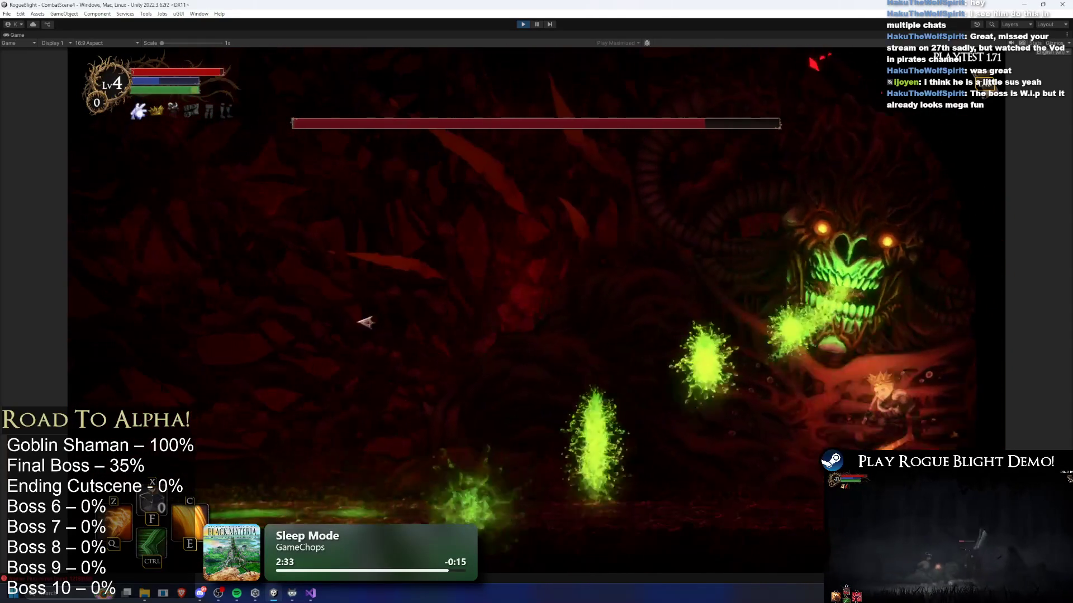
key("d")
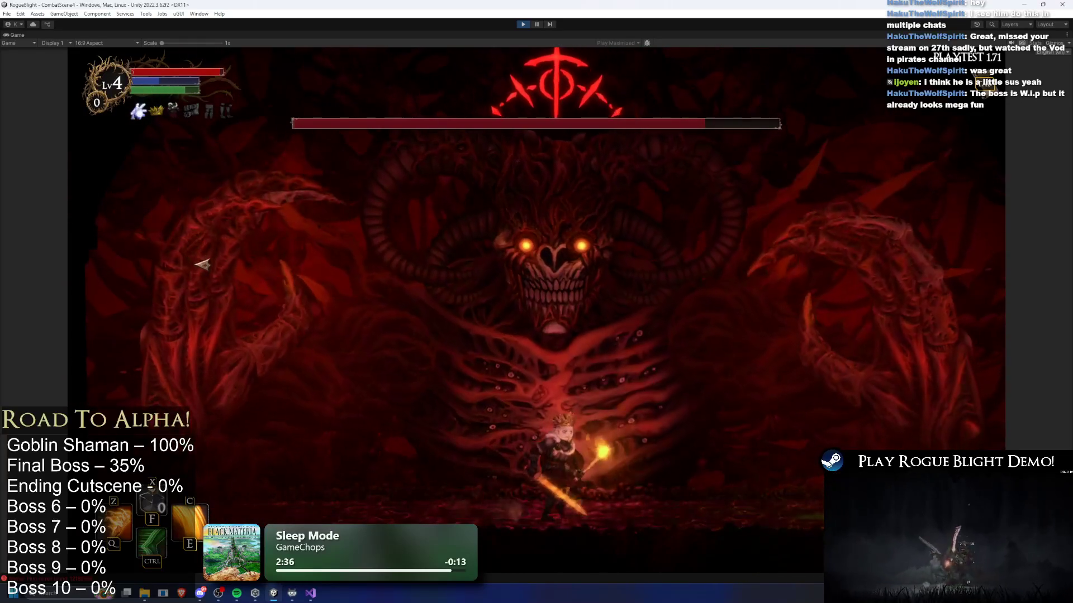
key("a")
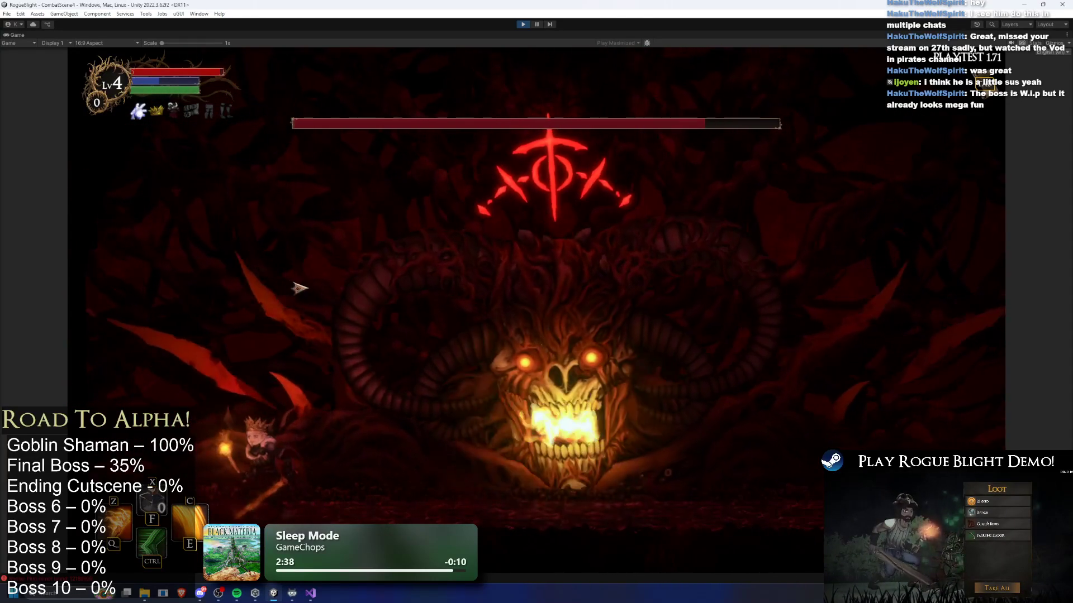
key("d")
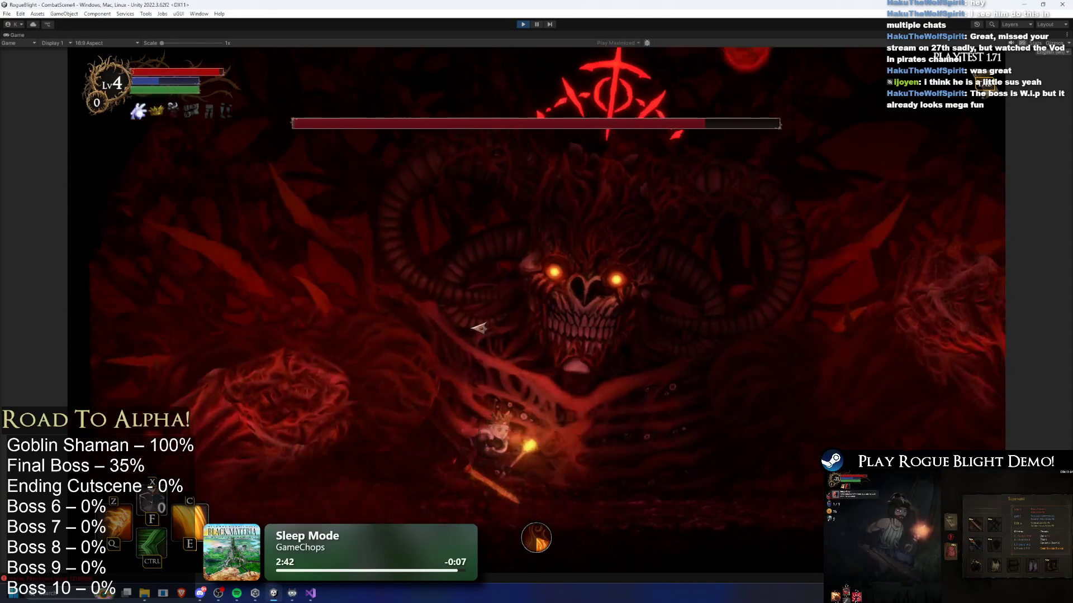
key("d")
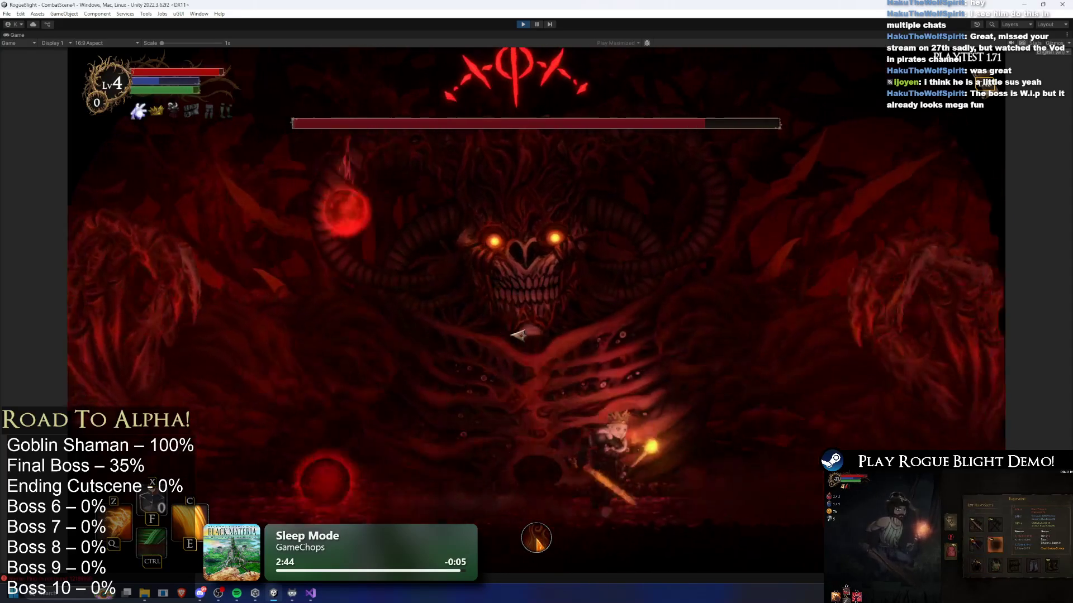
key("d")
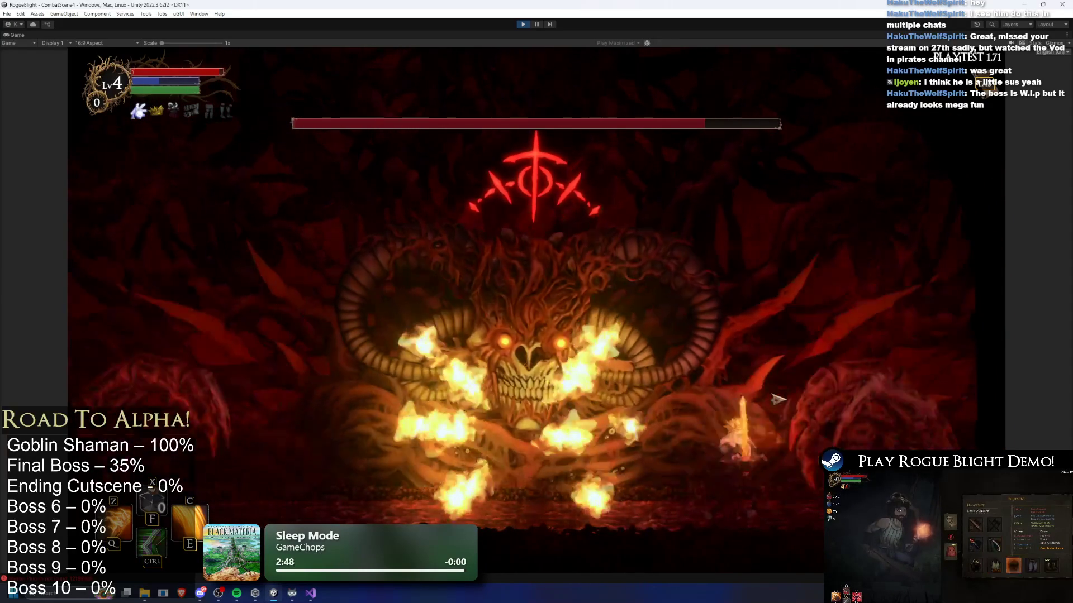
left_click(779, 399)
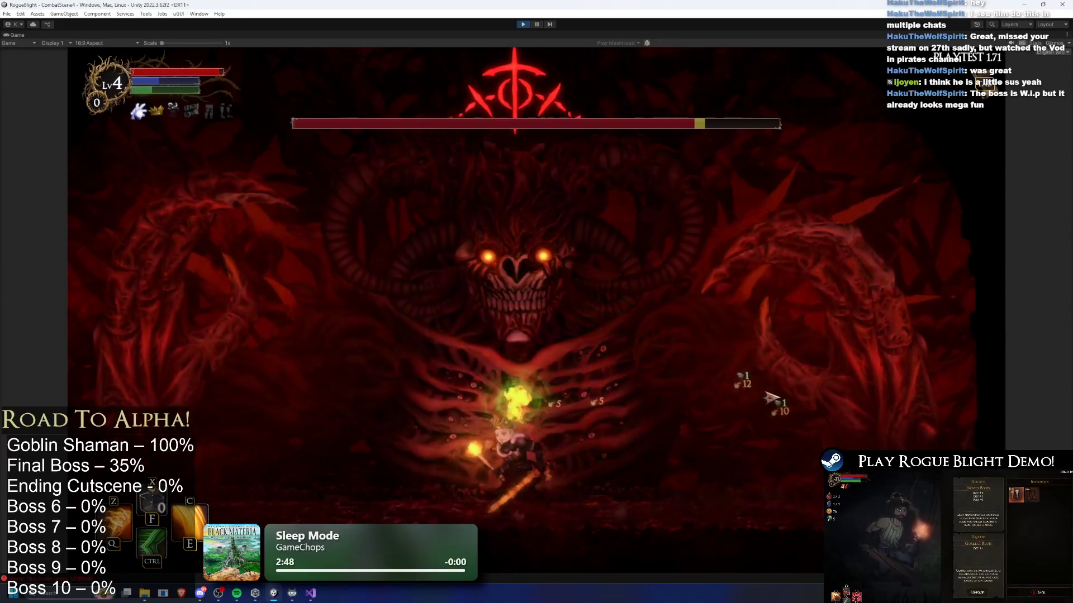
key("d")
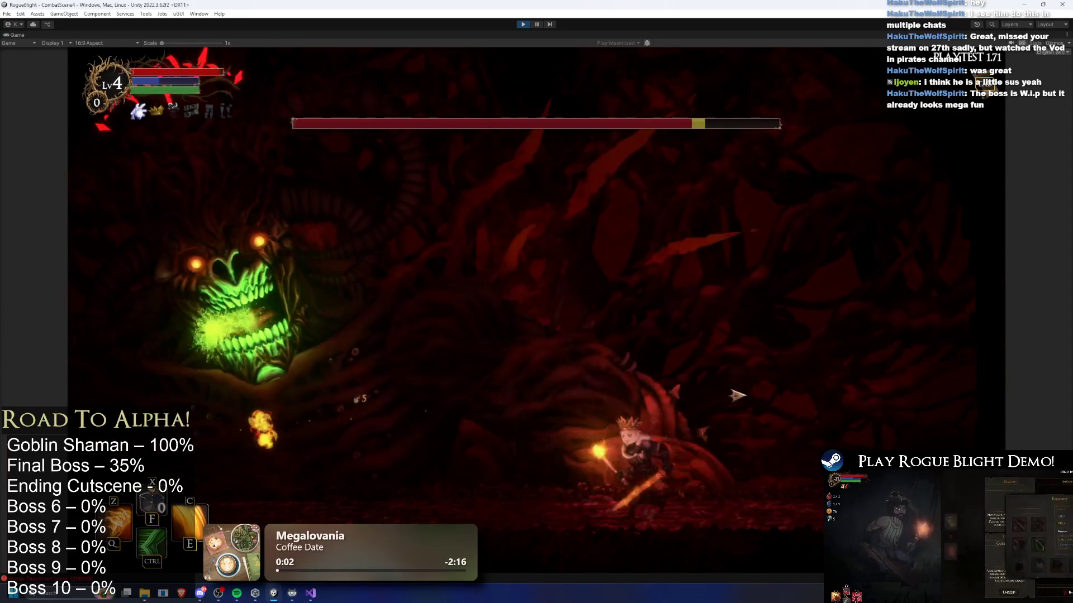
key("d")
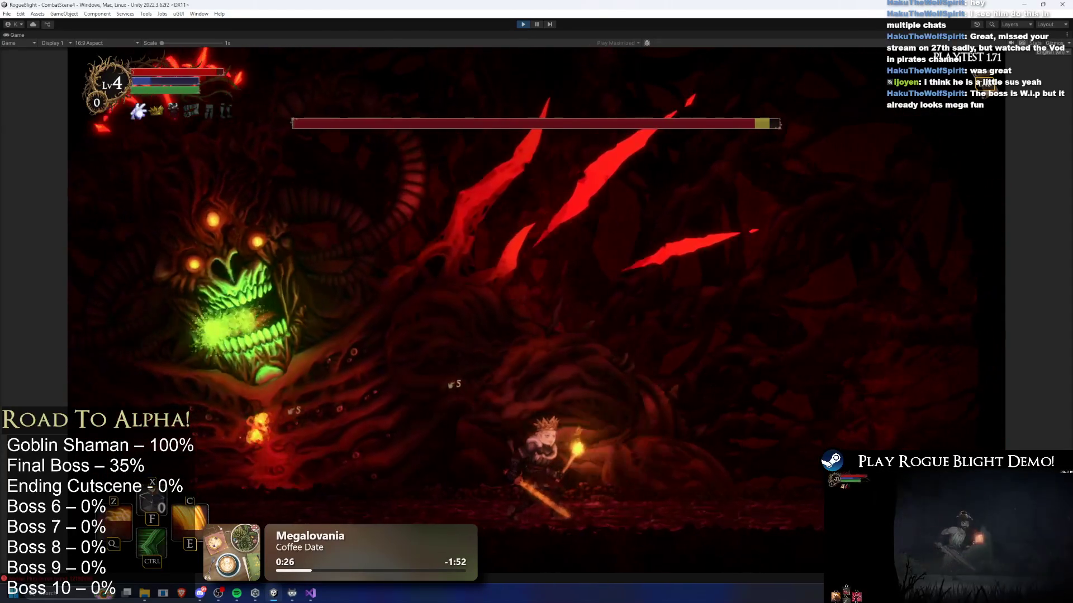
key("ctrl+p")
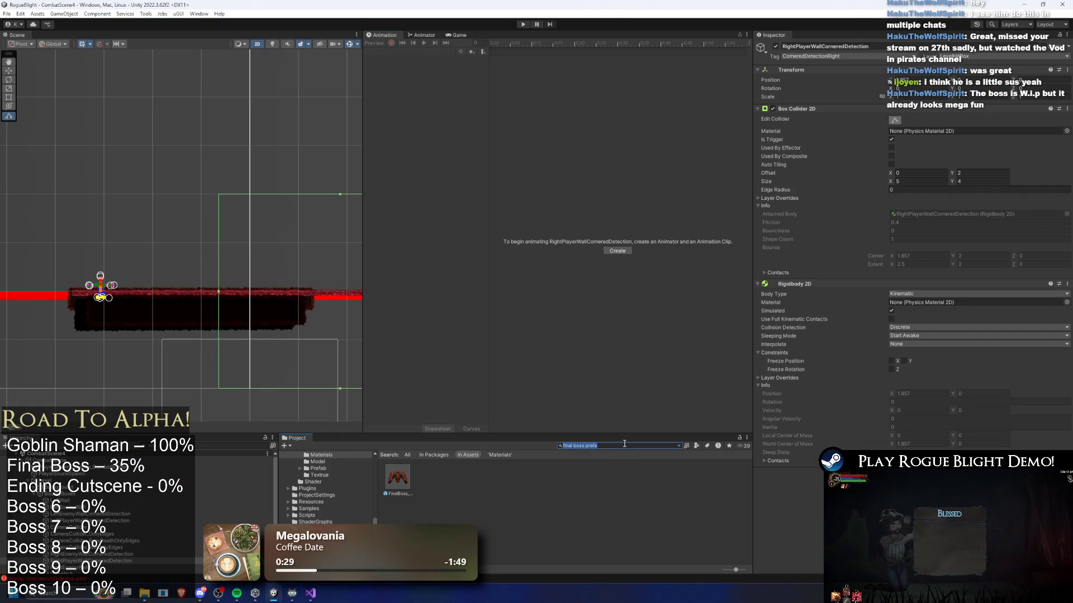
- Open the SkullGorilla prefab and switch the Animation view to the Blighted_Gorilla_Stage2 clip
type("gorillla")
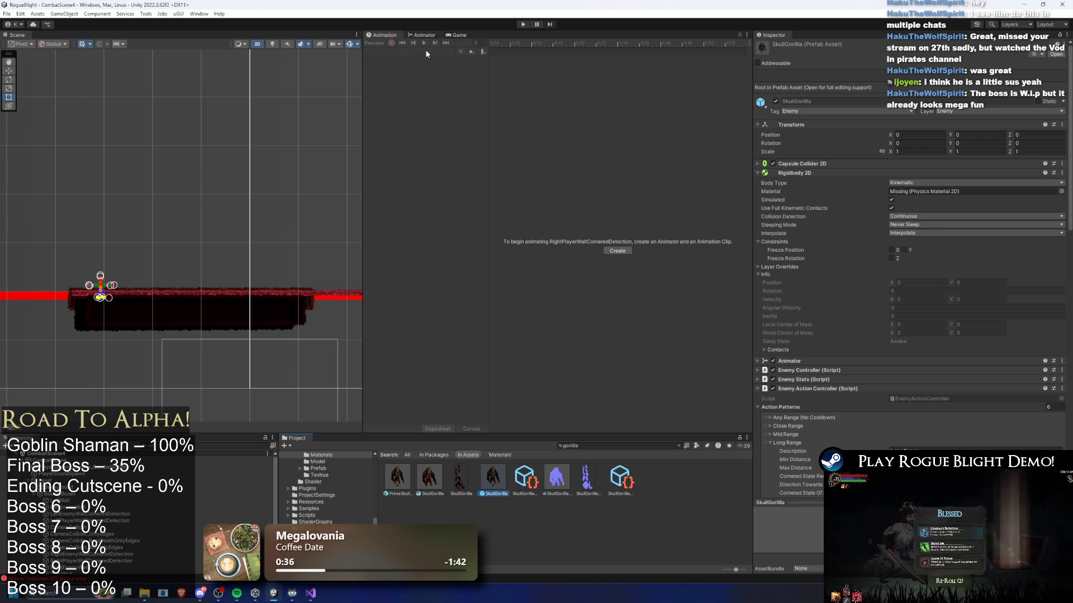
double_click(497, 481)
left_click(399, 52)
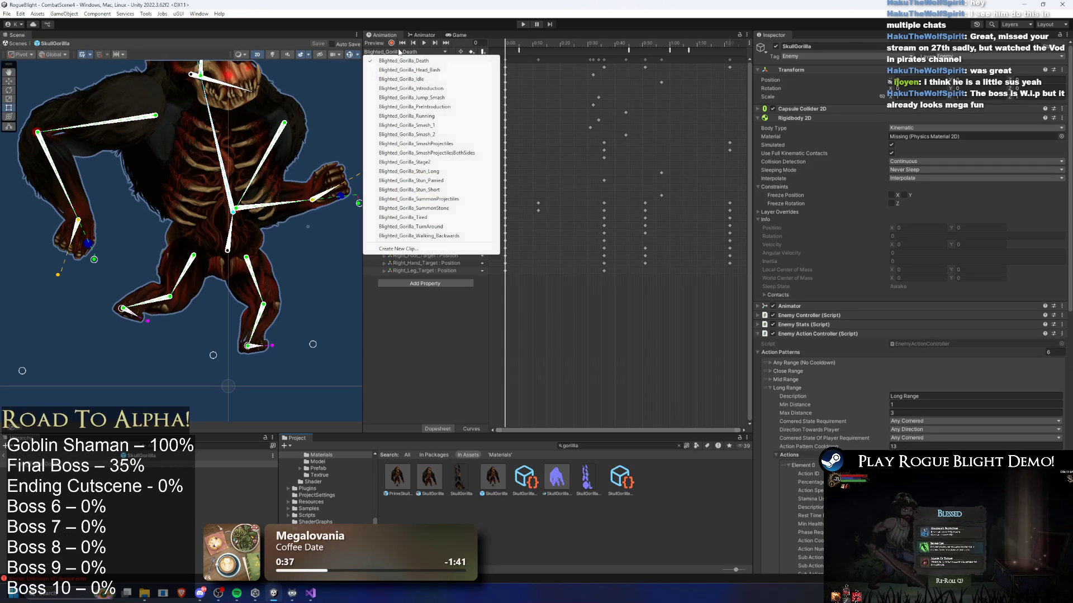
left_click(436, 163)
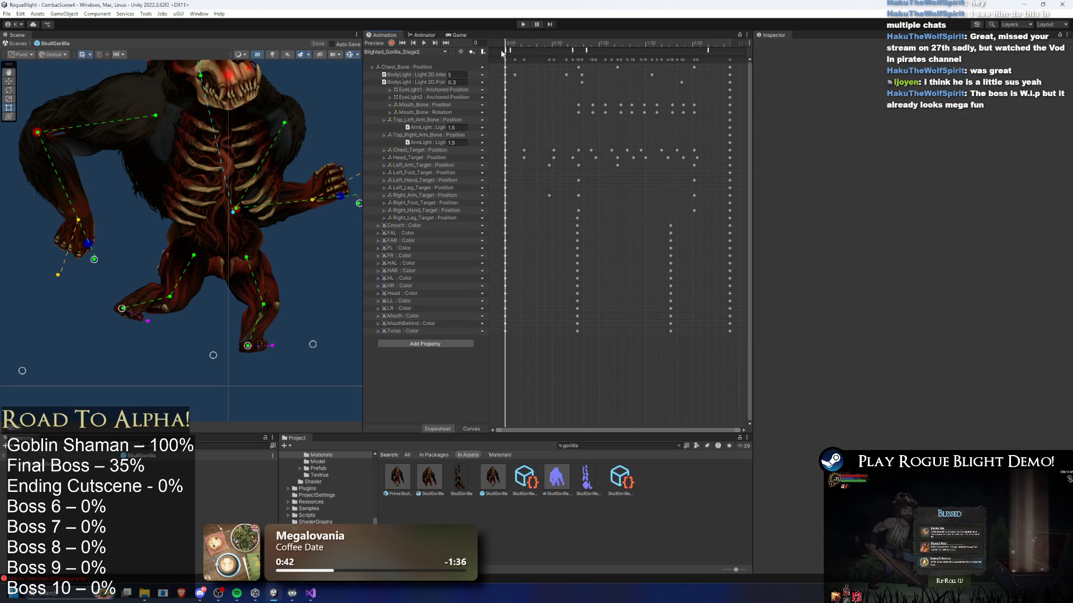
- Inspect the clip's SetPhase, ActionFinishing and SetActionMultiplier animation events
left_click(506, 50)
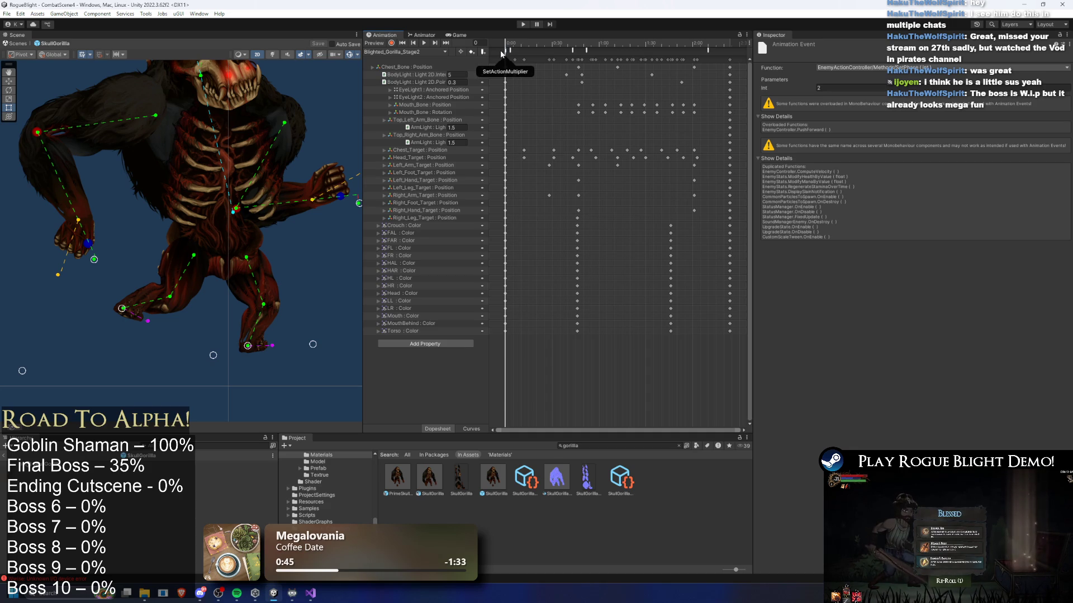
left_click_drag(500, 50, 506, 55)
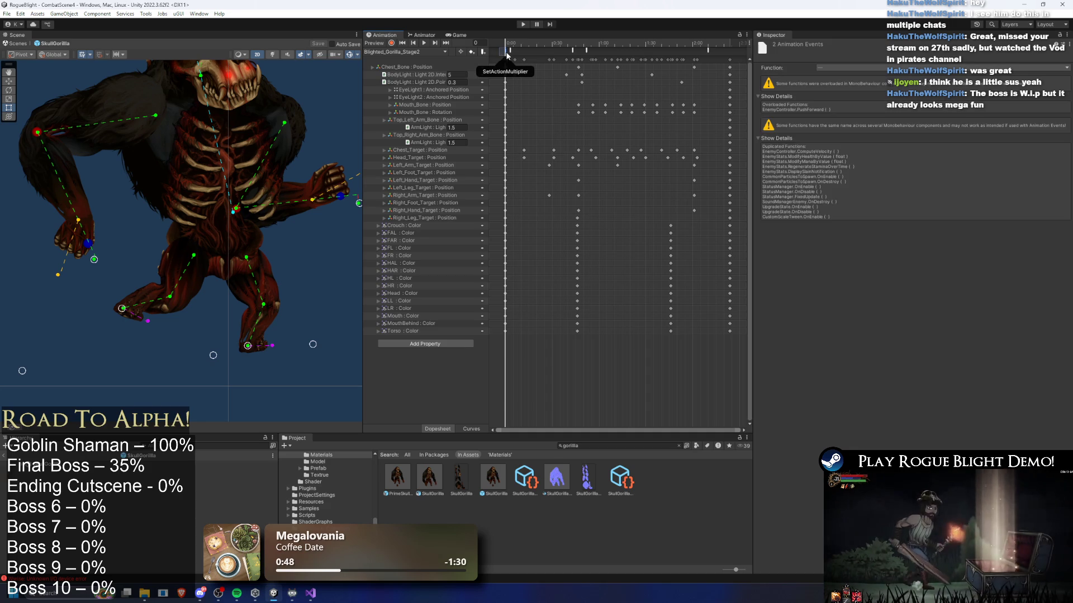
left_click(573, 50)
left_click(586, 50)
left_click(708, 51)
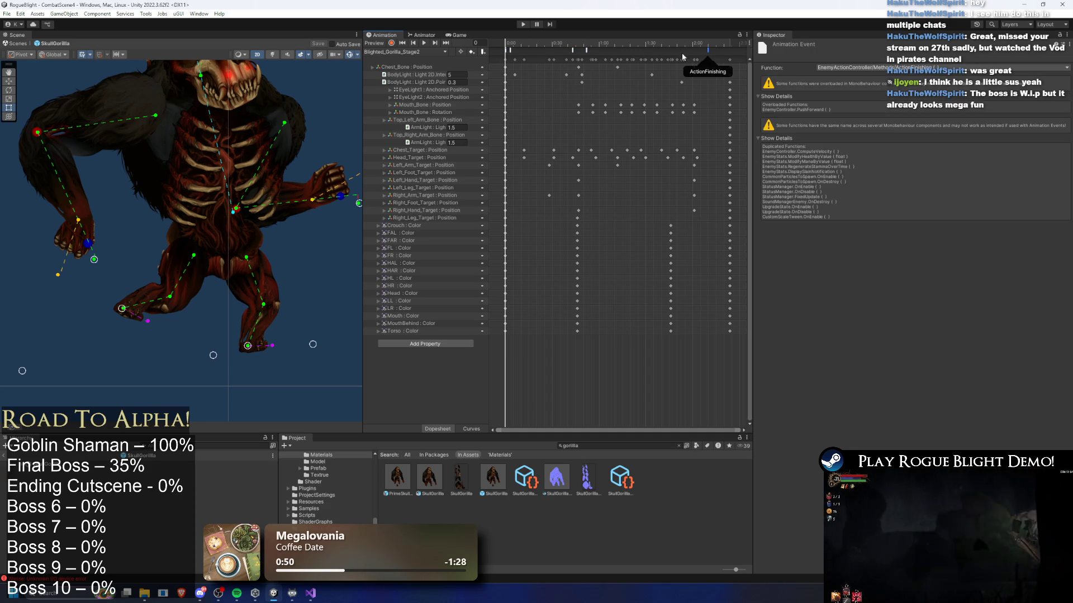
left_click(504, 51)
left_click_drag(497, 51, 506, 52)
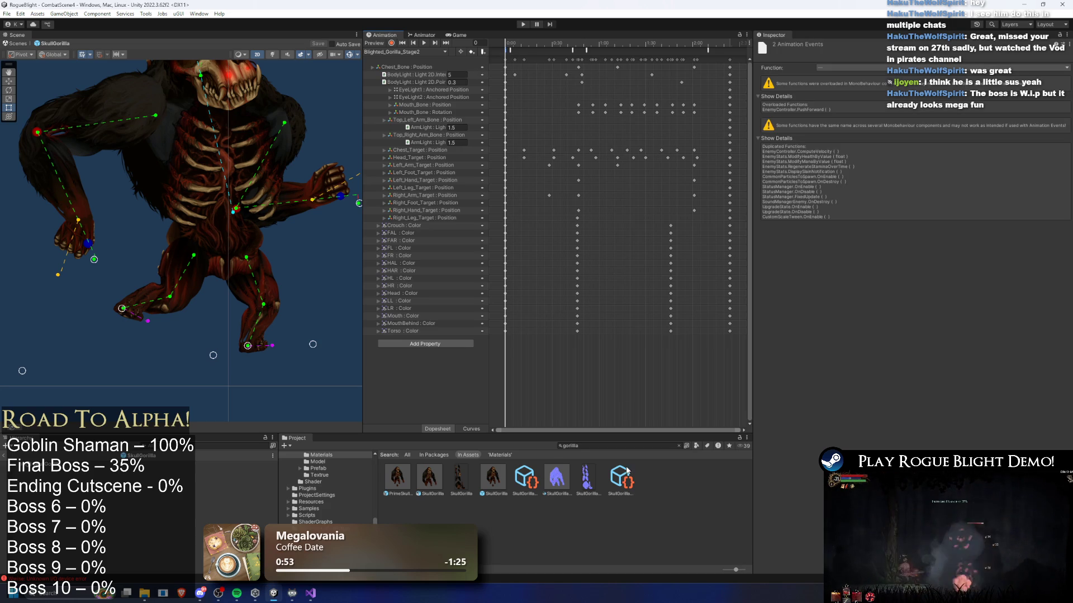
- Search the Project window for 'final boss prefa' to bring up the FinalBoss prefab
type("final bossp ref")
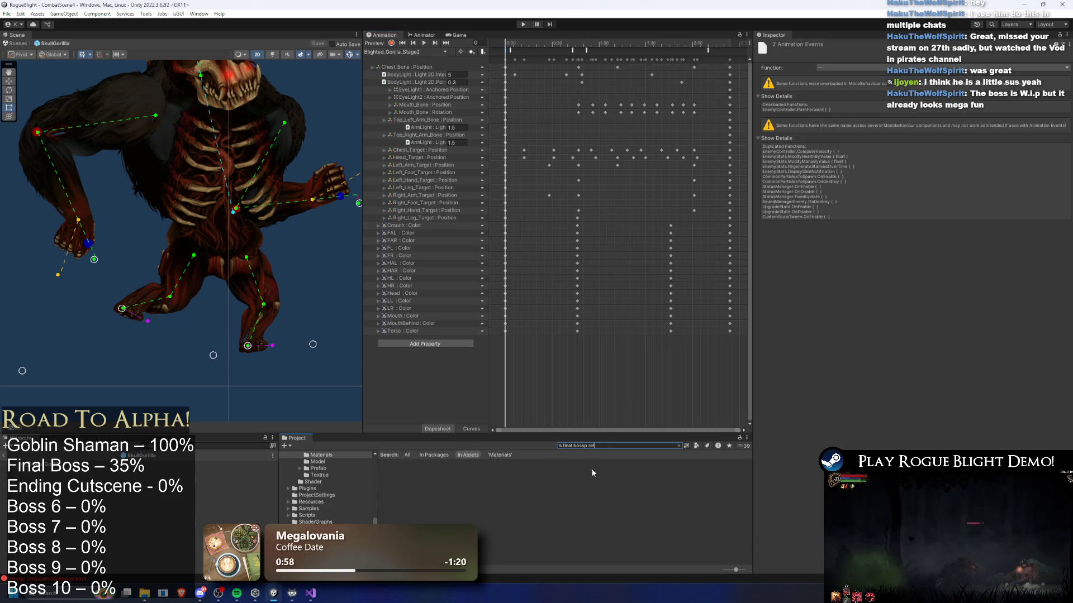
key("BackSpace")
key("BackSpace")
key("BackSpace")
type("prefa")
scroll(378, 486, "up", 5)
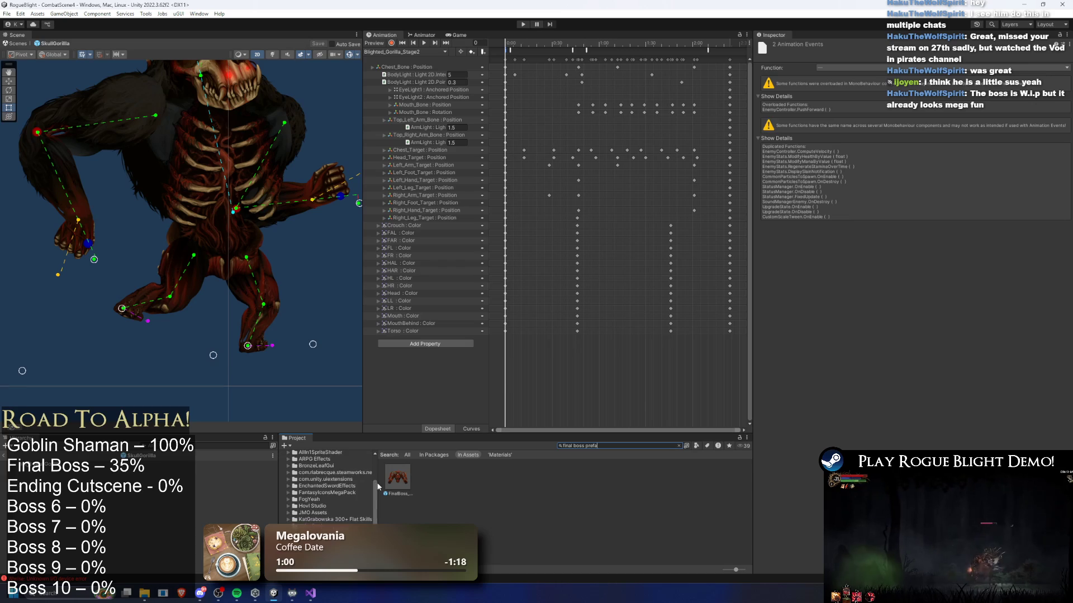
- Open the FinalBoss prefab's phase2_final_boss clip, check its frame-2 SetActionMultiplier event, and launch play mode
double_click(398, 478)
left_click(405, 51)
left_click(445, 85)
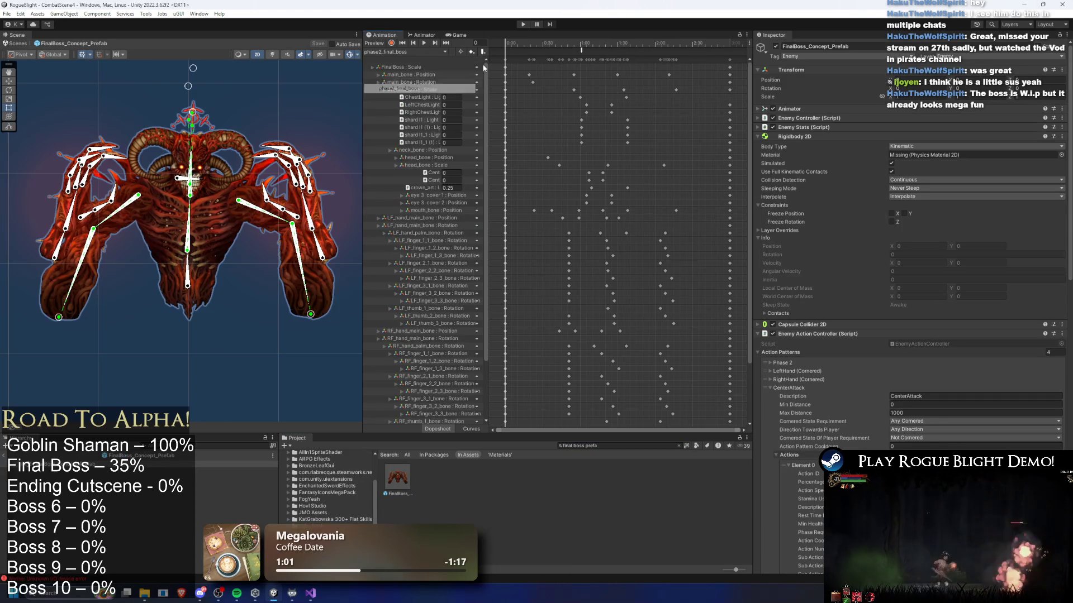
left_click(514, 47)
left_click_drag(512, 48, 507, 51)
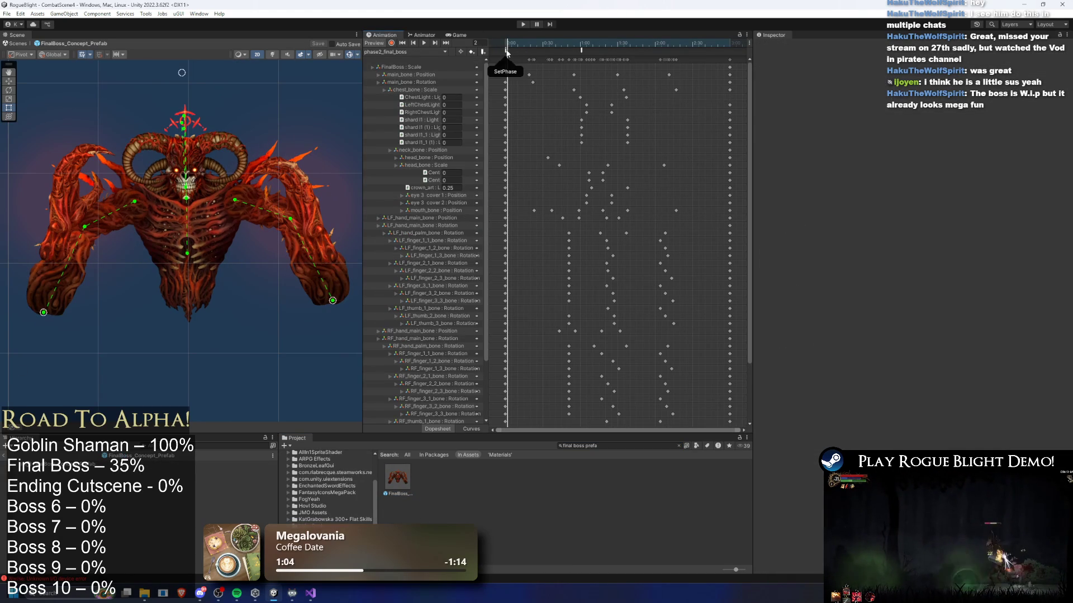
left_click(506, 52)
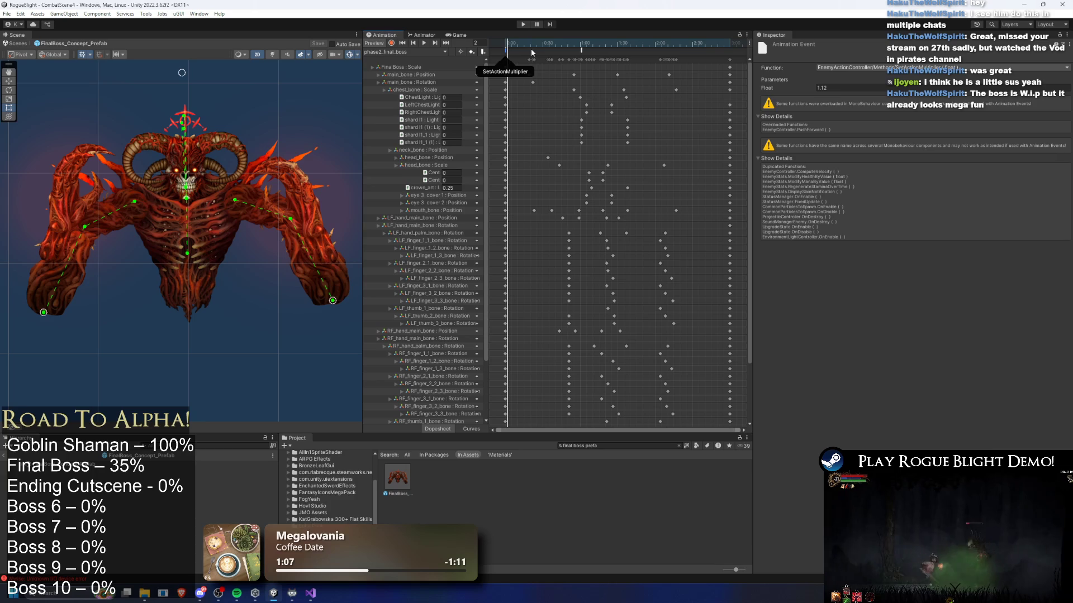
left_click(523, 25)
key("Return")
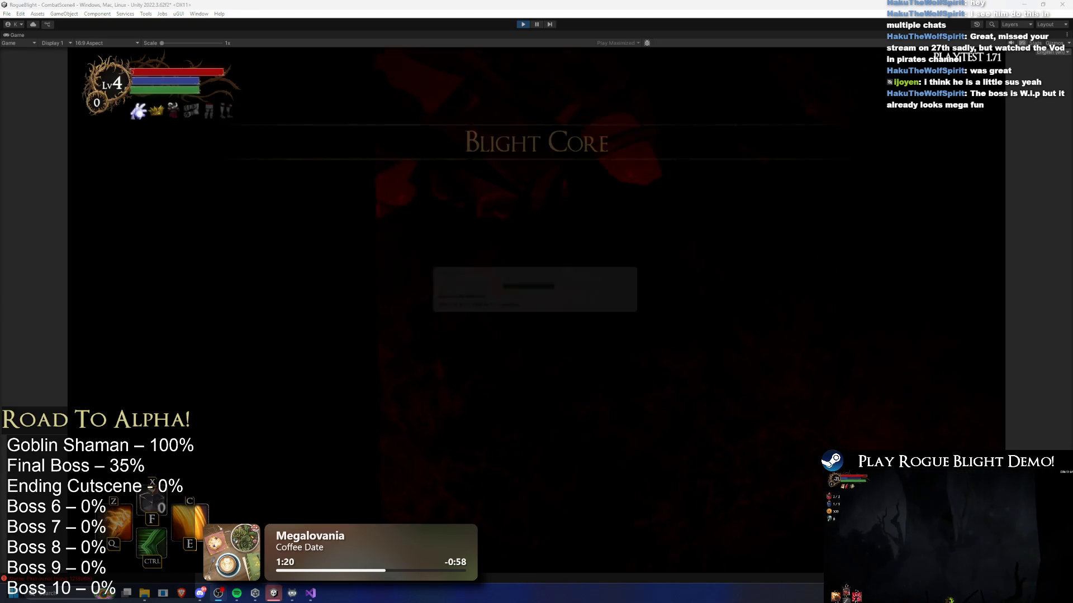
- Dash and strike at the Blight Core boss while dodging its red orbs and flames
key("d")
key("ctrl")
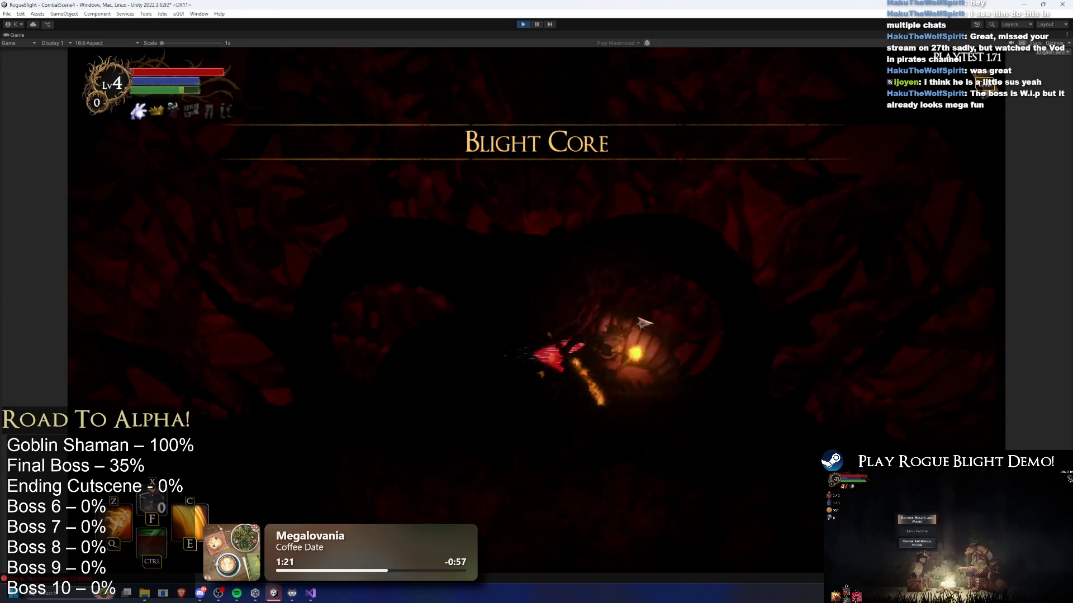
key("a")
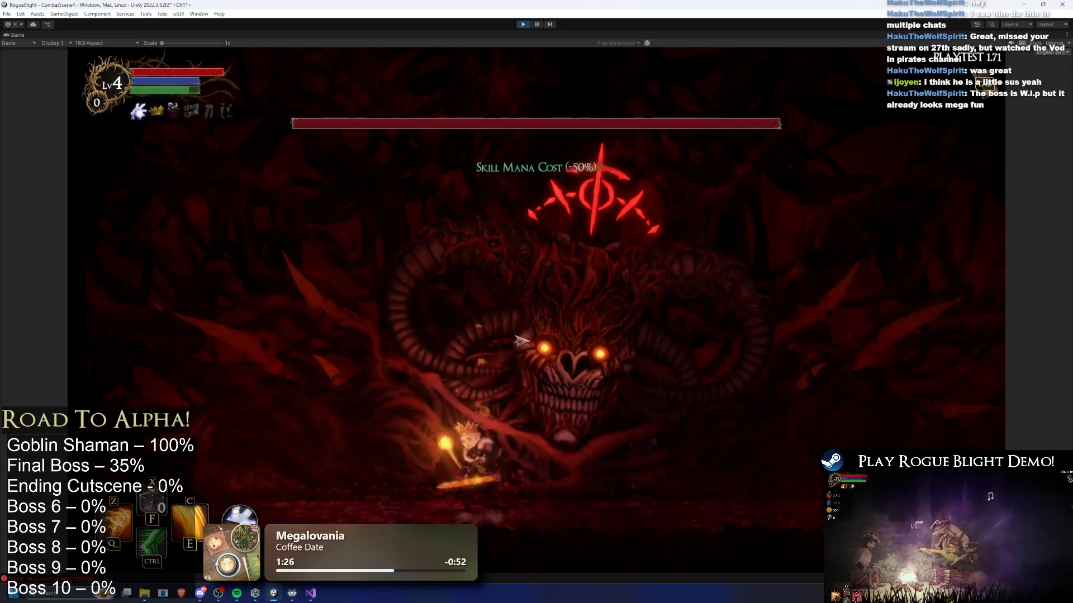
key("c")
key("ctrl")
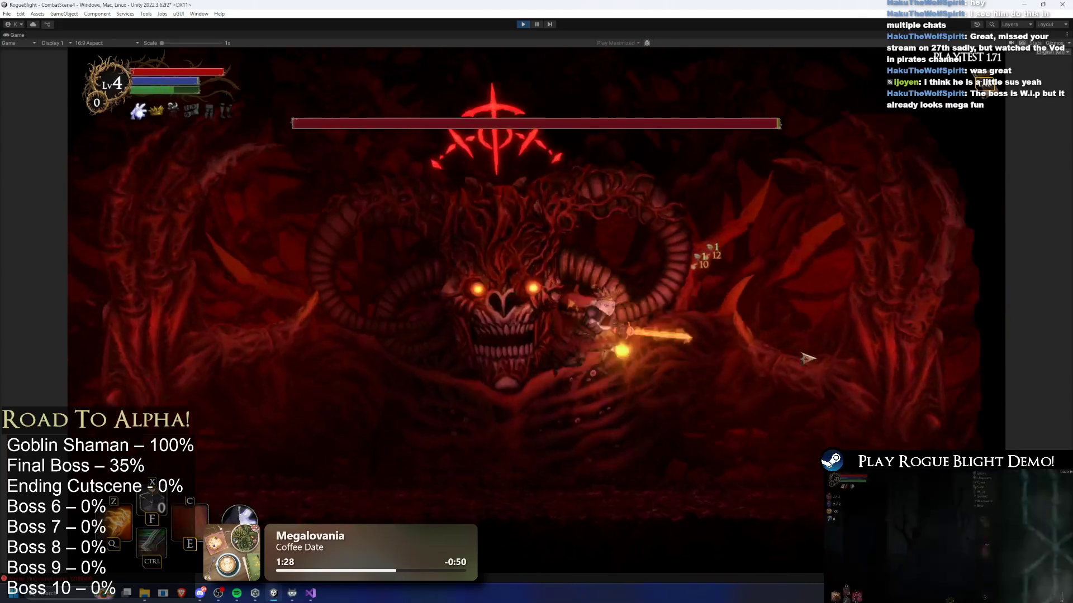
key("a")
key("d")
key("a")
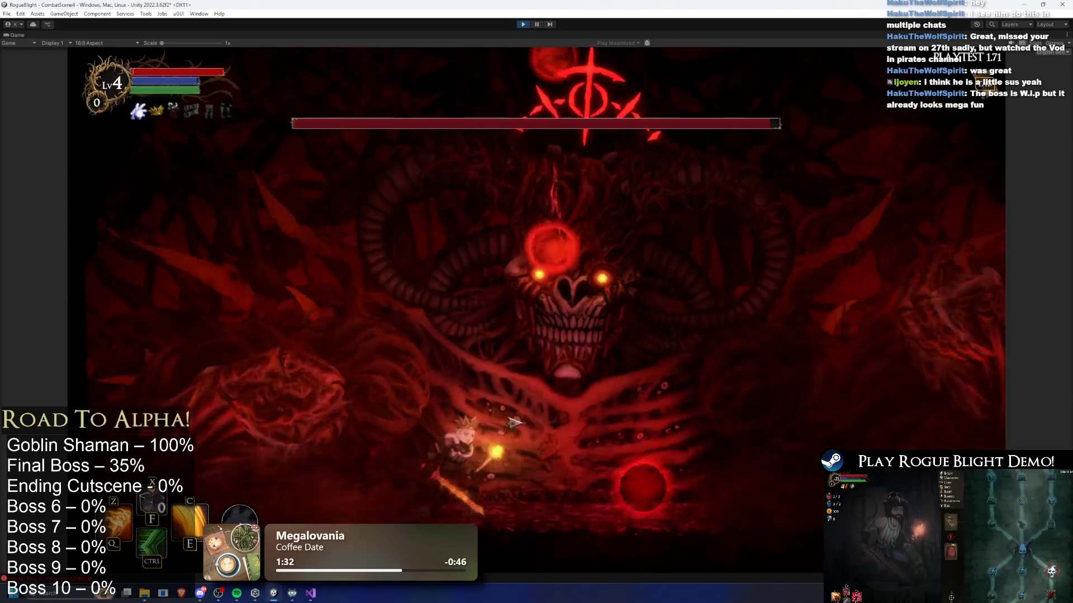
key("d")
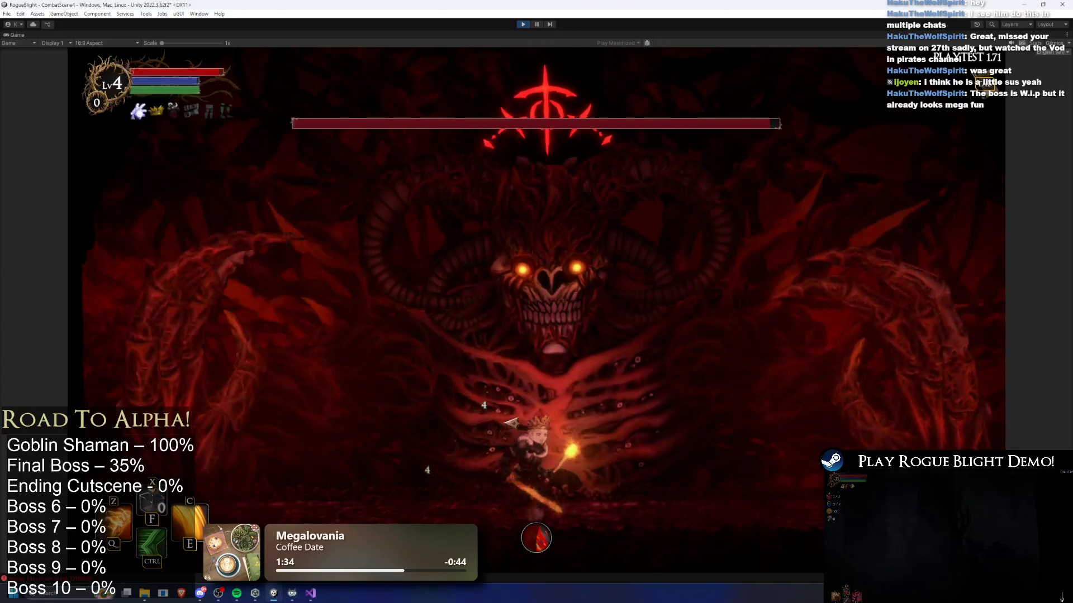
key("d")
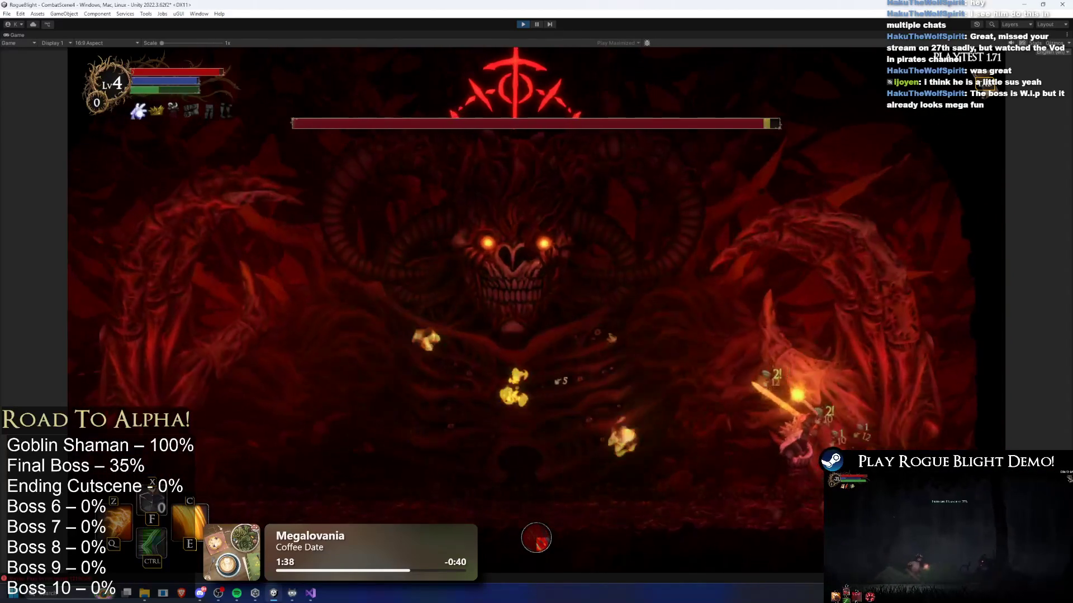
key("a")
key("a")
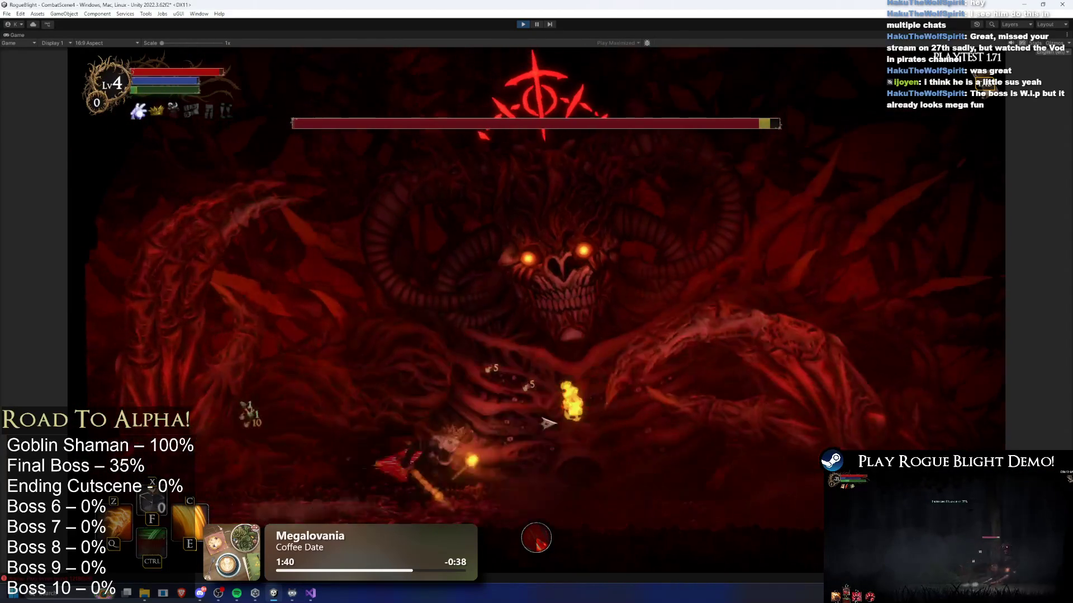
- Cheat the boss's health to 1 with F1, restore it with F2, then attack with a golden slash
key("F1")
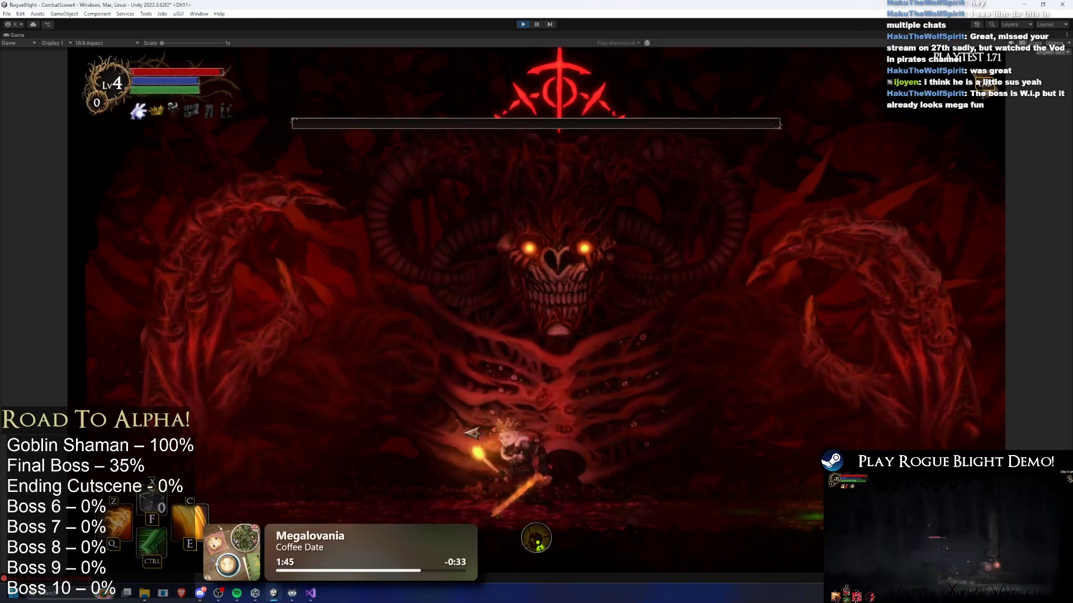
key("F2")
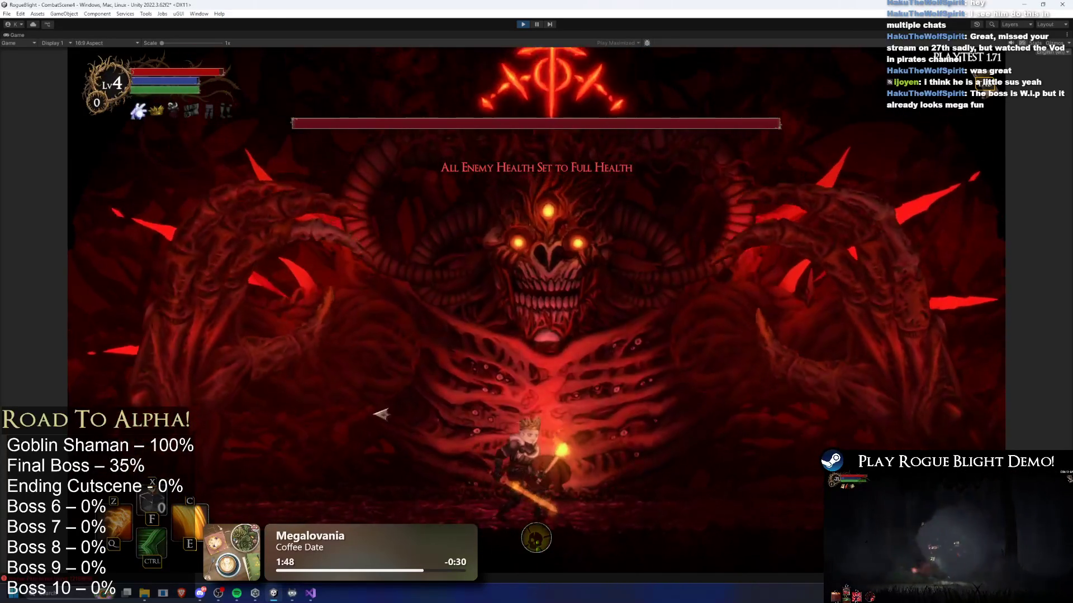
key("d")
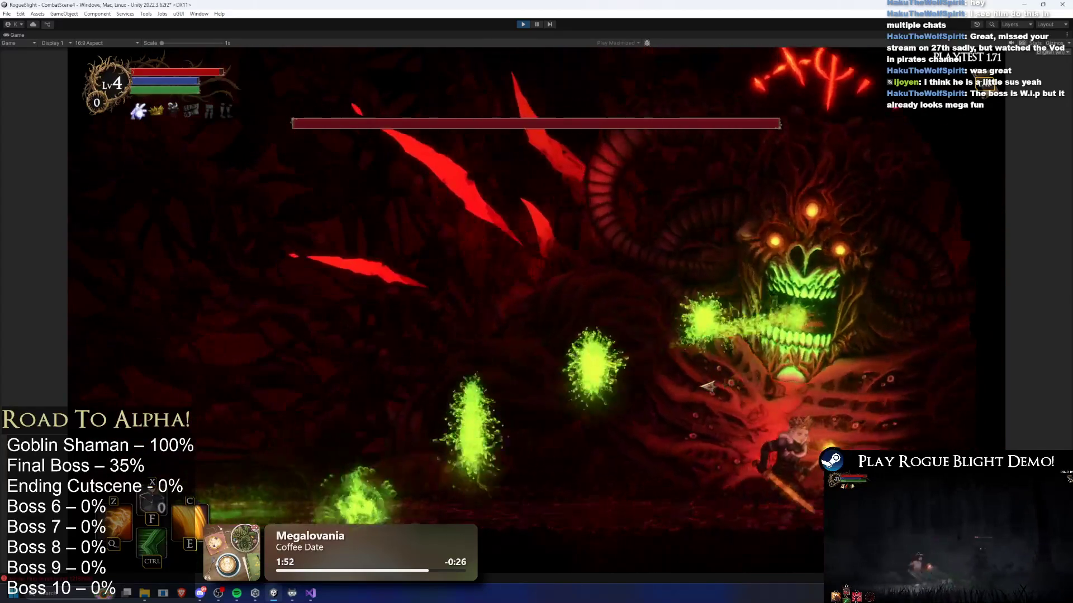
key("space")
key("a")
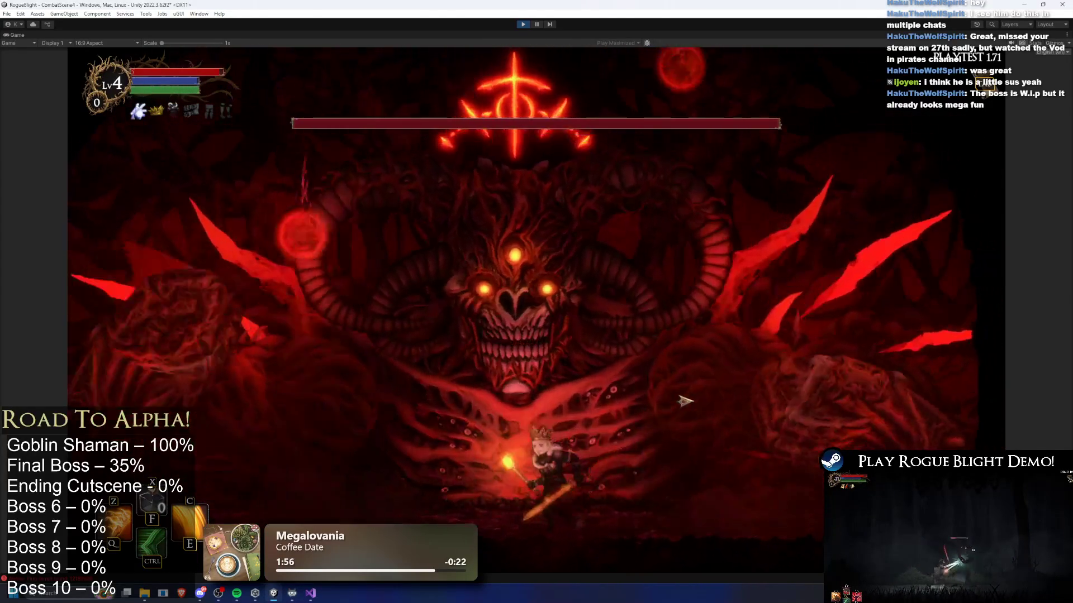
key("a")
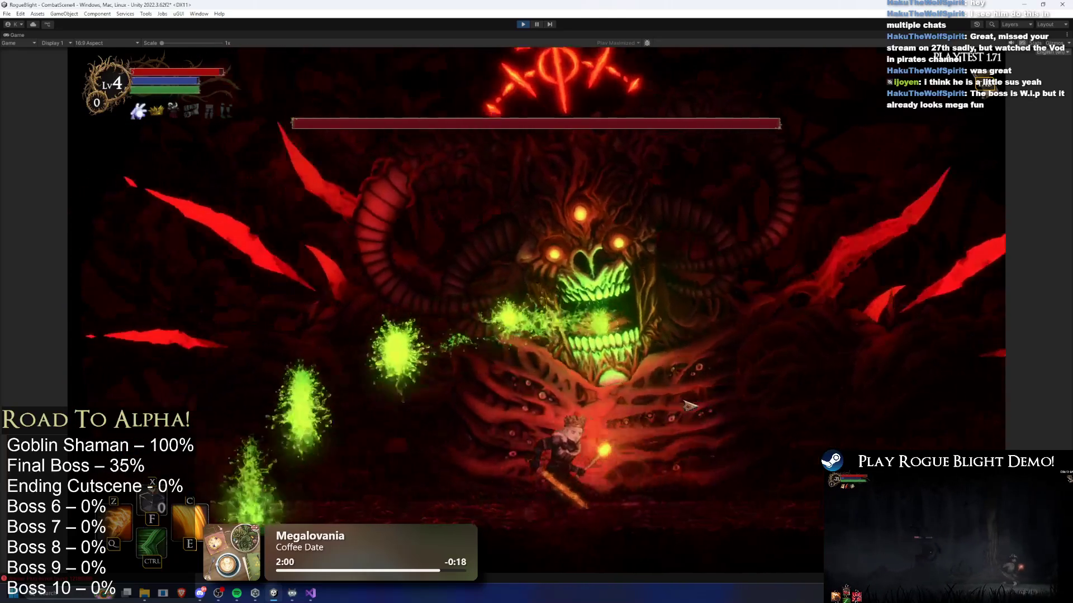
key("space")
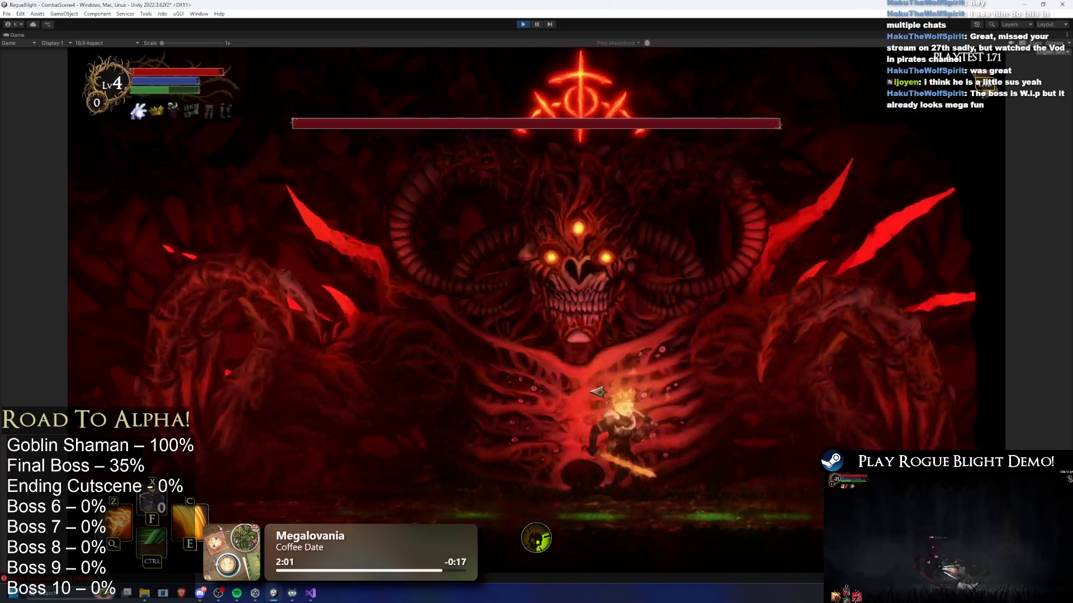
key("c")
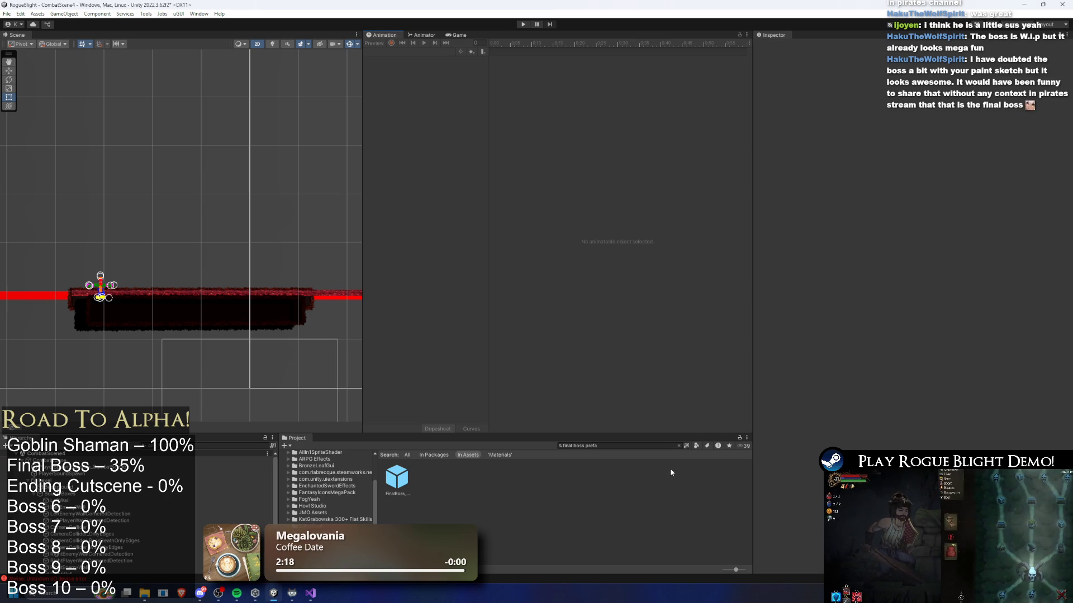
double_click(403, 486)
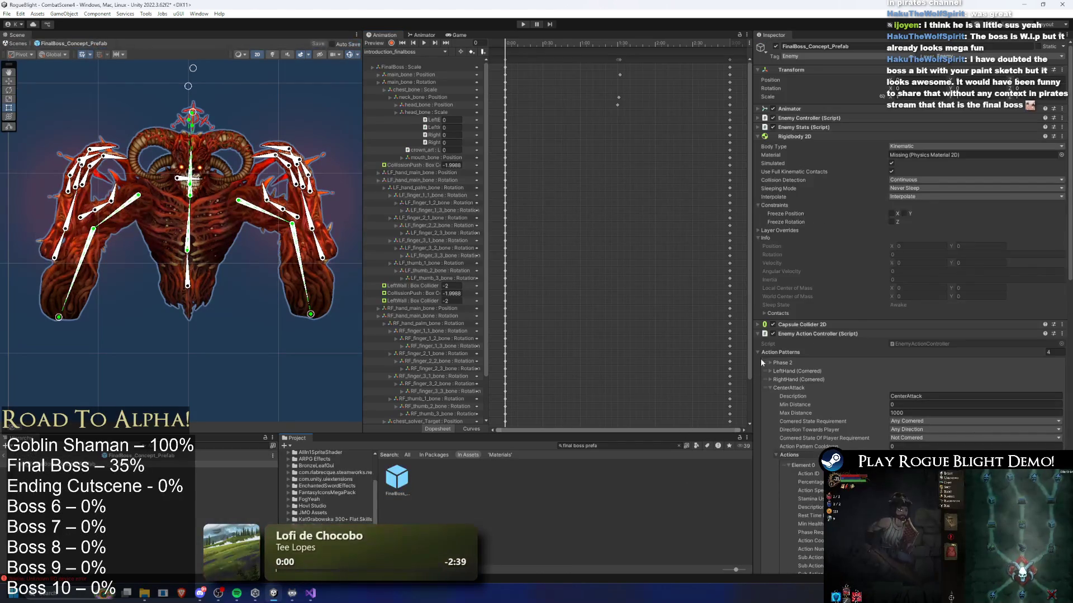
scroll(756, 225, "down", 5)
left_click(783, 252)
left_click(783, 252)
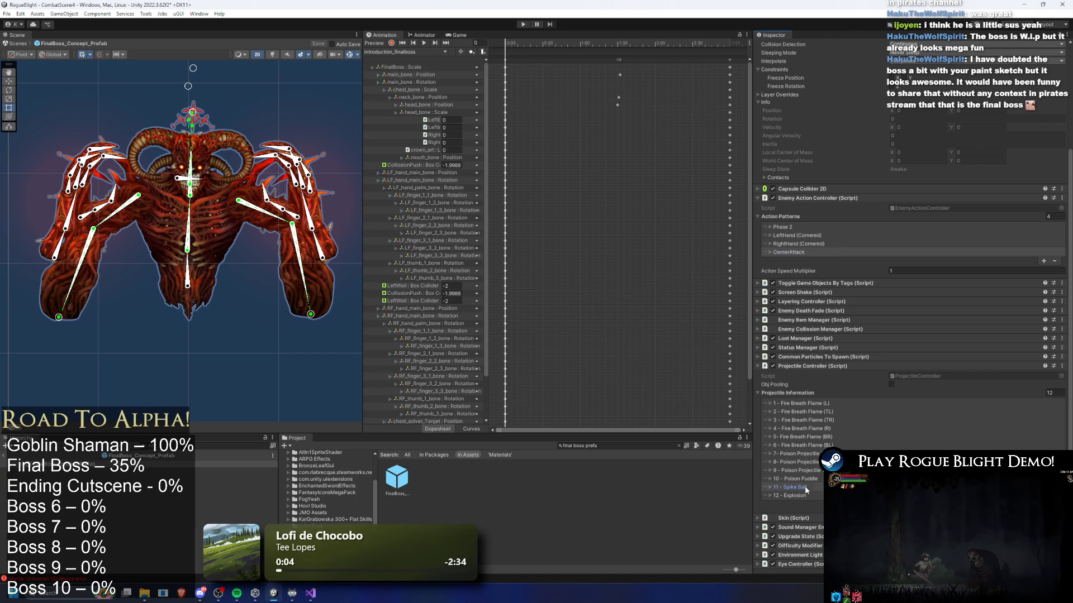
left_click(770, 487)
scroll(901, 397, "down", 12)
scroll(911, 392, "down", 4)
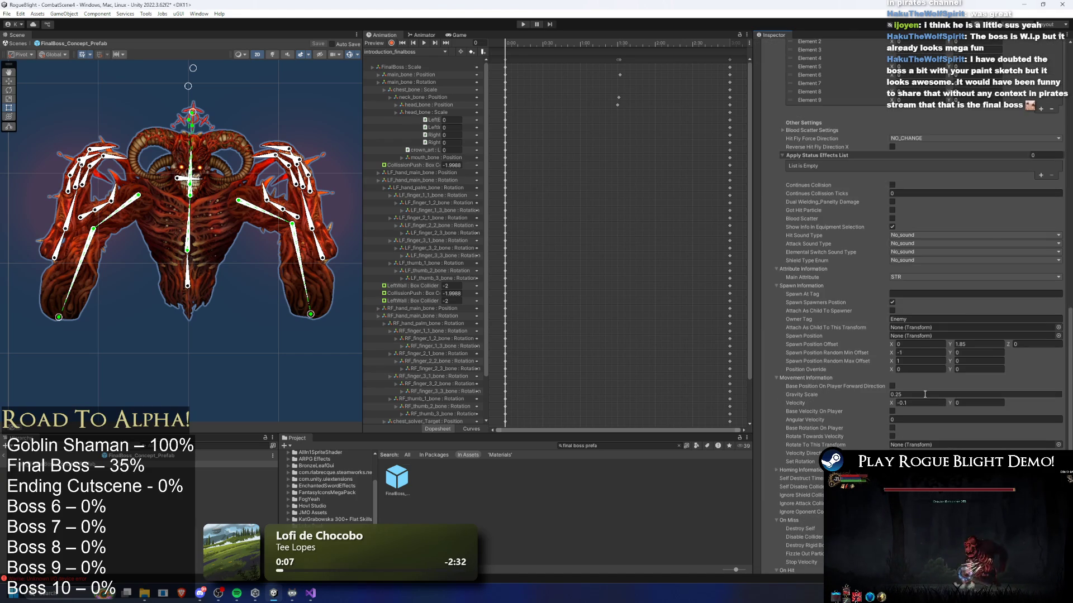
scroll(924, 388, "up", 1)
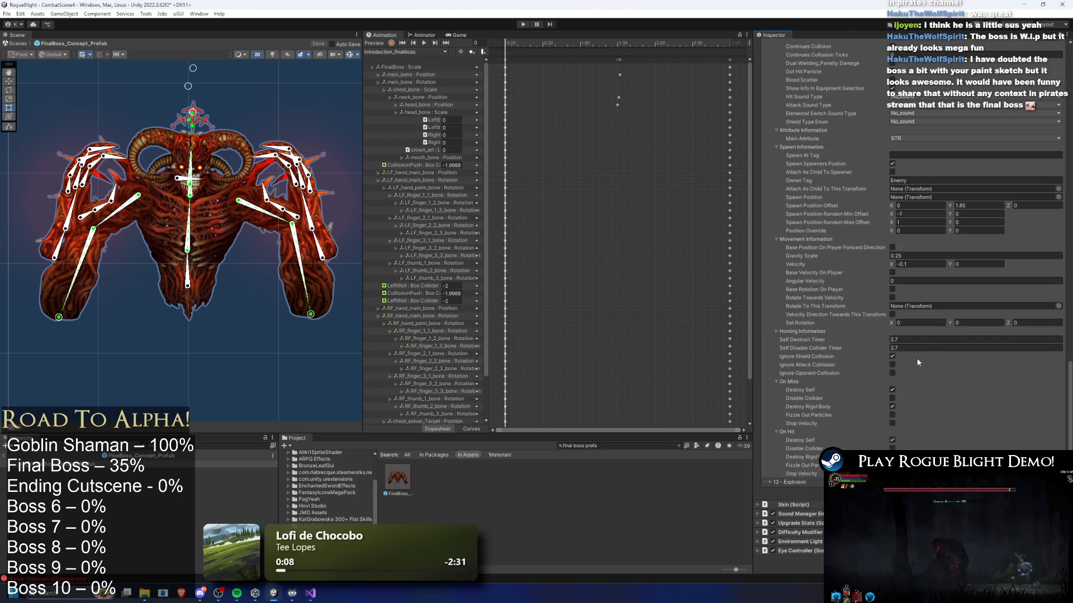
scroll(910, 360, "up", 1)
scroll(852, 142, "up", 4)
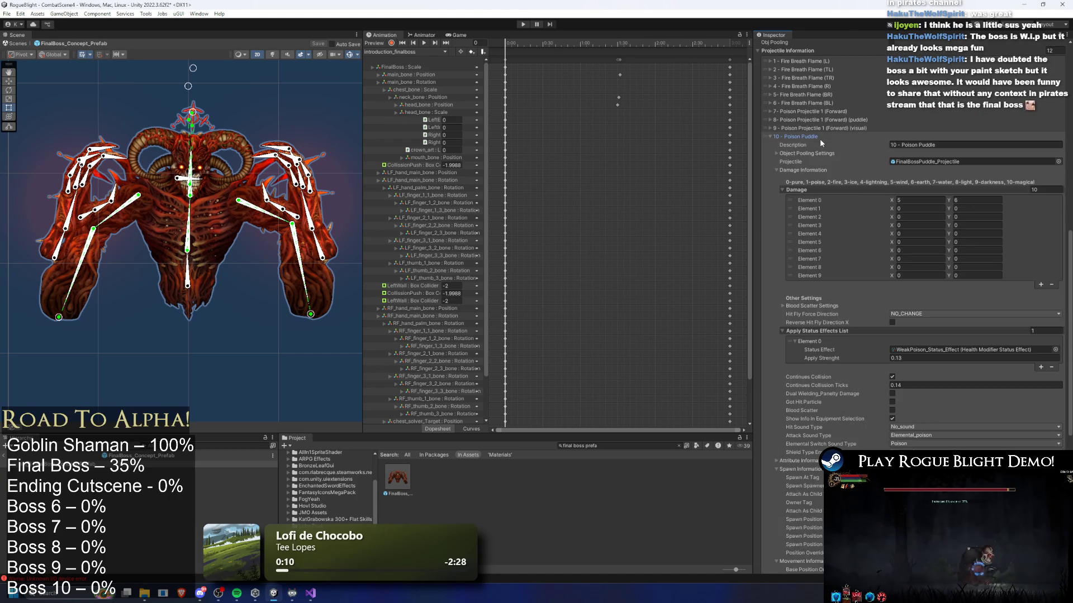
left_click(828, 144)
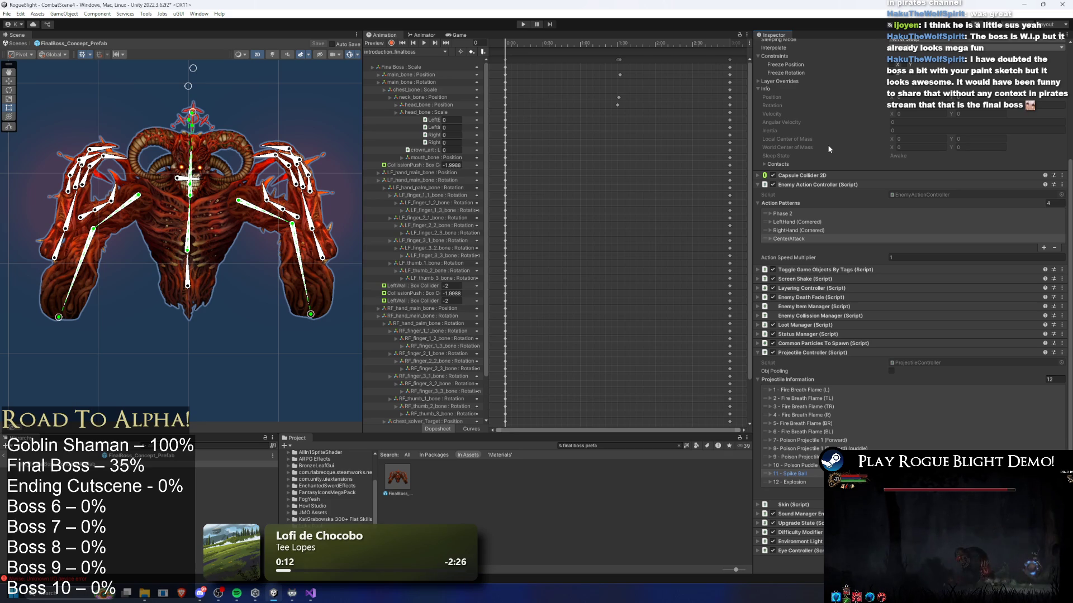
left_click(806, 482)
scroll(889, 403, "down", 3)
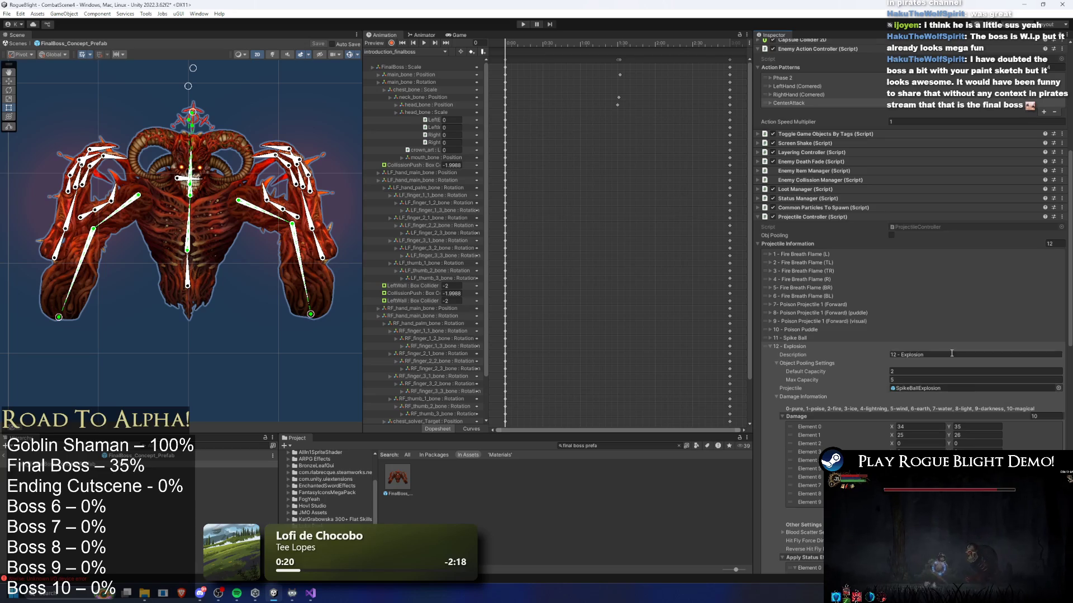
scroll(1000, 396, "down", 3)
scroll(1041, 311, "down", 3)
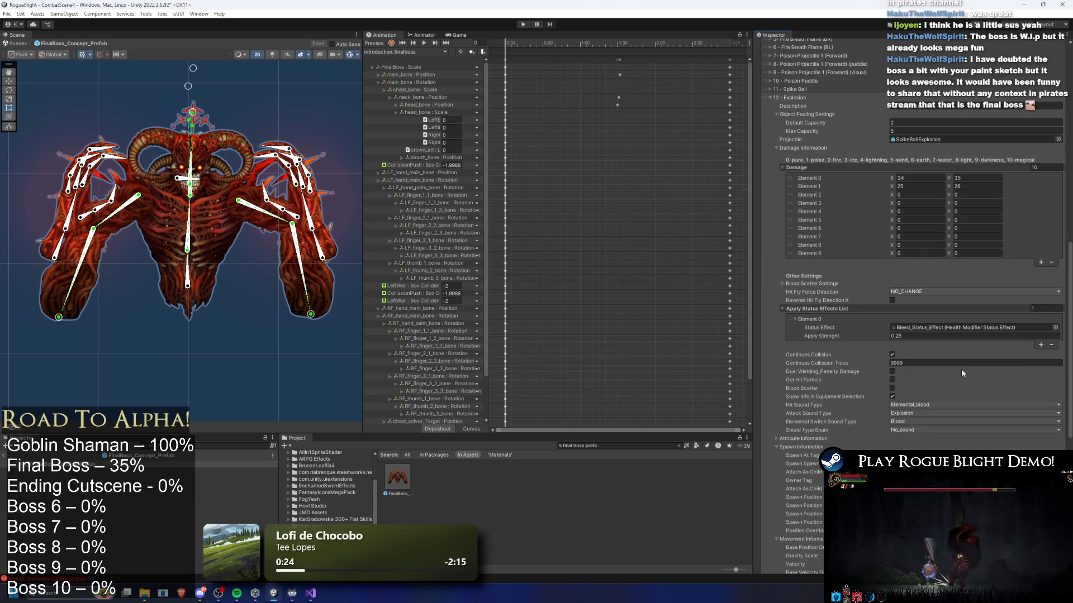
scroll(1004, 398, "down", 8)
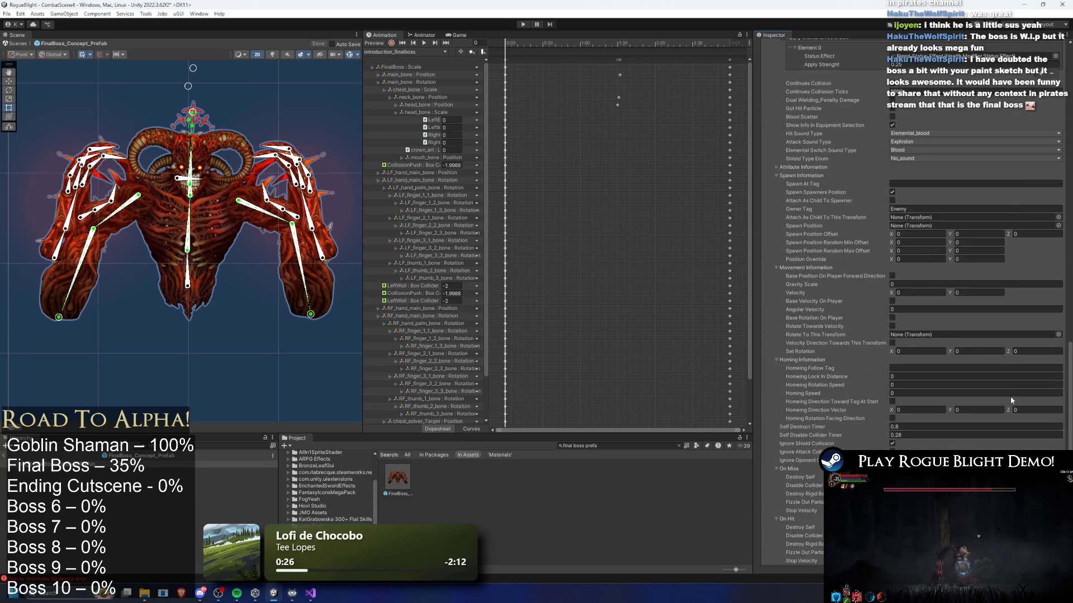
scroll(960, 383, "up", 9)
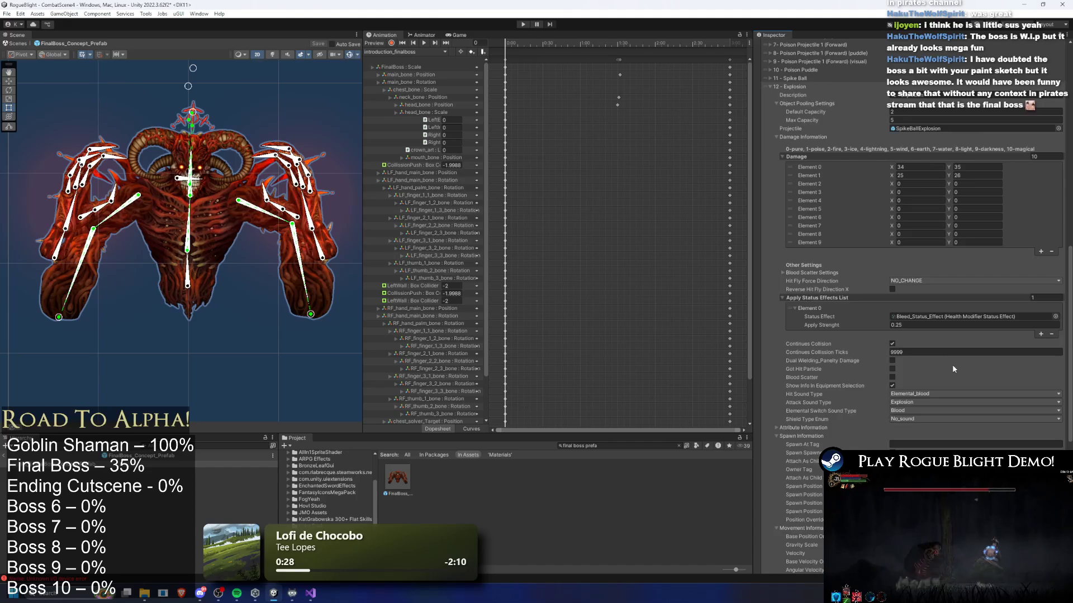
scroll(952, 364, "up", 3)
left_click(831, 242)
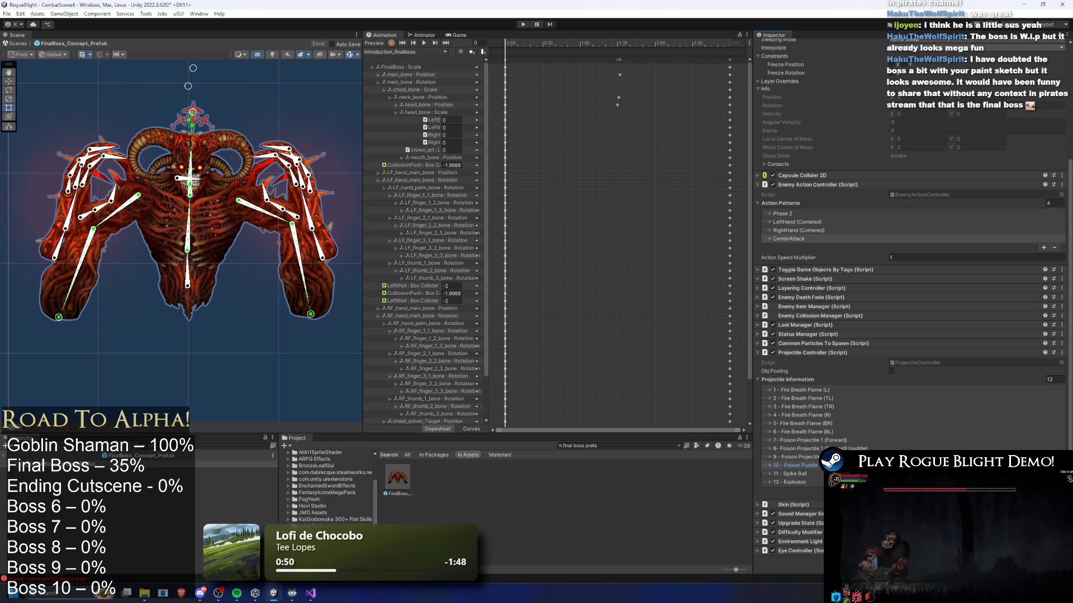
left_click(770, 474)
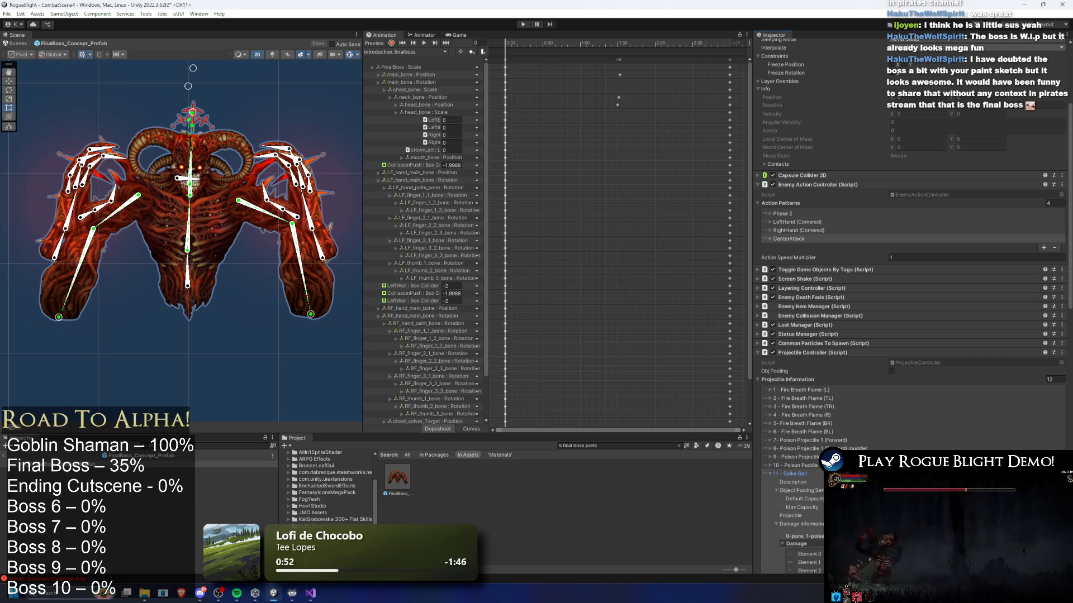
left_click(769, 473)
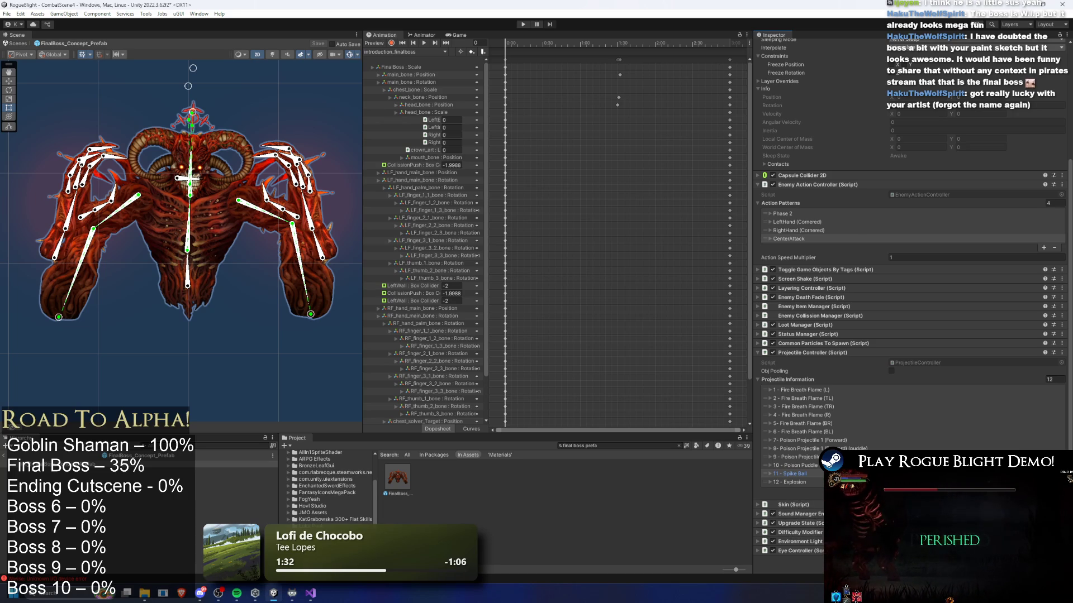
key("Down")
key("Right")
scroll(911, 307, "down", 5)
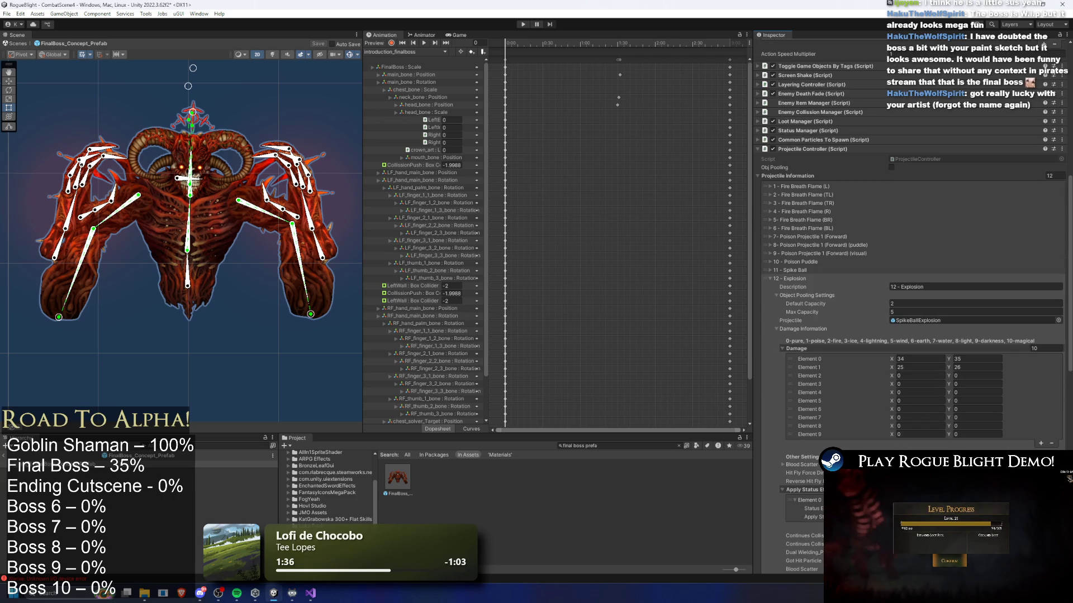
scroll(825, 313, "up", 2)
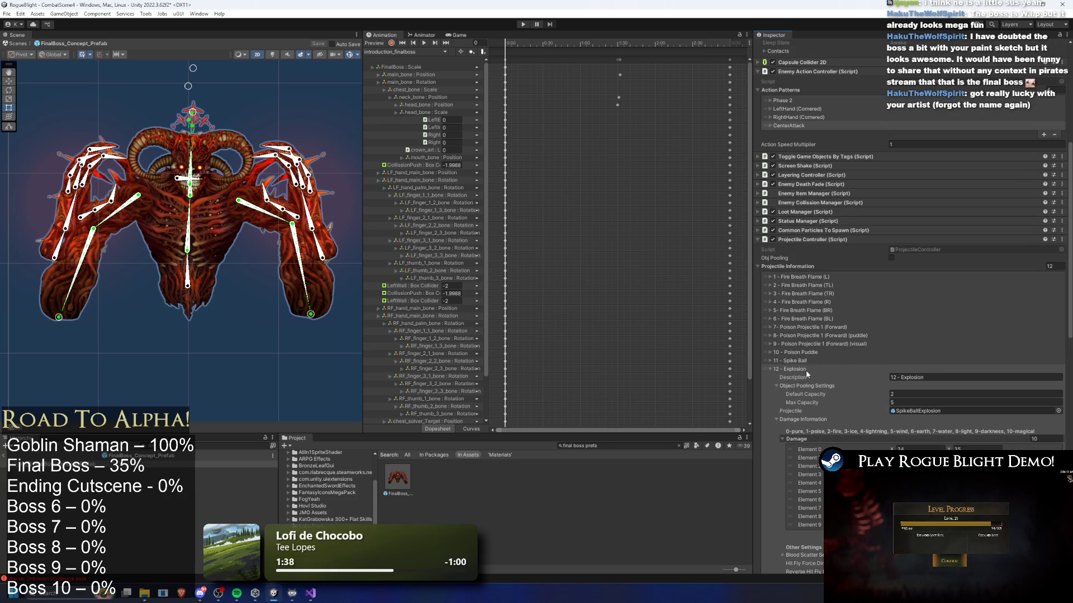
left_click(806, 369)
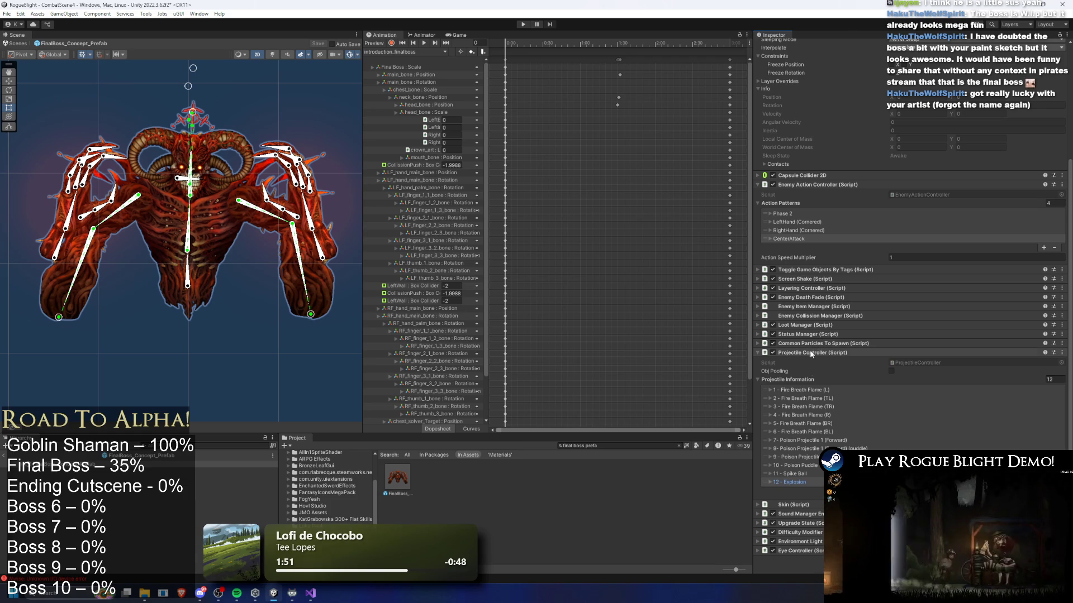
- Set Action Cooldown to 10 on CenterAttack Elements 0, 1 and 2, then playtest past the prefab warning
left_click(793, 239)
scroll(894, 279, "down", 3)
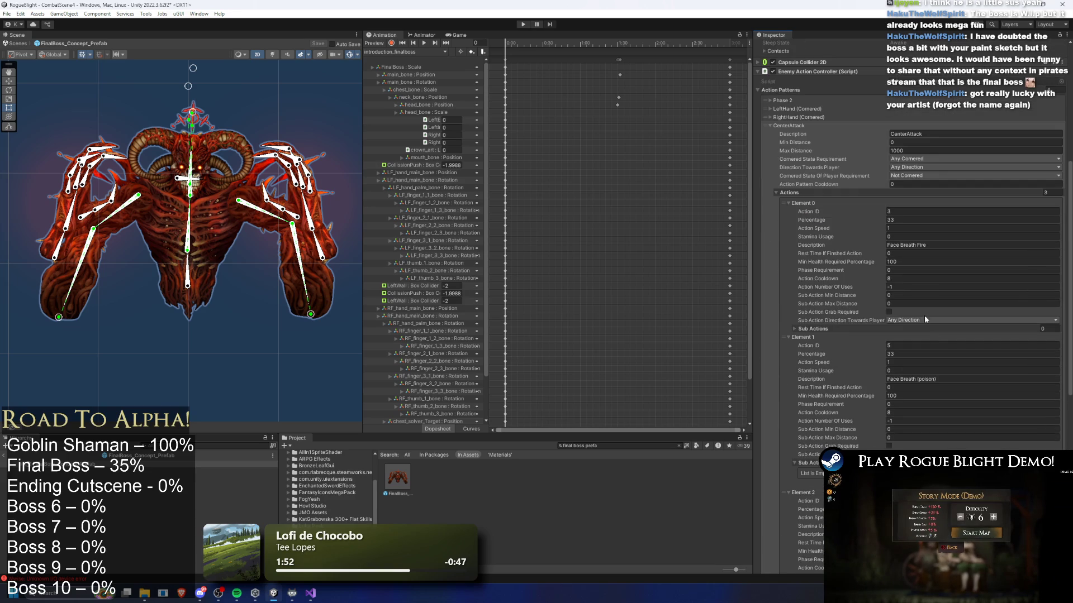
left_click(894, 278)
type("10")
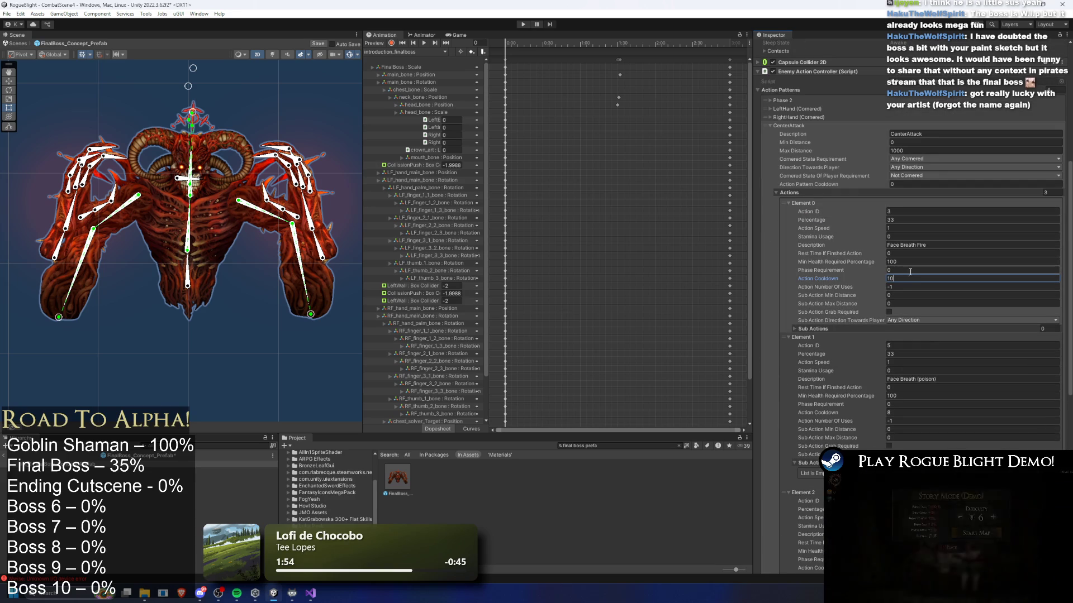
left_click(903, 412)
type("10")
scroll(904, 416, "down", 3)
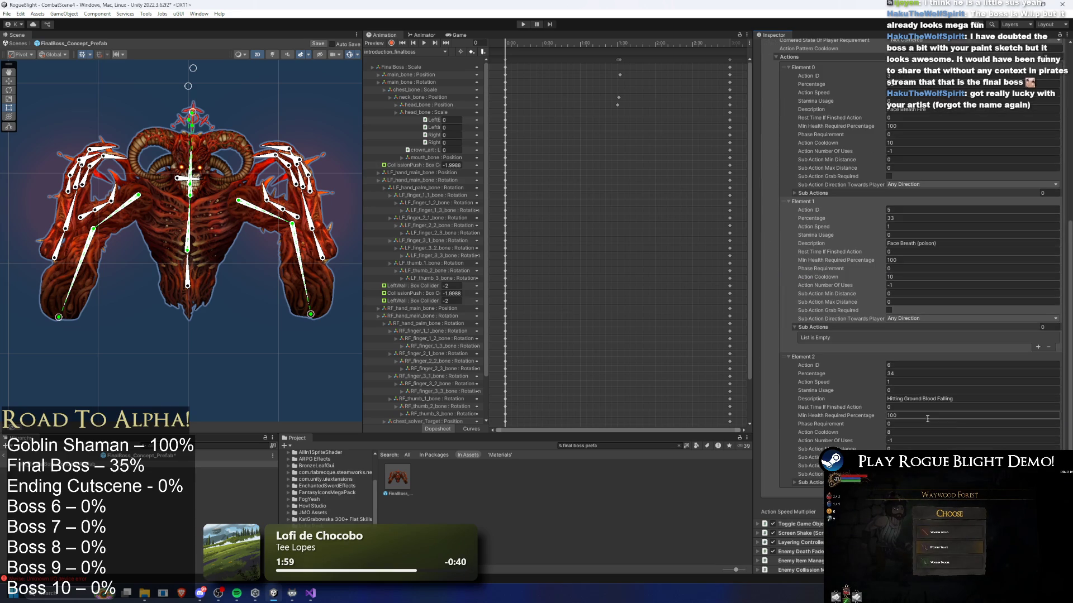
left_click(907, 431)
type("10")
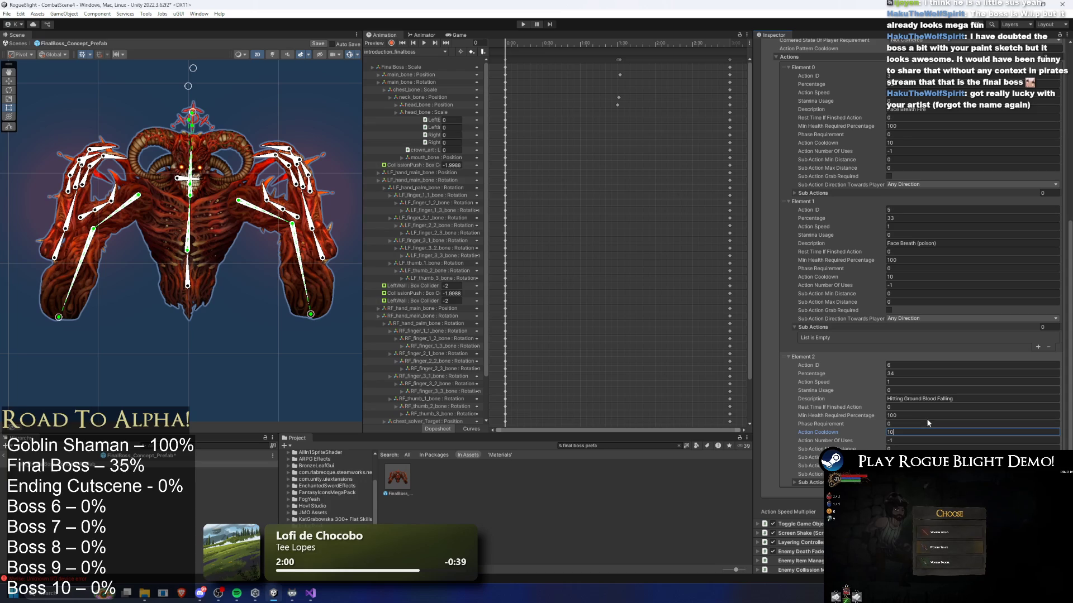
left_click(523, 24)
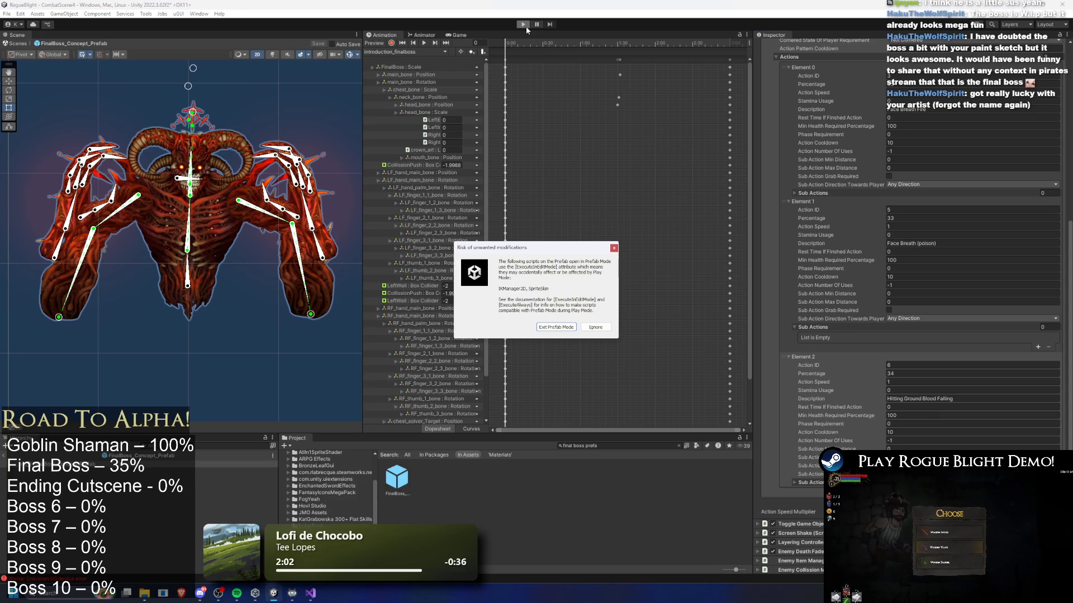
key("Escape")
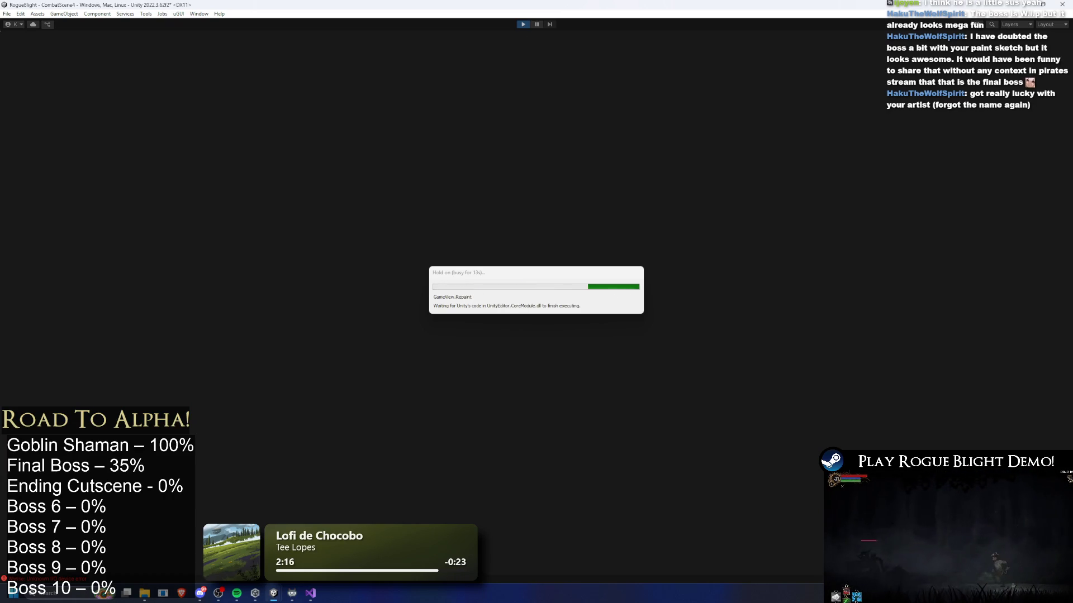
- Run left and right across the arena attacking Blight Core, including a leaping flaming sword attack
key("d")
key("d")
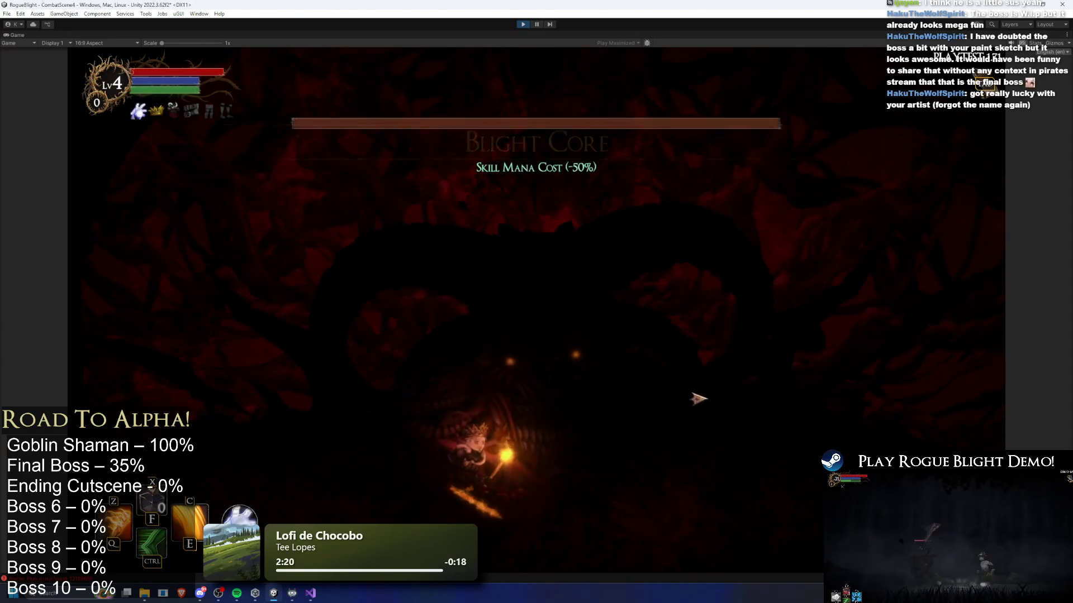
key("a")
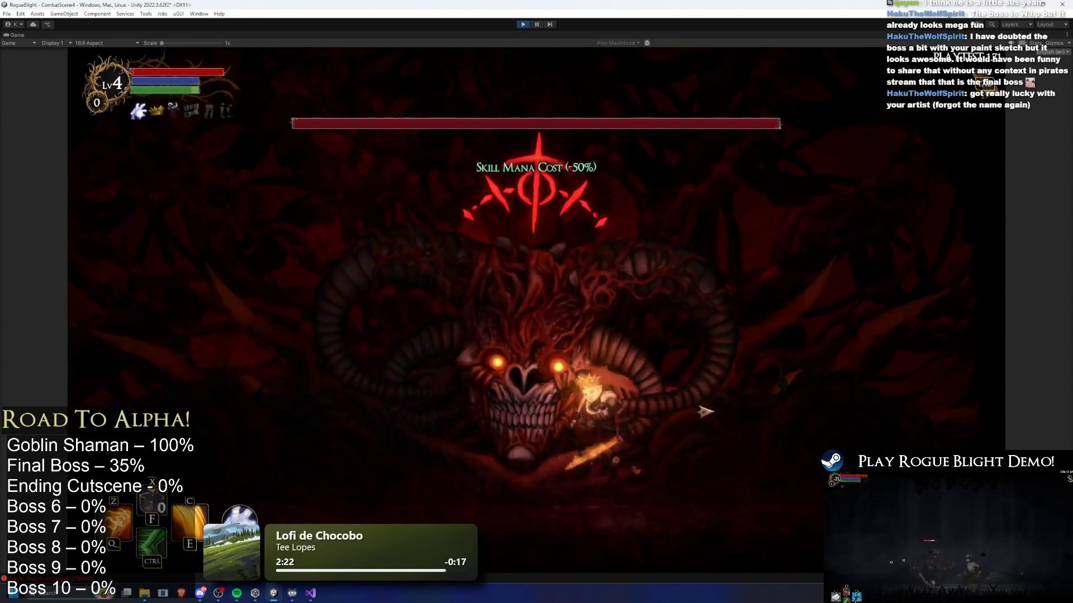
key("a")
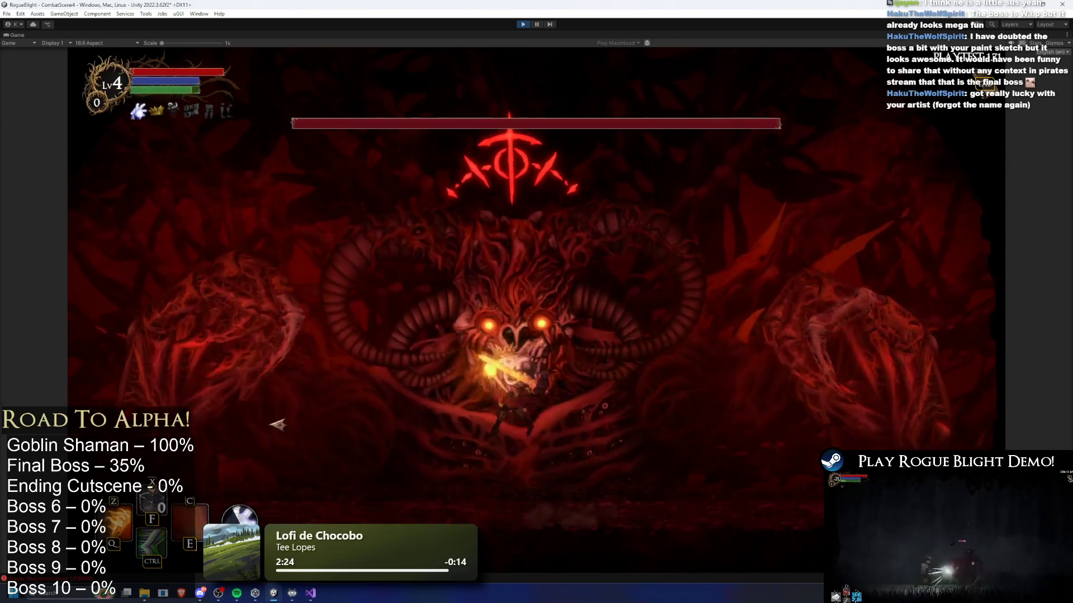
key("d")
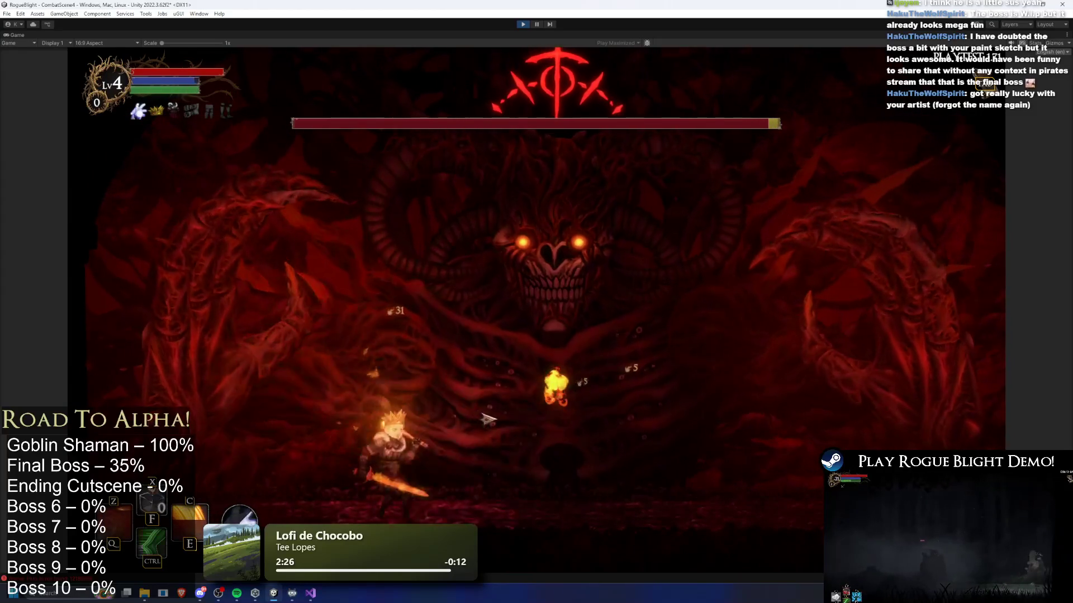
key("a")
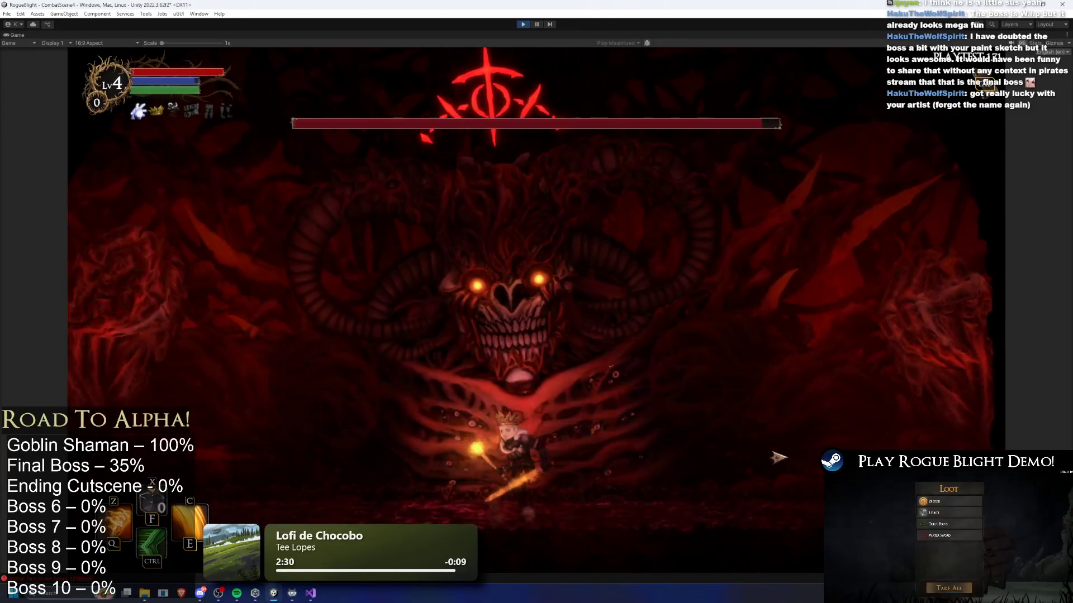
key("d")
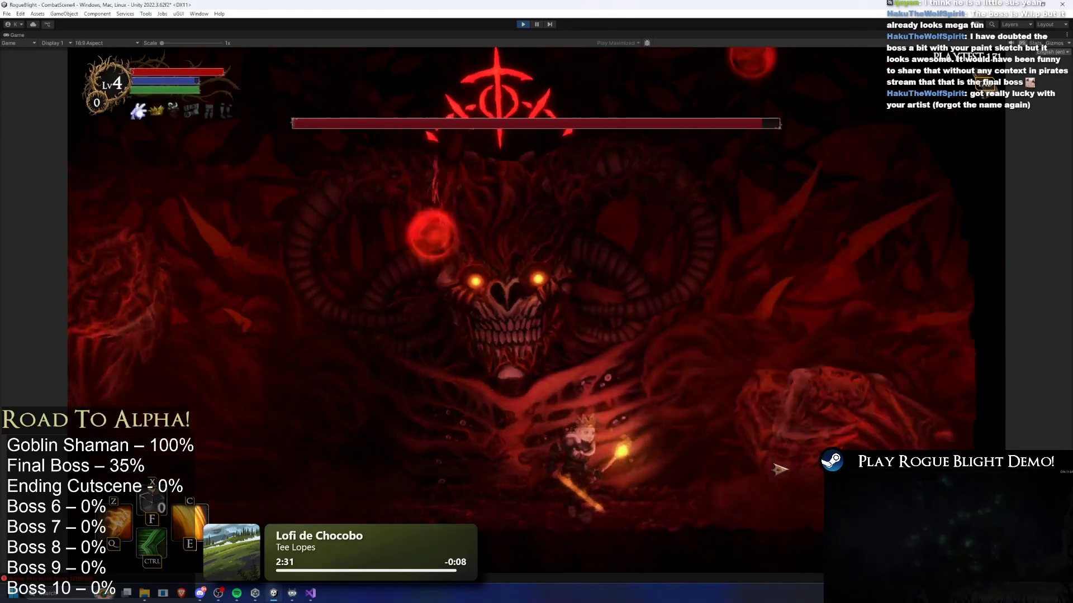
key("d")
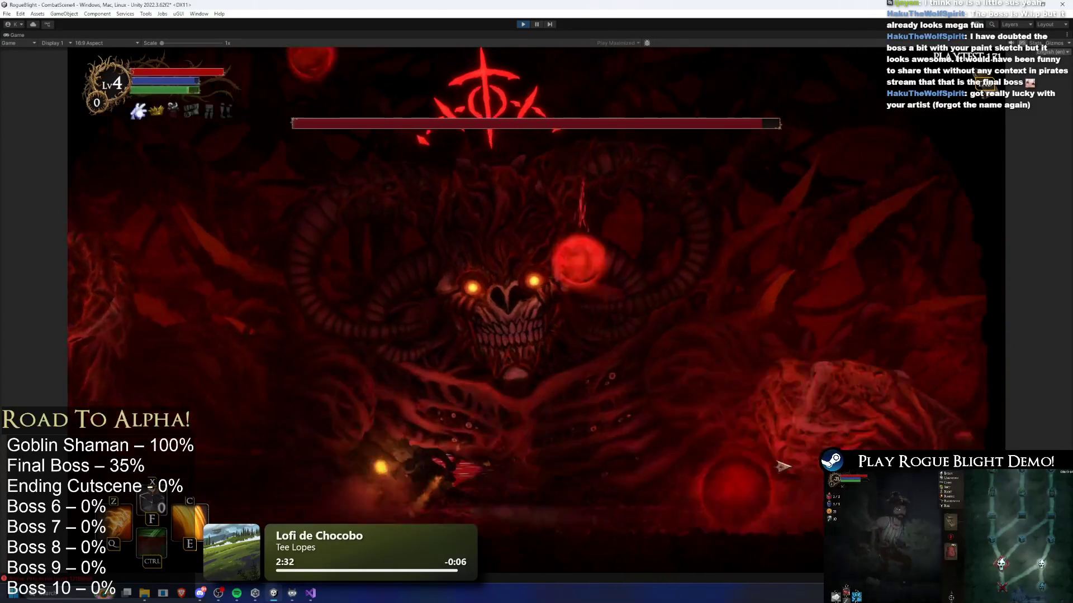
key("space")
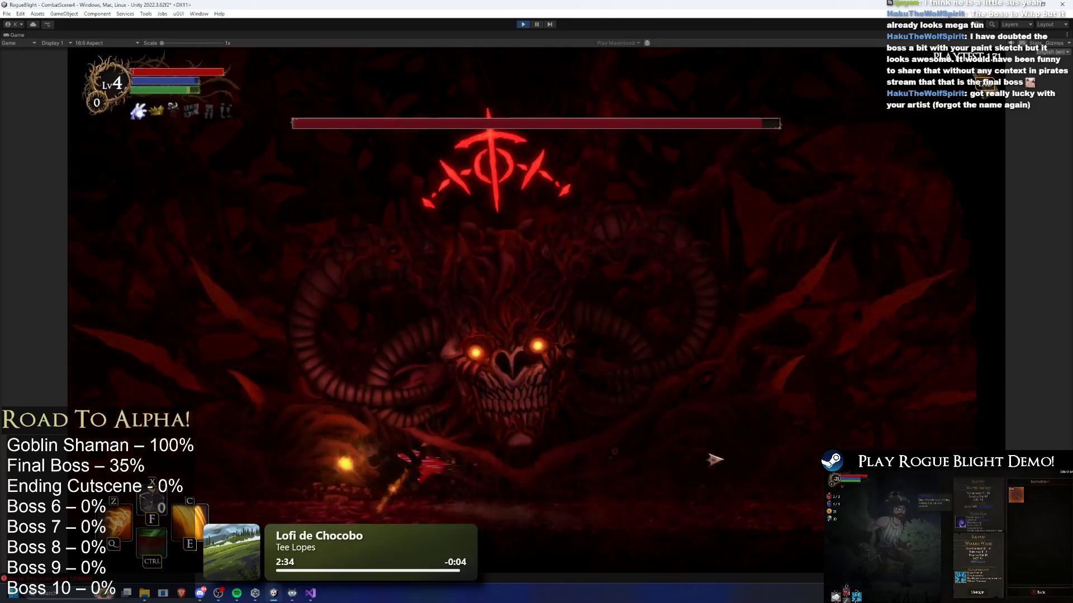
key("a")
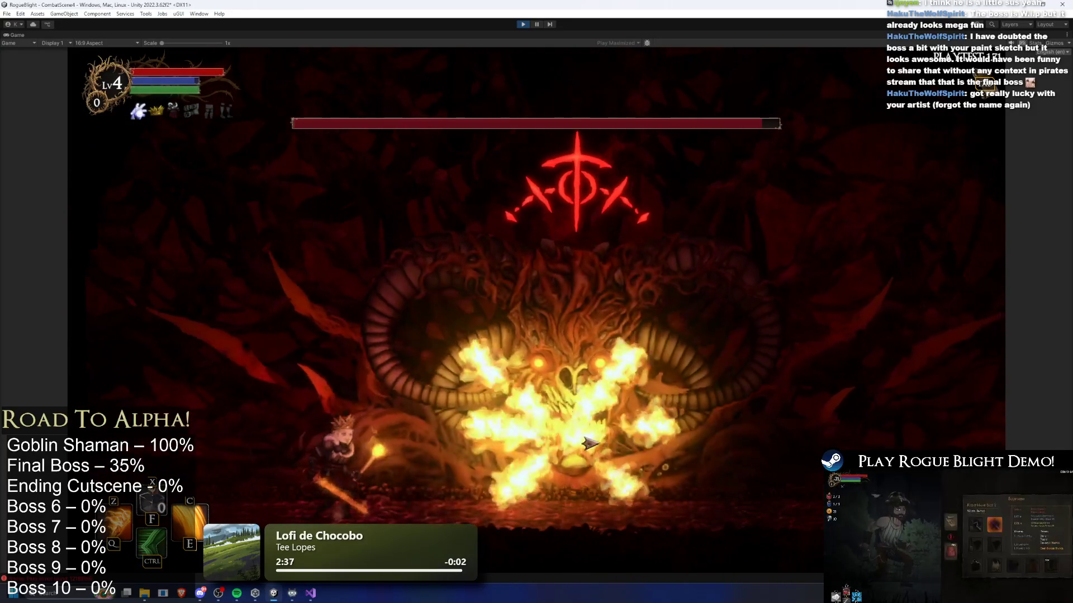
- Dash at the boss, dodge its green projectiles, red orbs and flame eruption, then stop playtesting
key("ctrl")
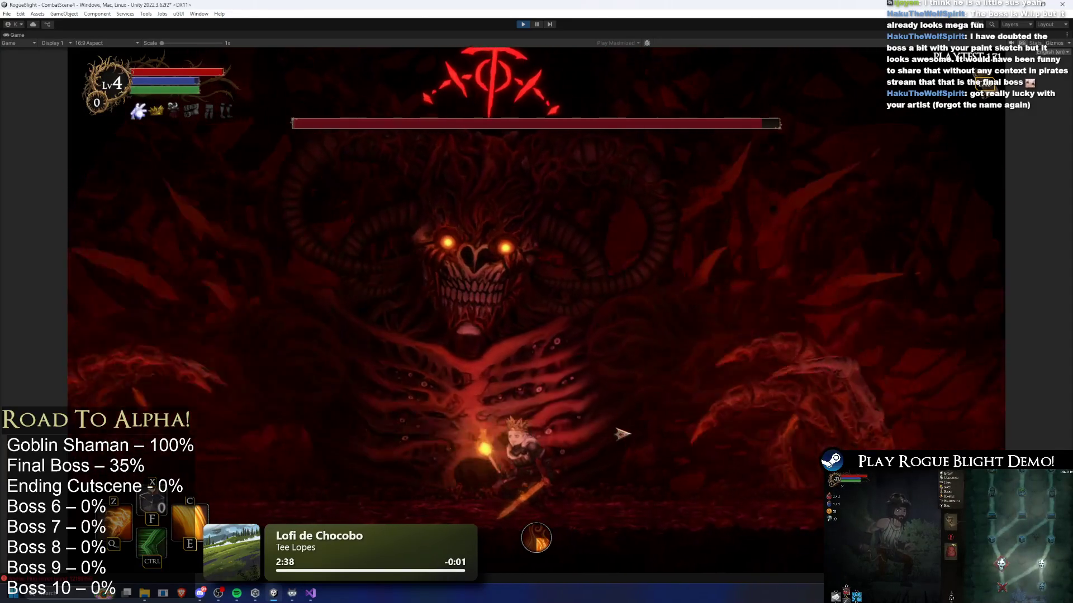
key("d")
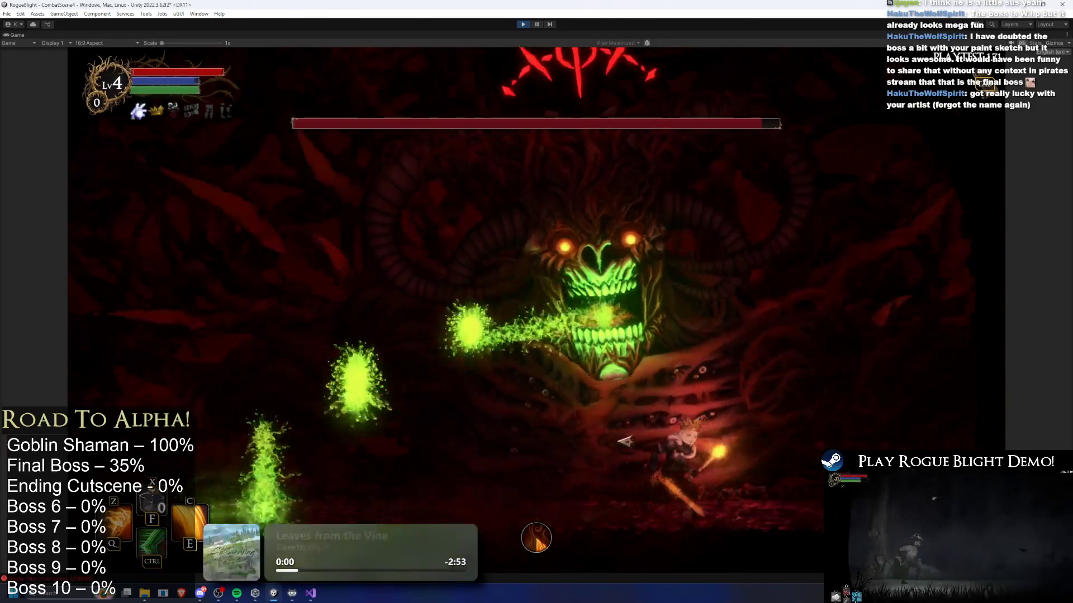
key("a")
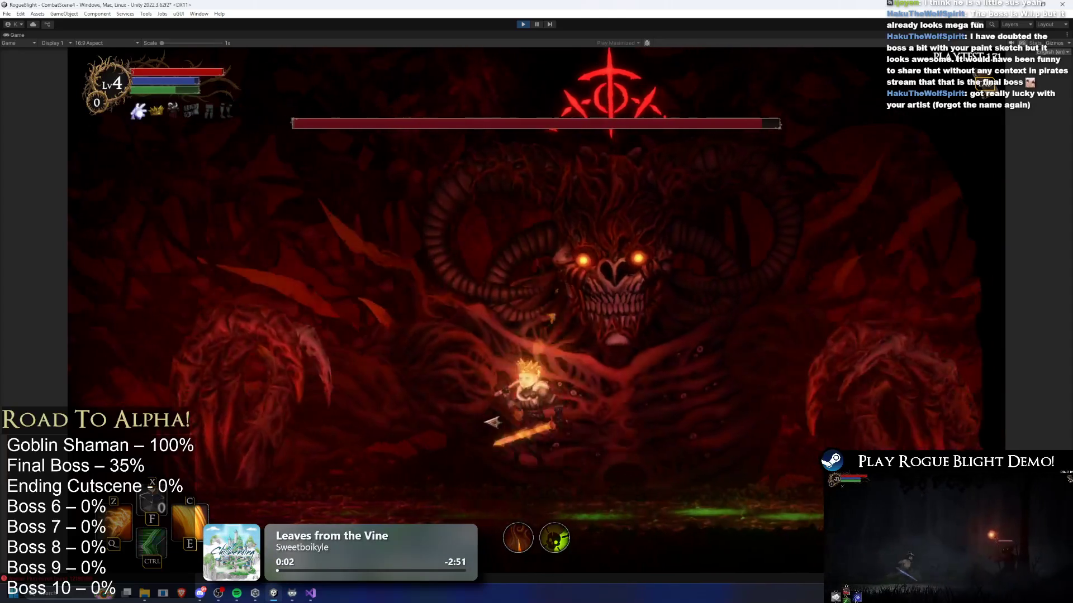
key("a")
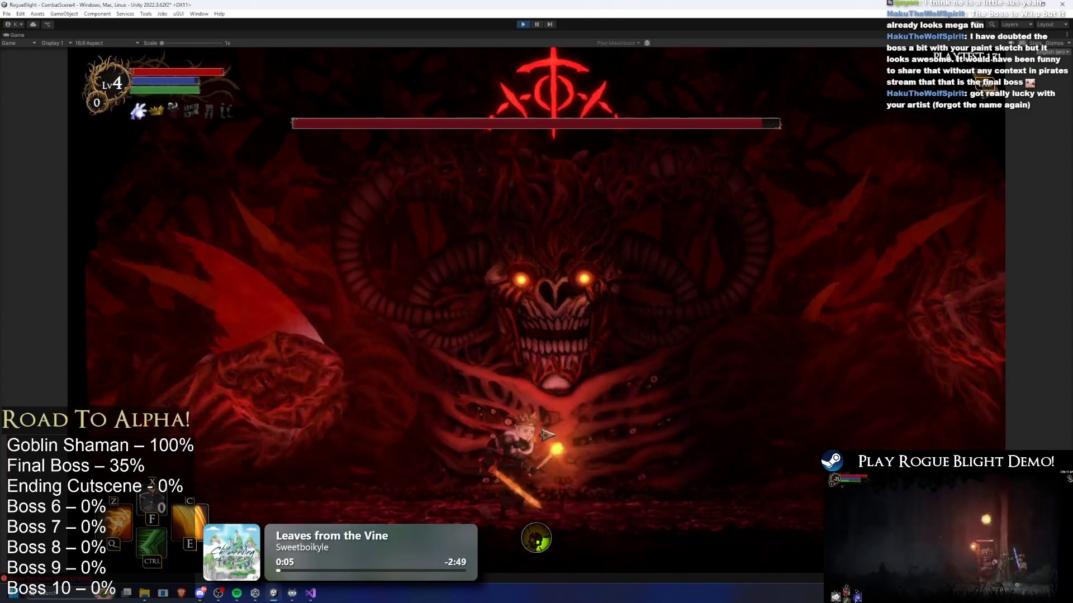
key("a")
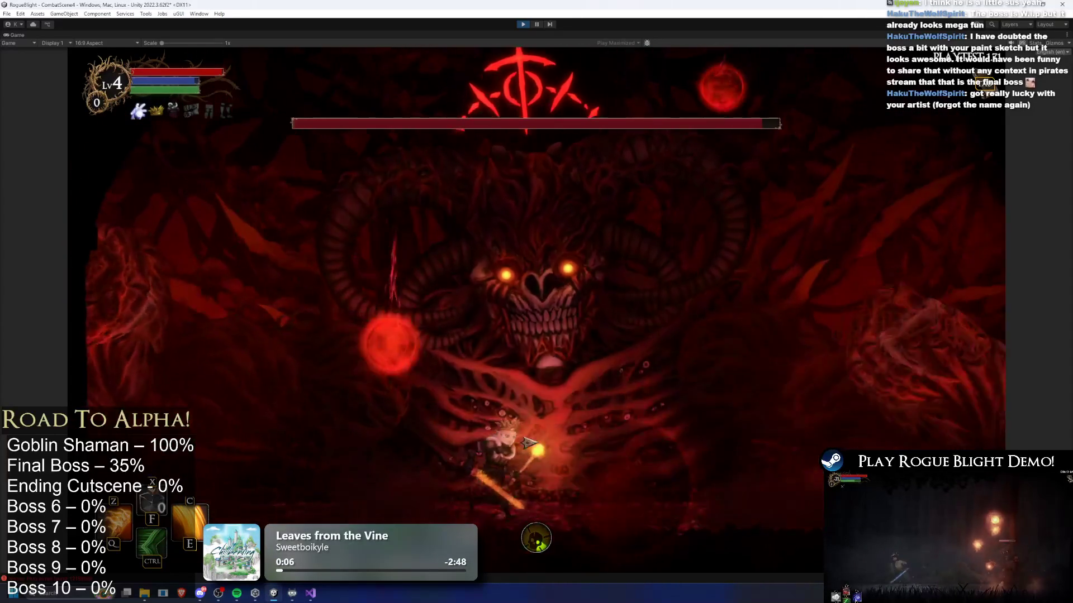
key("a")
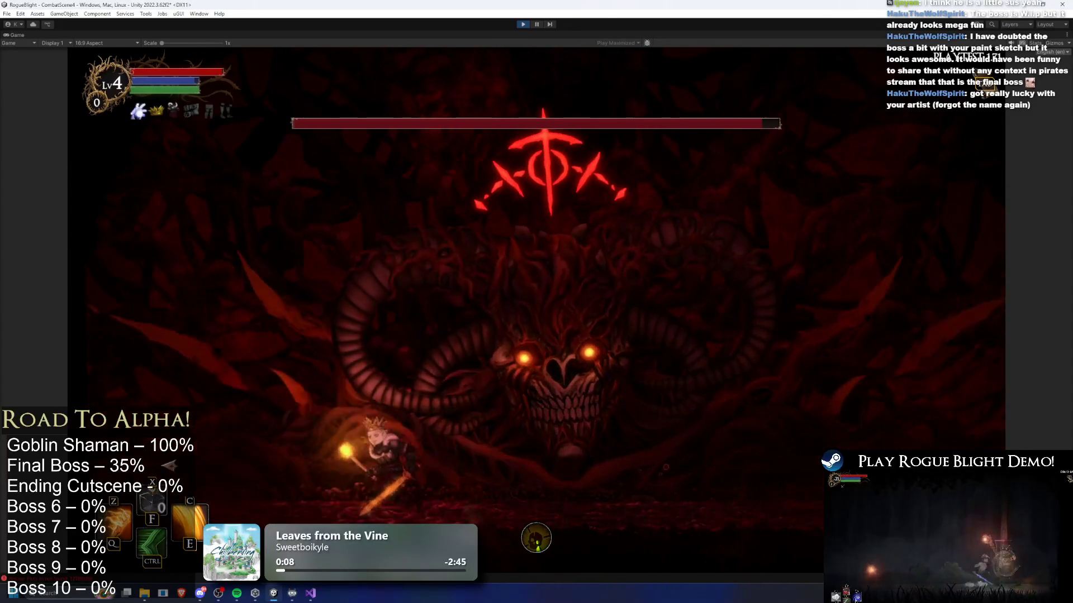
key("a")
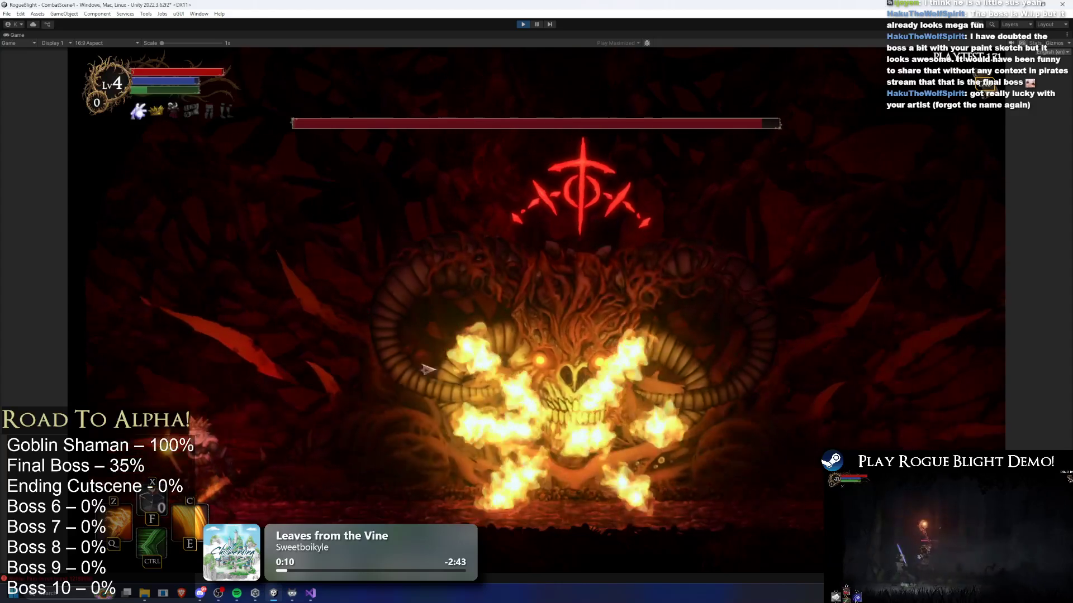
key("d")
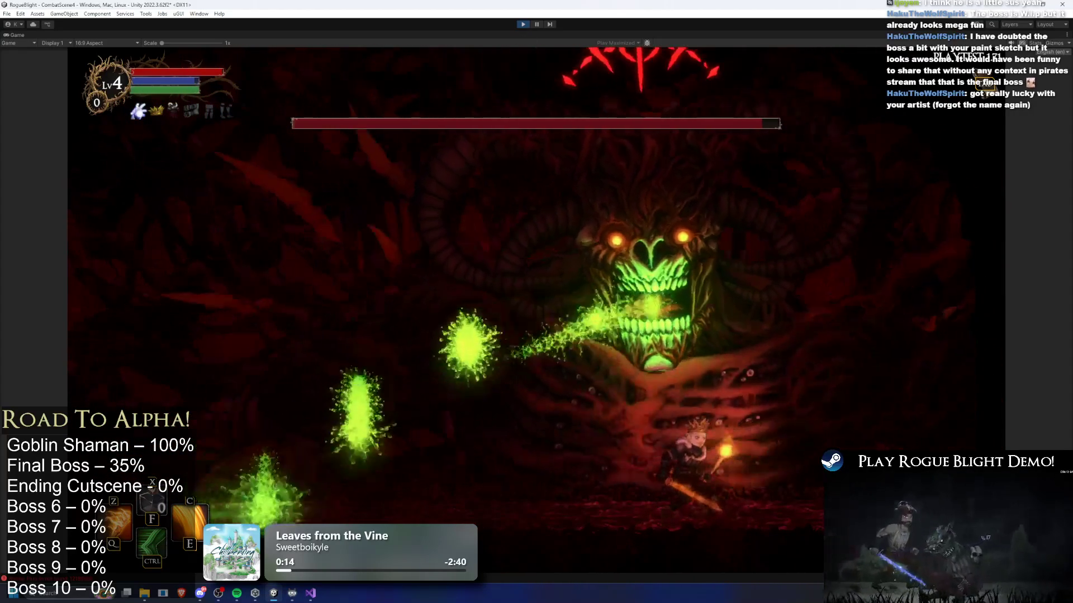
key("a")
key("ctrl+p")
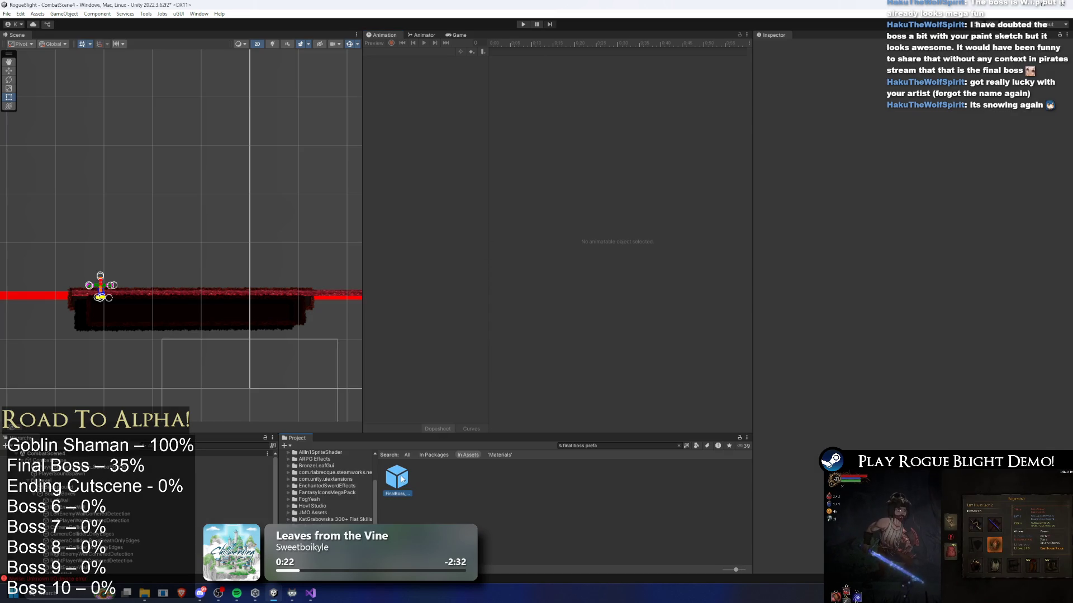
- In FinalBoss_Concept_Prefab, set CenterAttack Elements 0, 1 and 2 Action Cooldown to 9, then save
double_click(402, 479)
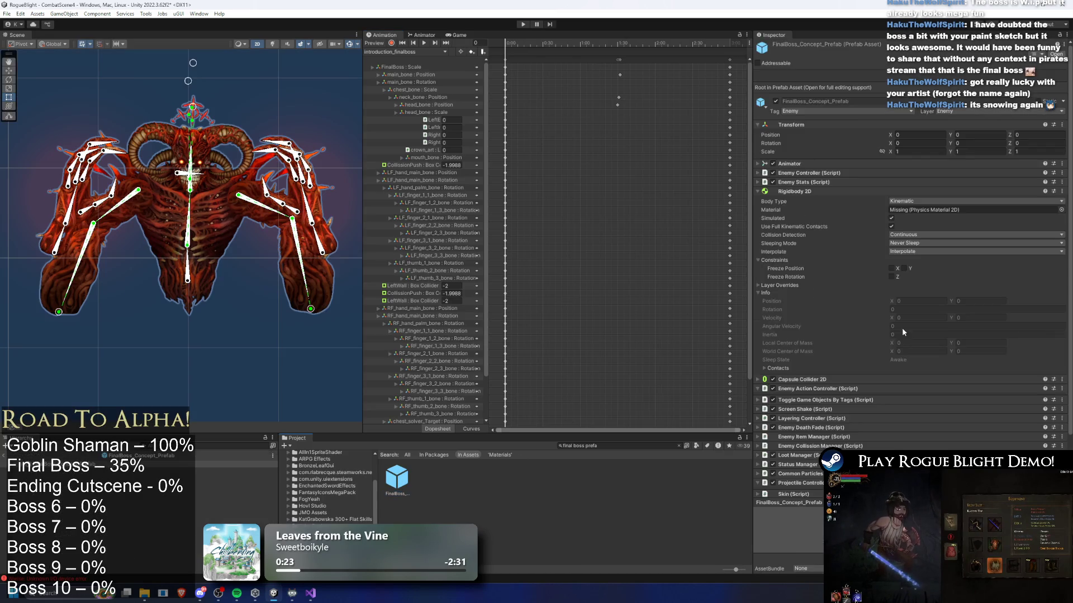
double_click(905, 403)
type("9")
left_click(899, 270)
type("9")
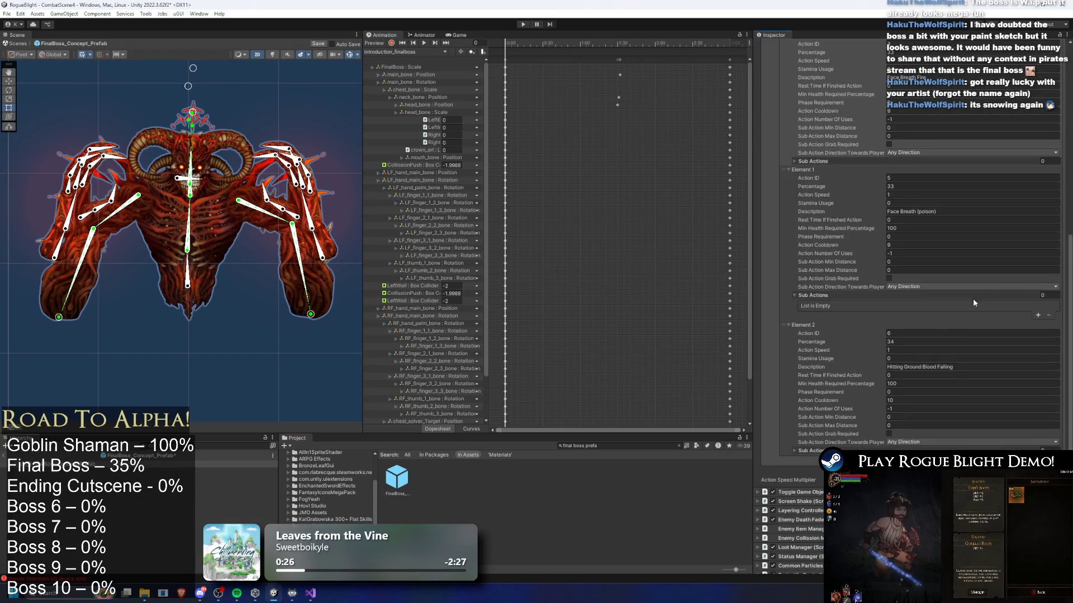
scroll(900, 270, "down", 5)
double_click(905, 332)
type("9")
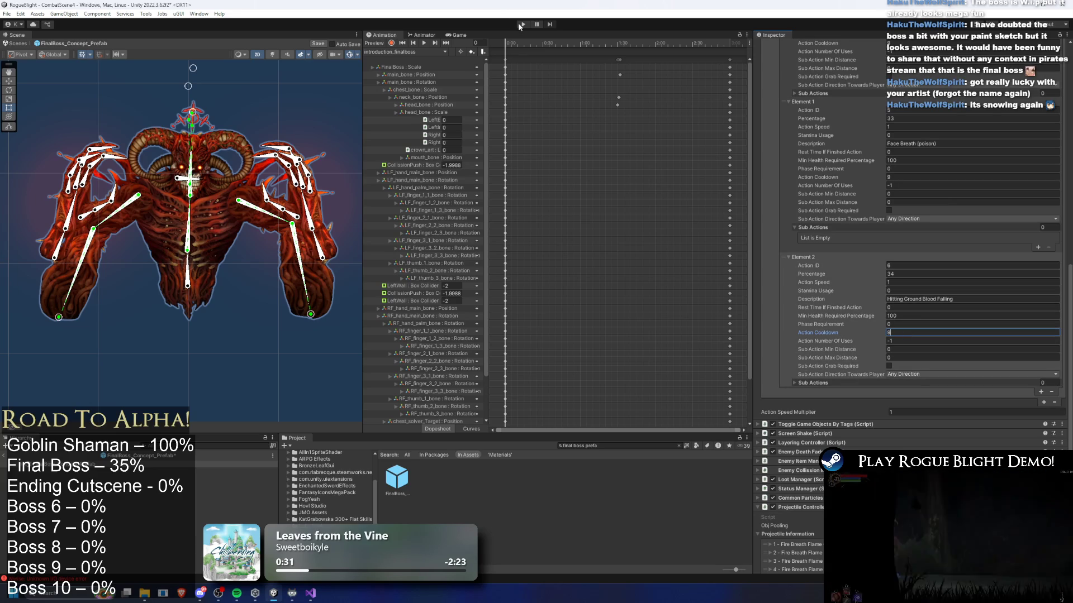
key("ctrl+s")
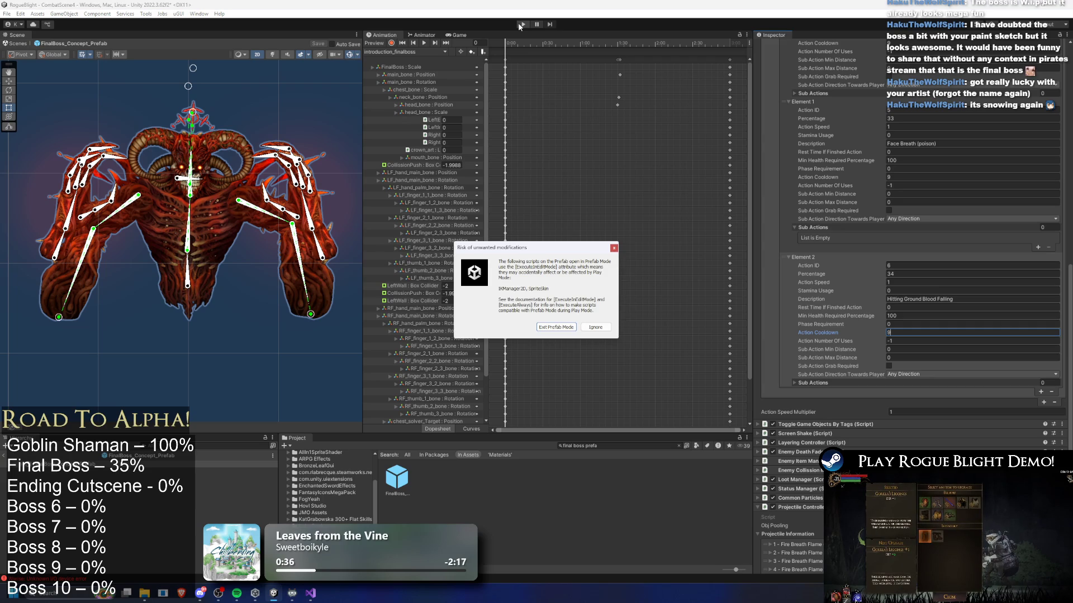
- Dismiss the prefab warning, start the playtest and fight with fiery dash slashes
key("Escape")
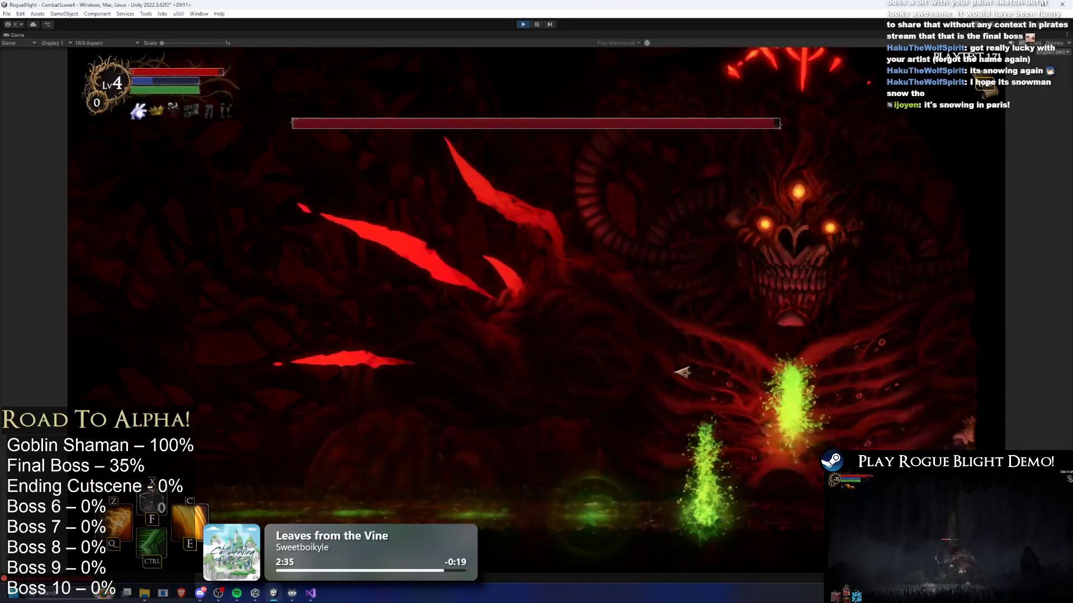
key("c")
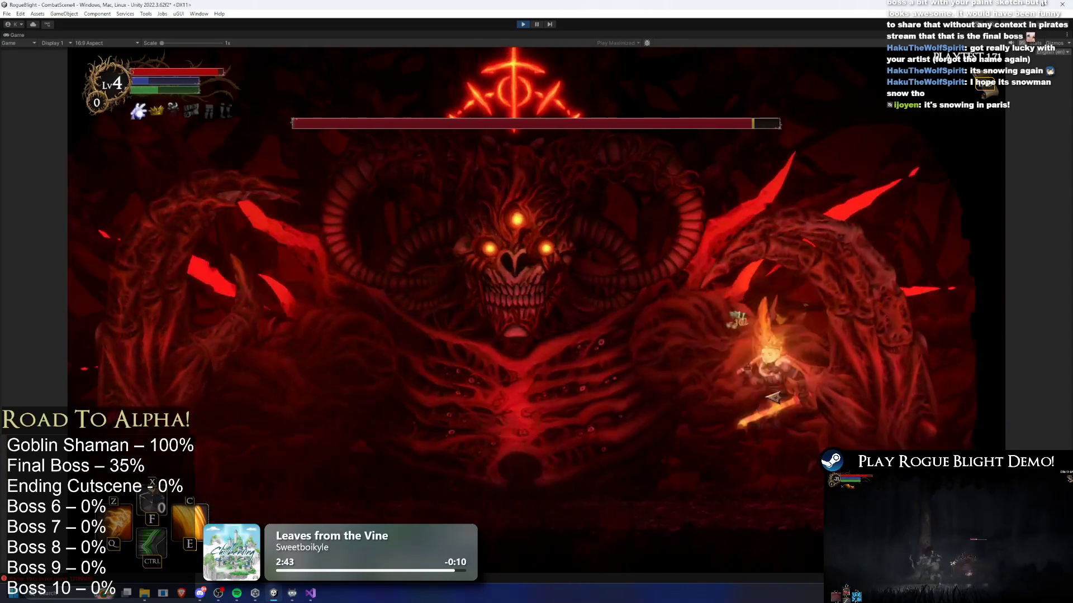
key("c")
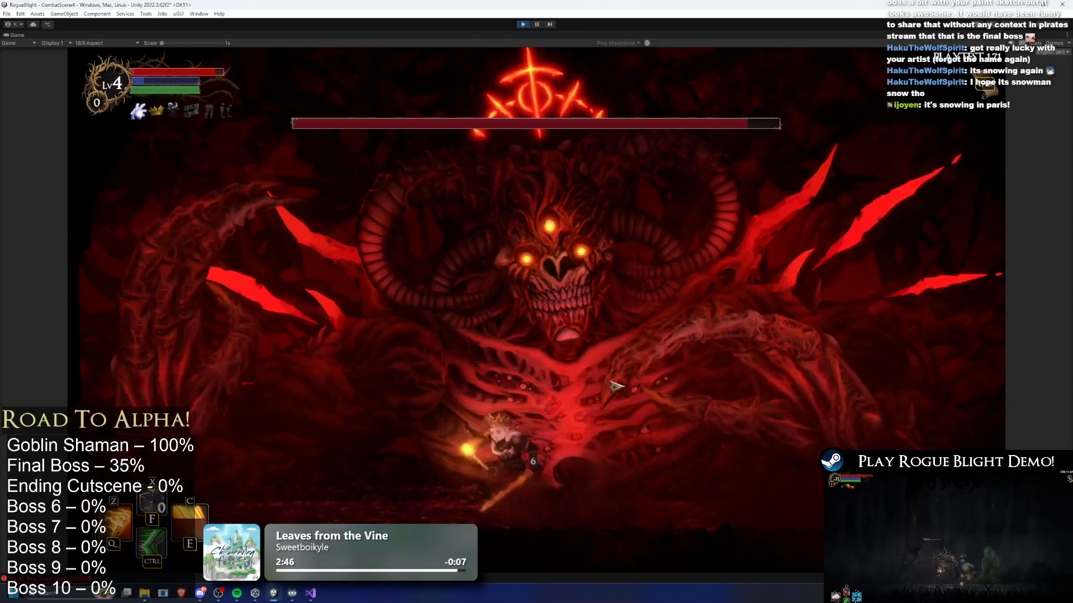
key("z")
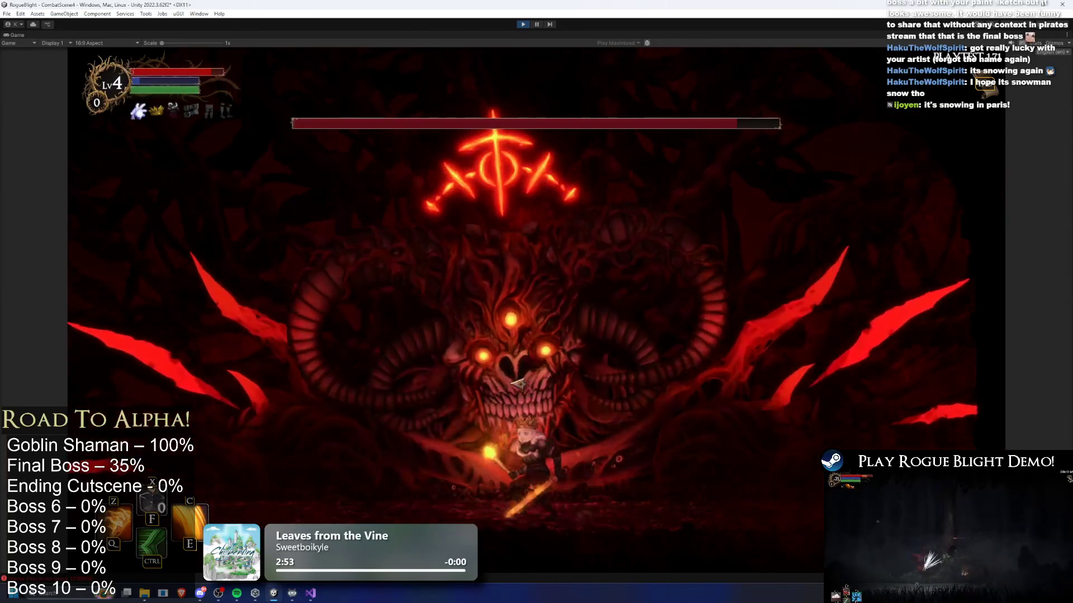
key("ctrl")
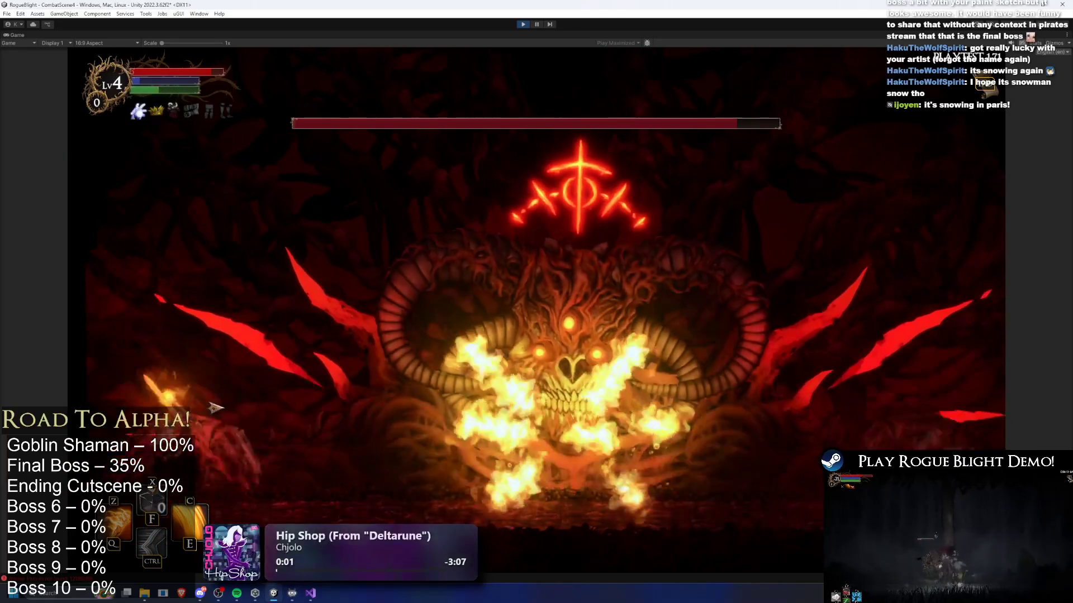
- Attack the boss at its chest, then stop the playtest and exit play mode
key("d")
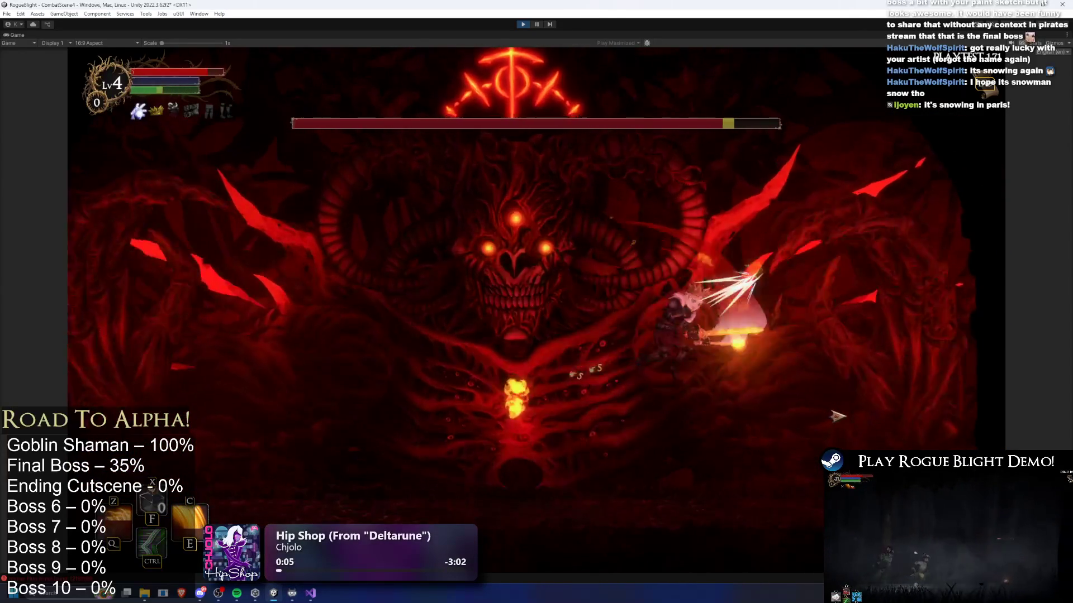
left_click(810, 413)
key("a")
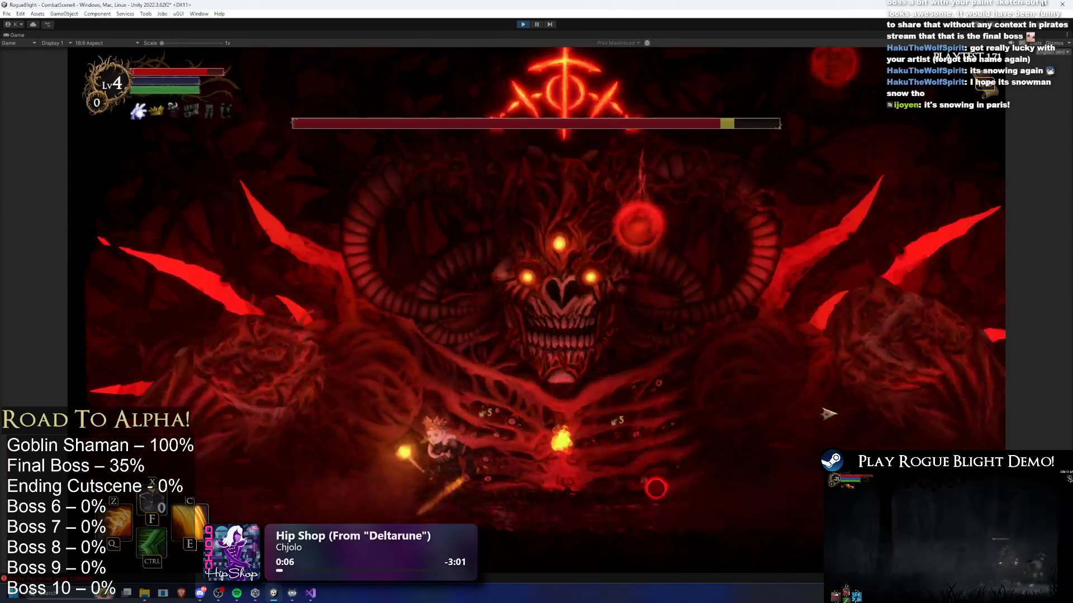
key("d")
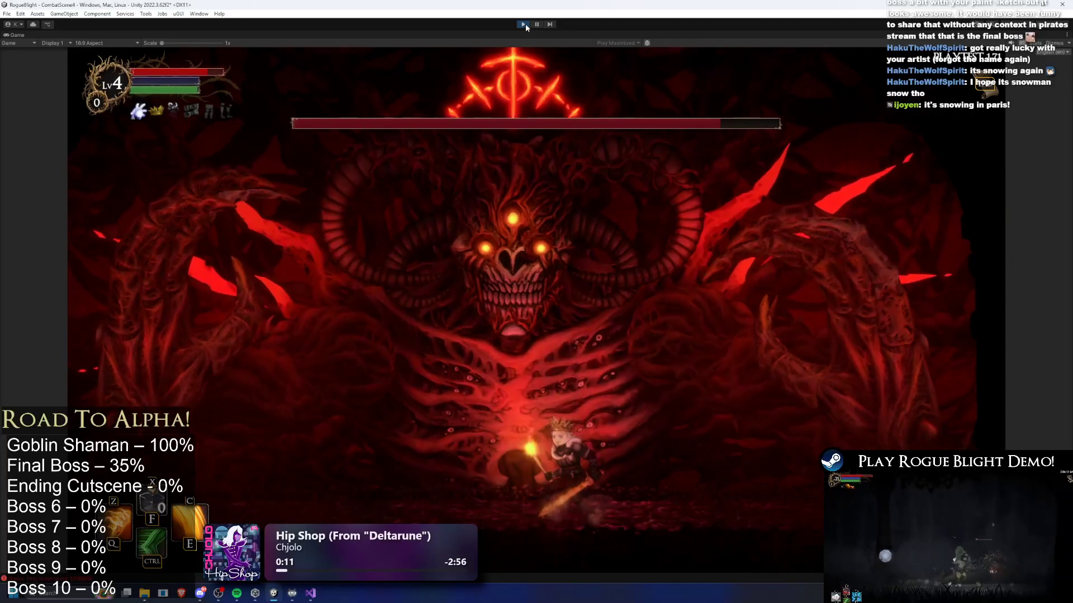
key("ctrl+p")
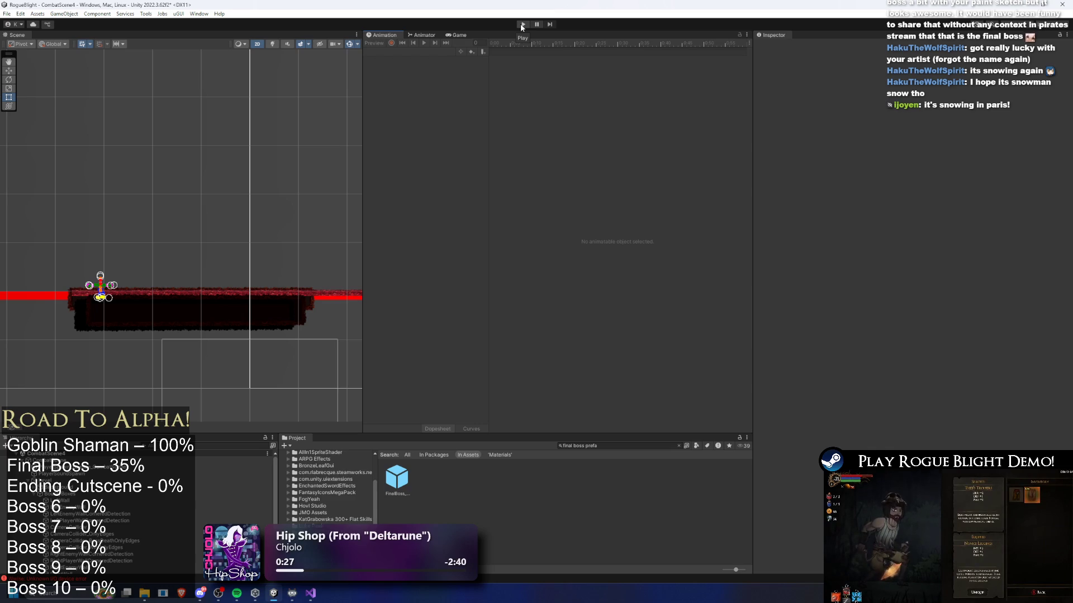
- Review the FinalBoss prefab's CenterAttack action list, collapse it, then switch to Visual Studio's TODO notes
double_click(397, 478)
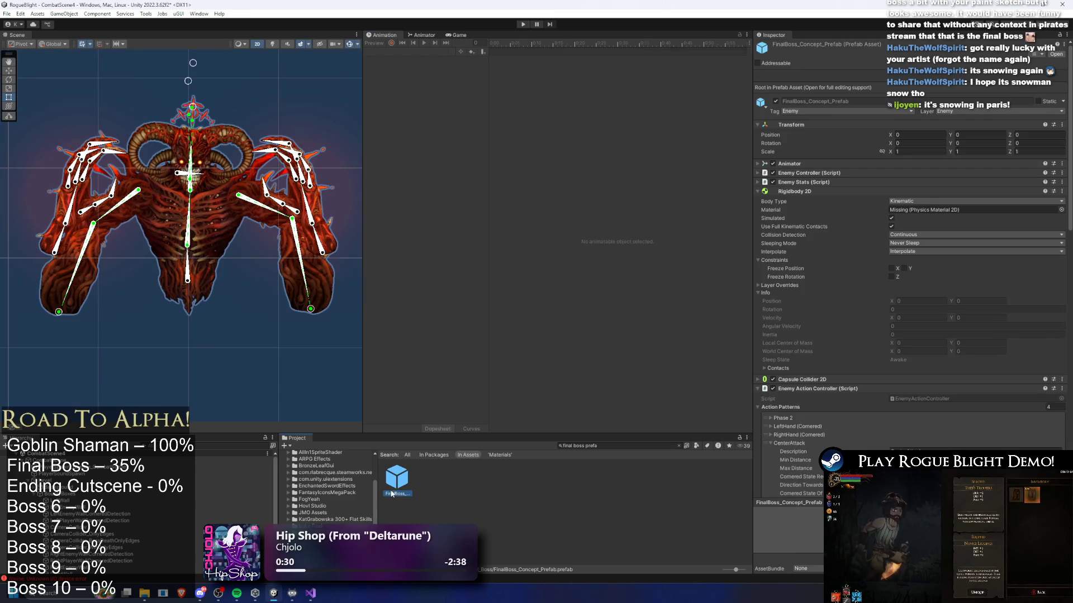
scroll(943, 336, "down", 5)
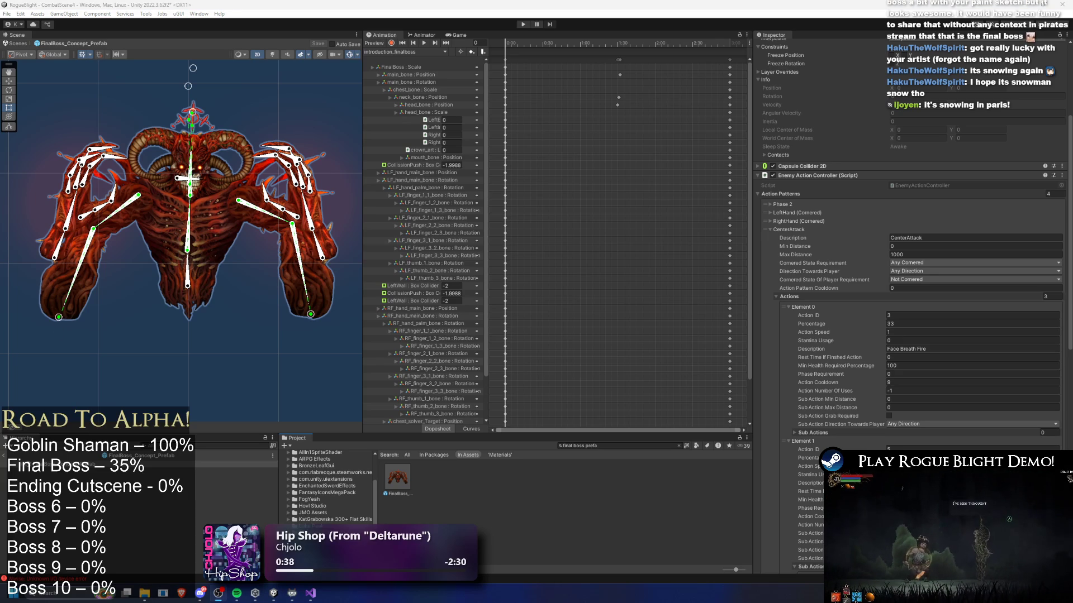
scroll(1043, 290, "down", 3)
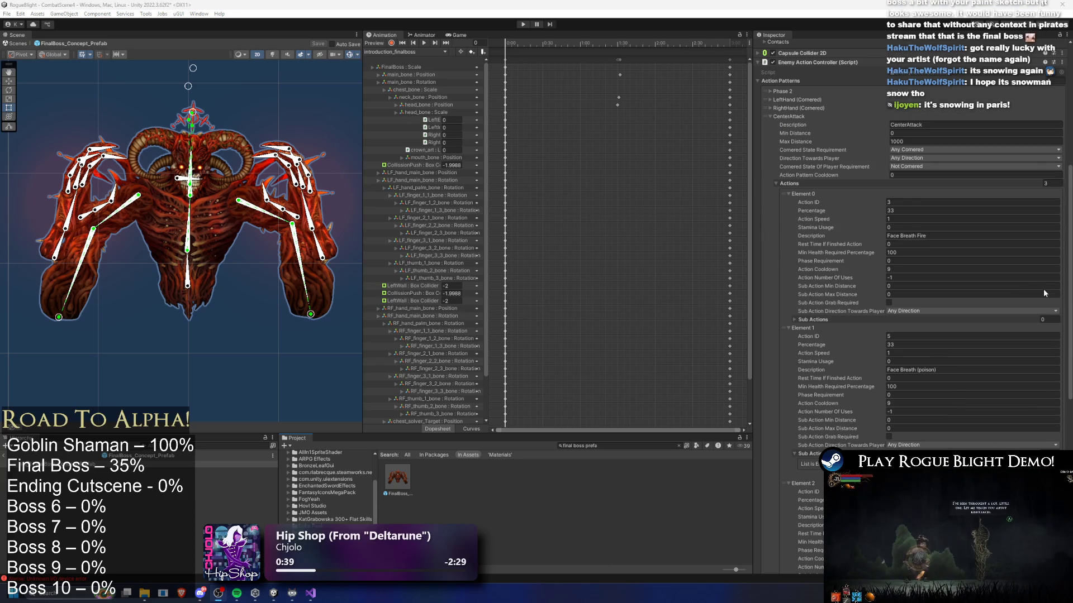
scroll(1038, 324, "down", 3)
scroll(1038, 324, "down", 2)
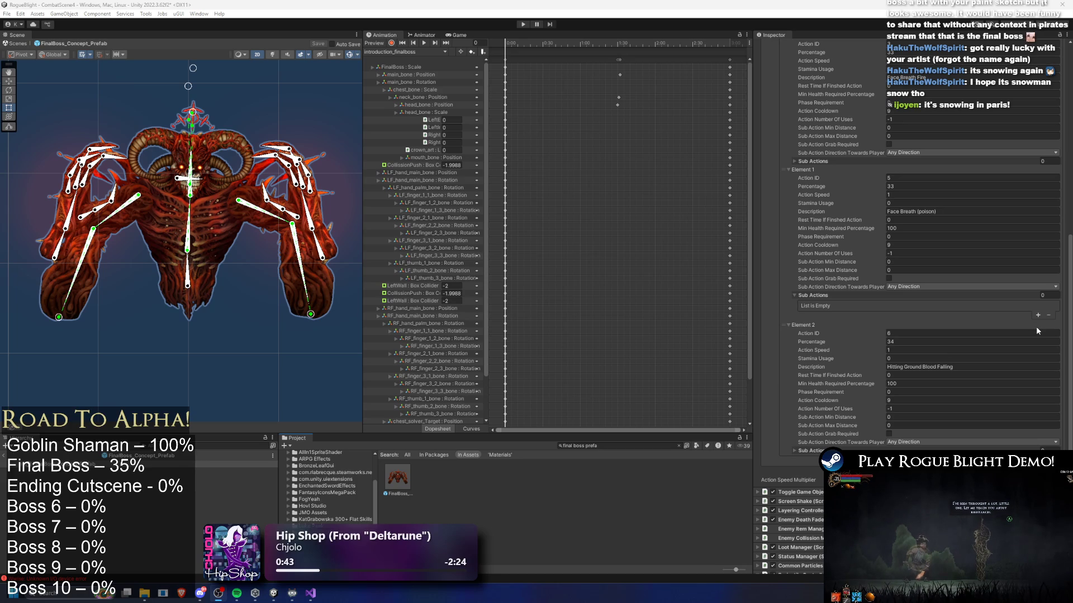
scroll(1037, 327, "up", 7)
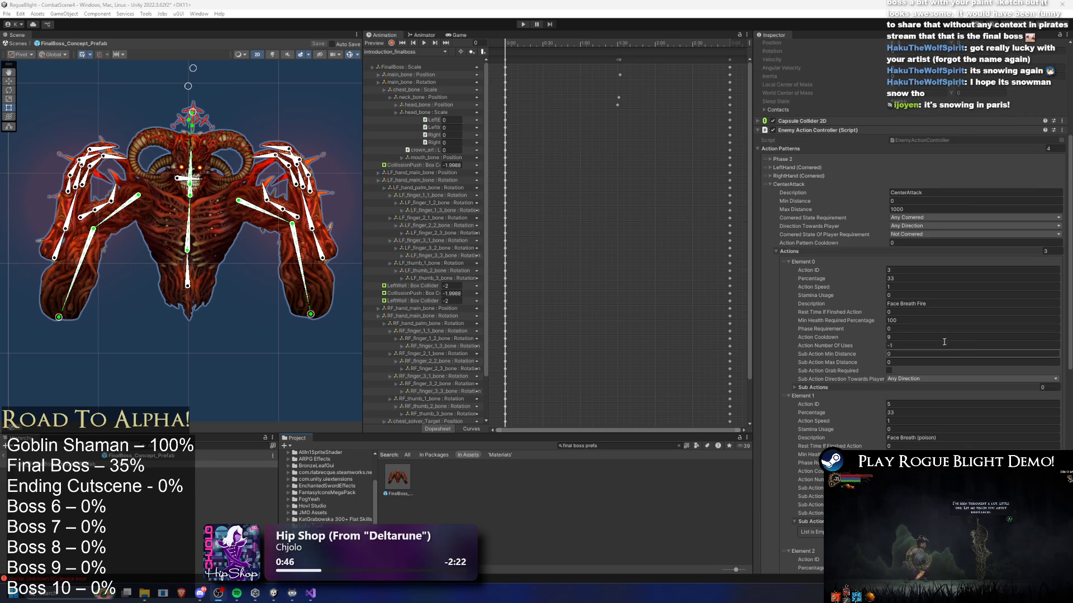
left_click(787, 184)
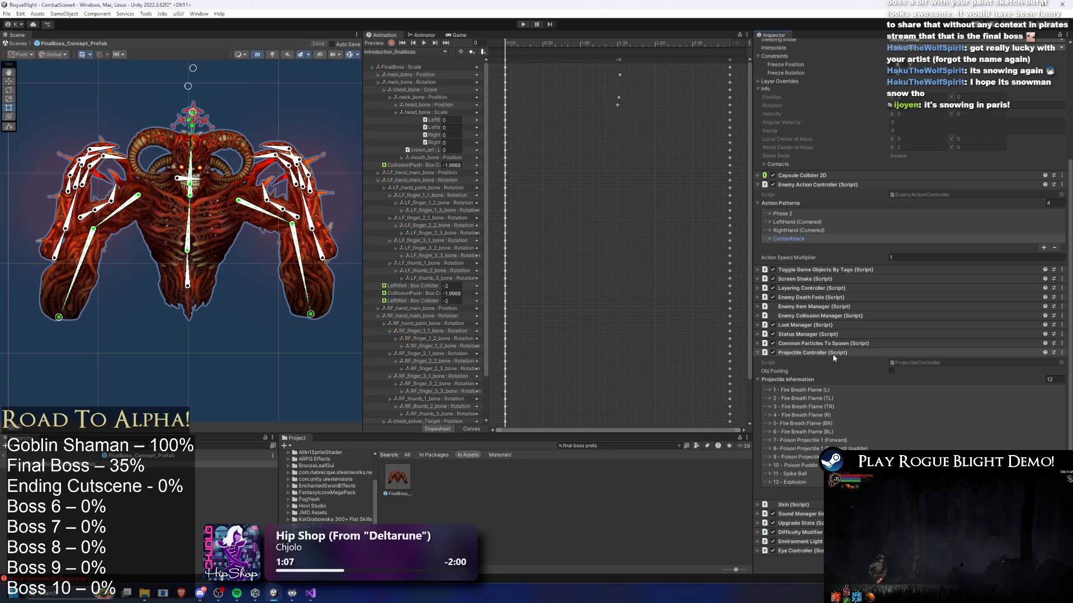
left_click(311, 593)
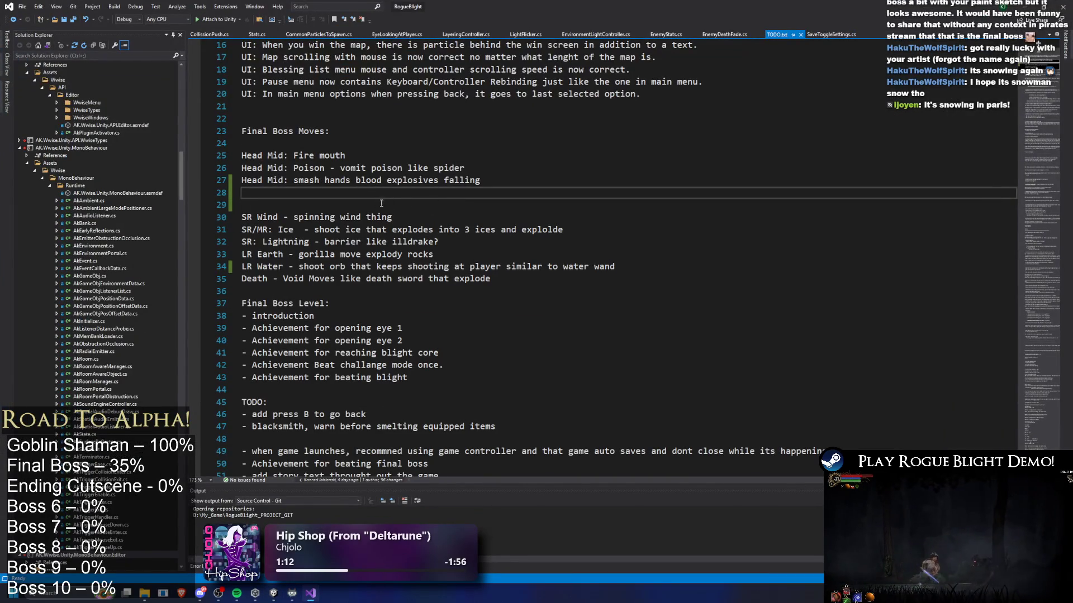
left_click_drag(313, 229, 563, 231)
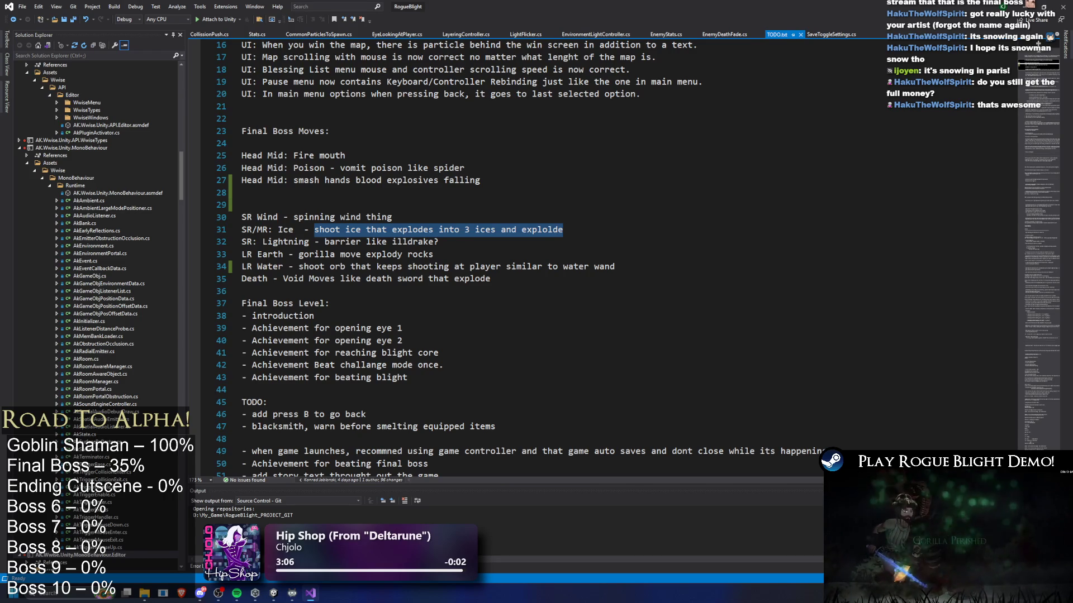
left_click(0, 121)
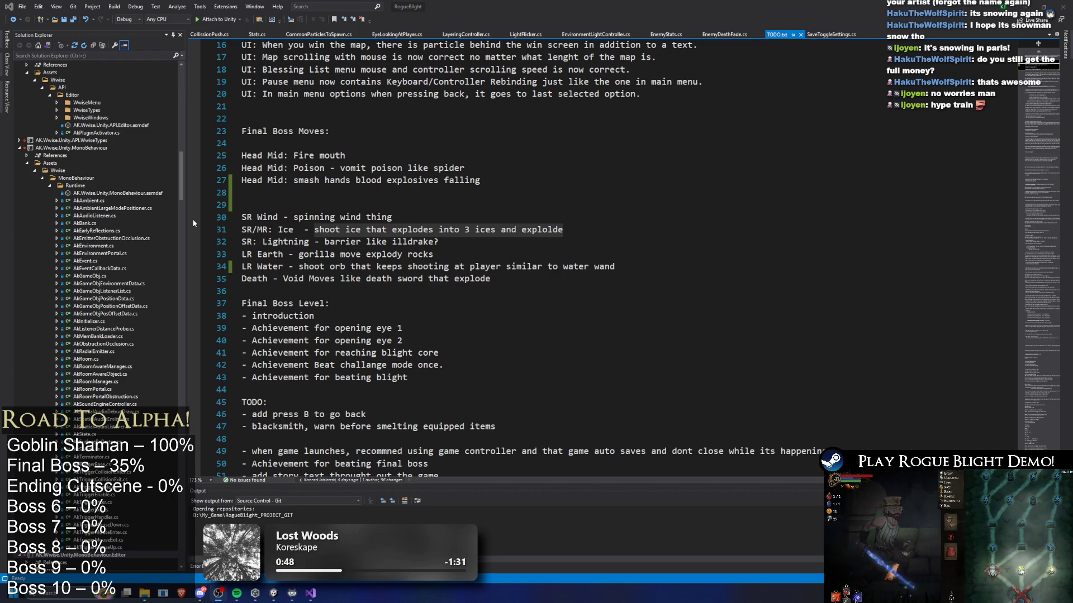
- Check the LR Earth entry on line 33 of TODO.txt, then go back to Unity
left_click(265, 218)
left_click(263, 230)
left_click(267, 242)
left_click(272, 255)
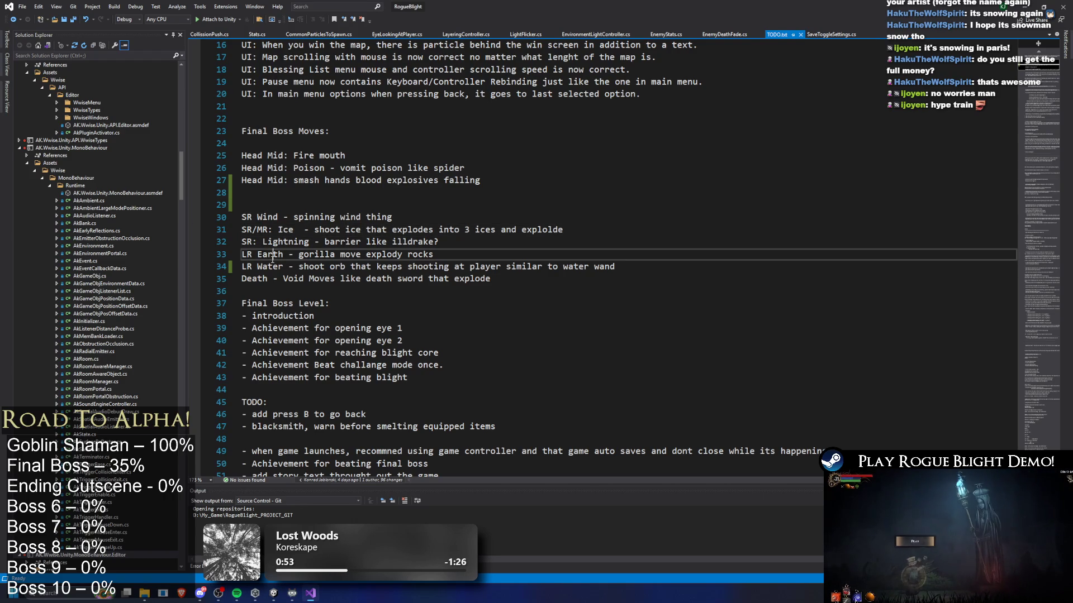
key("Down")
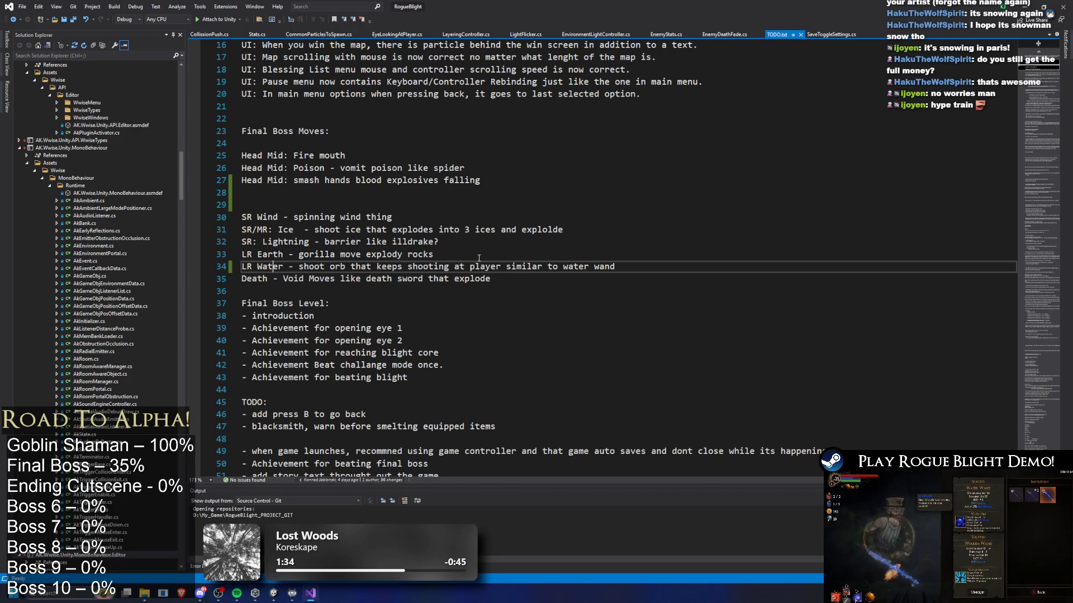
key("alt+Tab")
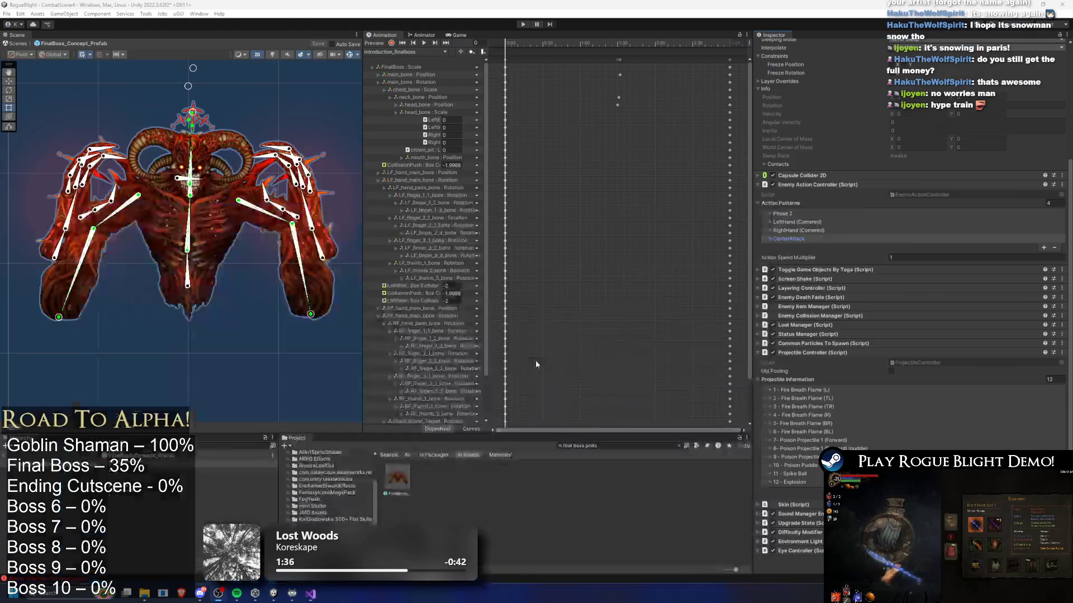
- Load the SR_smash_hands_earth_finalboss clip and preview its smash pose at frame 24
left_click(378, 53)
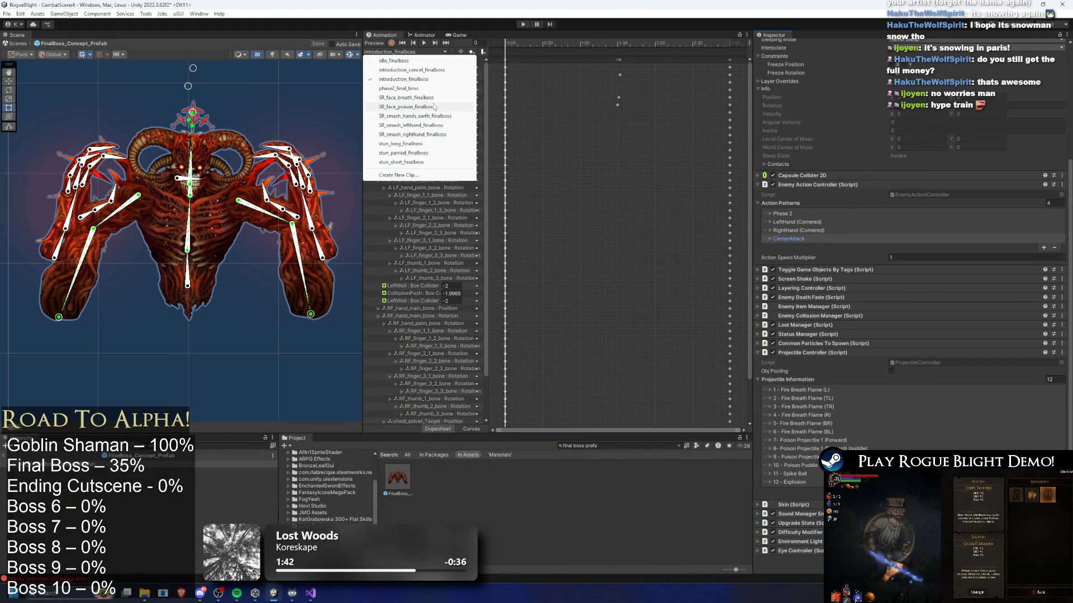
left_click(425, 116)
left_click_drag(559, 45, 529, 47)
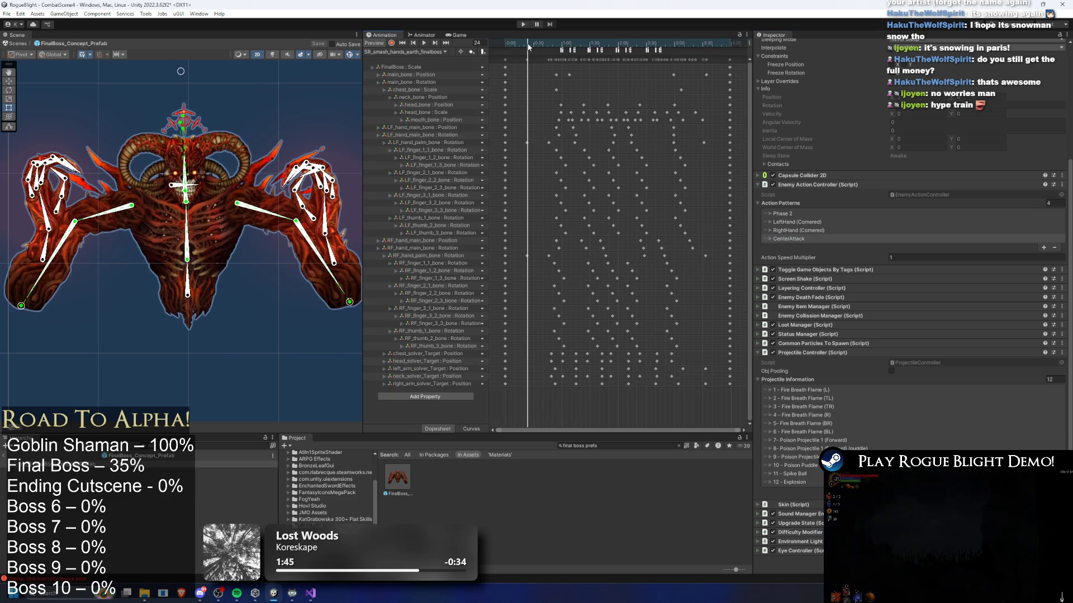
- Find the clip asset in the Project and rename it SR_smash_hands_blood_finalboss
left_click(597, 447)
type("sr smas")
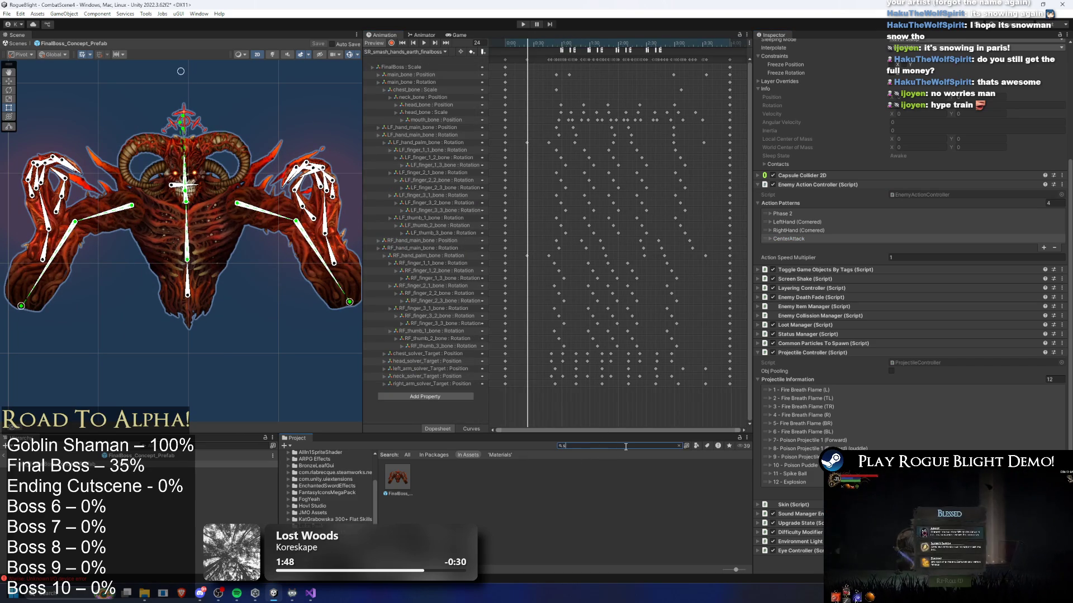
type("h eart")
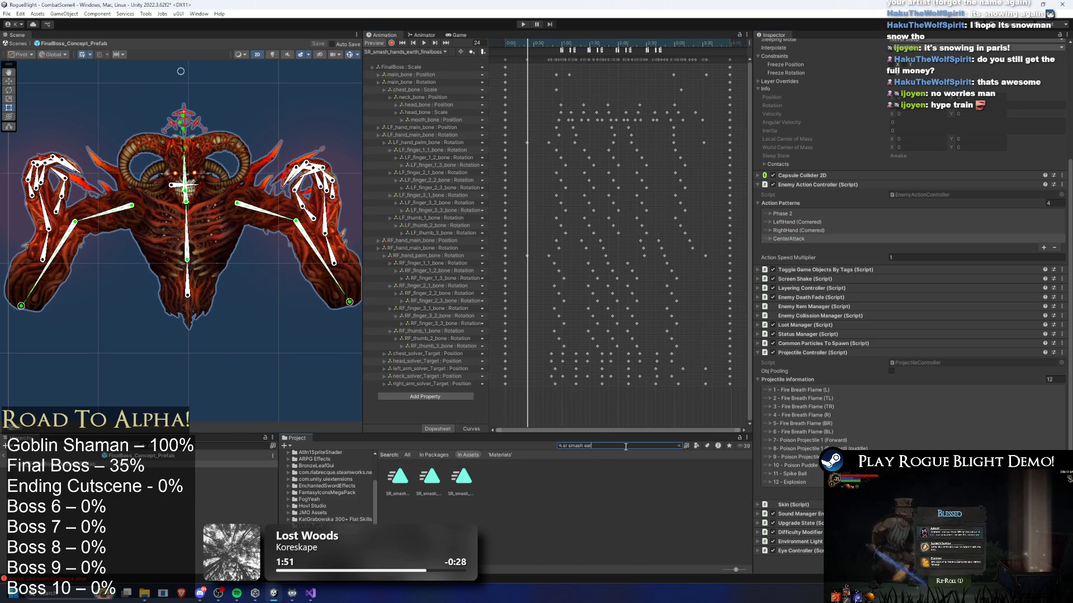
right_click(397, 487)
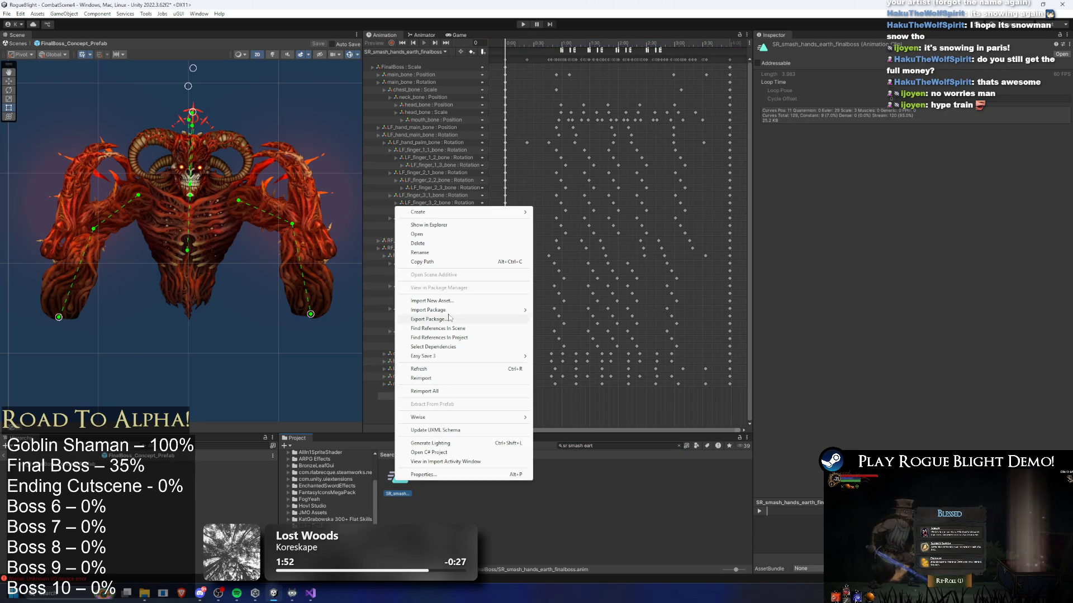
left_click(446, 258)
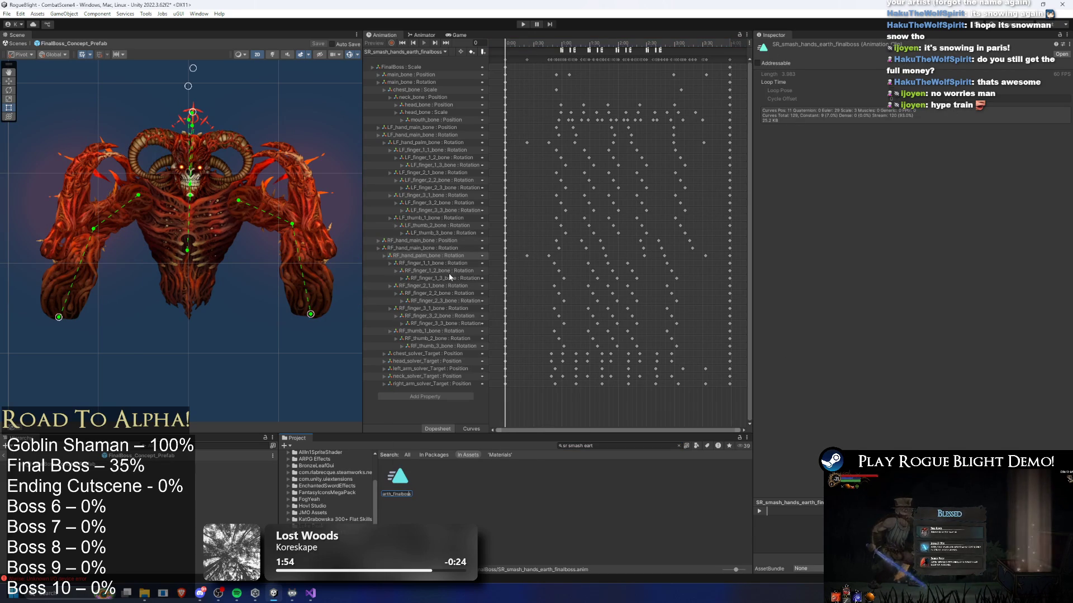
left_click(457, 288)
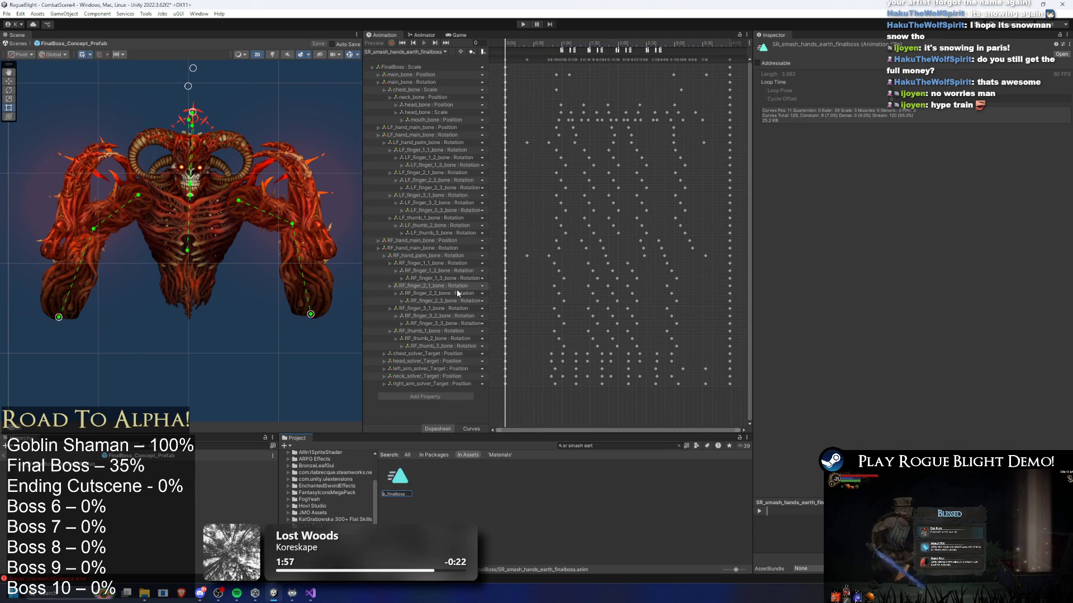
left_click(463, 301)
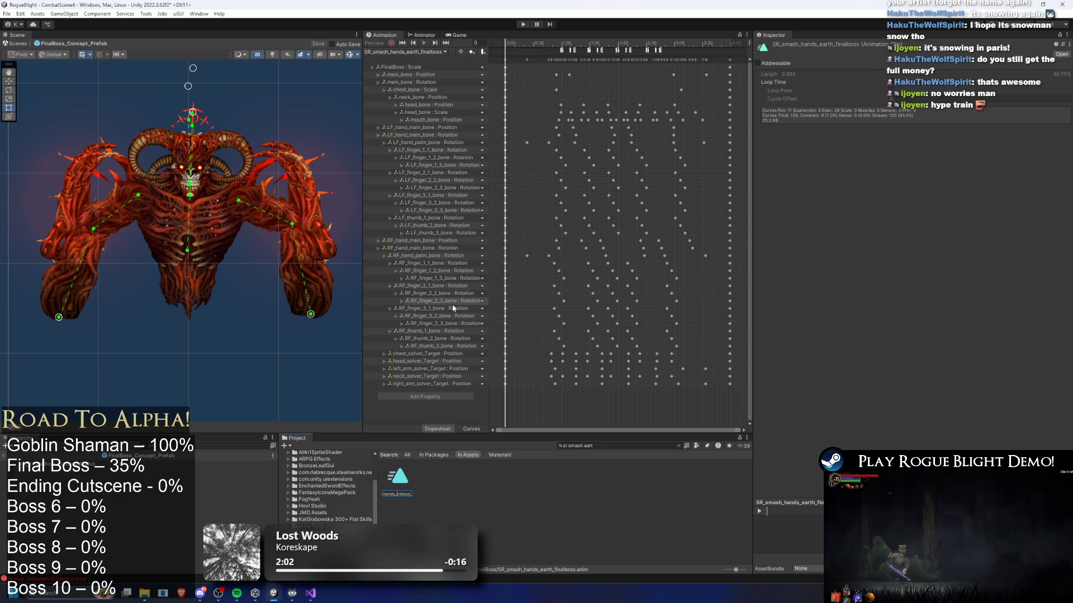
key("Return")
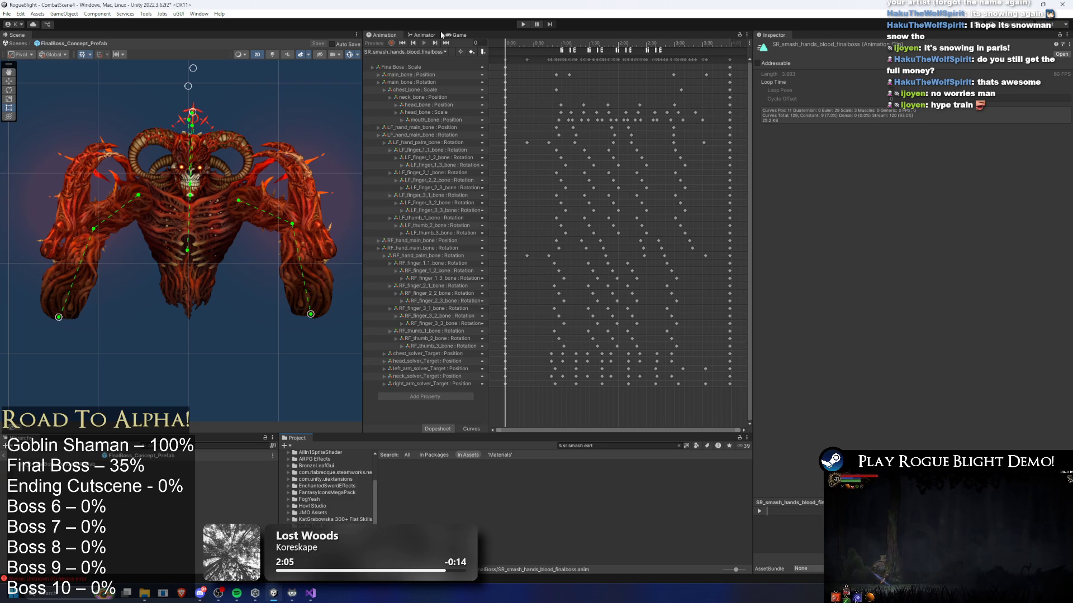
- Rename the Animator's SR smash earth state to 'SR smash both hands blood'
left_click(425, 35)
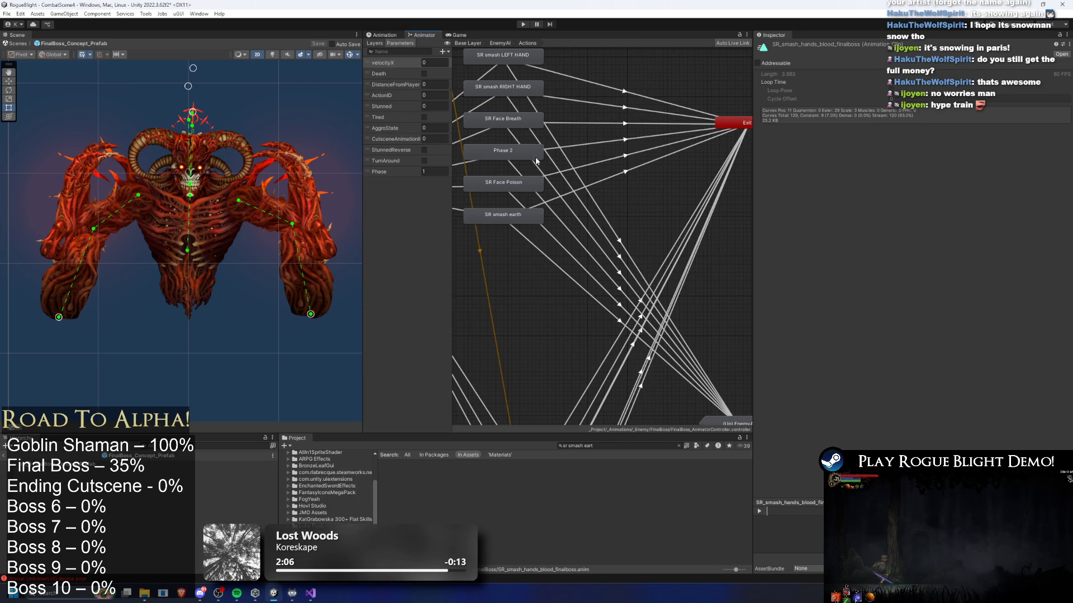
left_click(537, 217)
left_click(807, 45)
key("BackSpace")
key("BackSpace")
key("BackSpace")
type("bot")
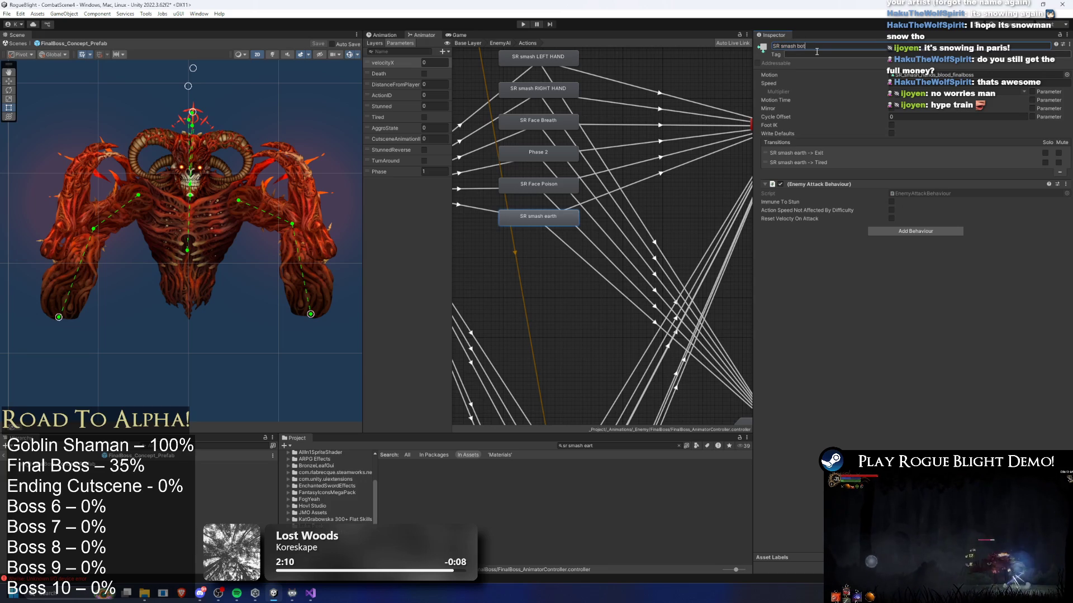
type("h hands blood")
key("Return")
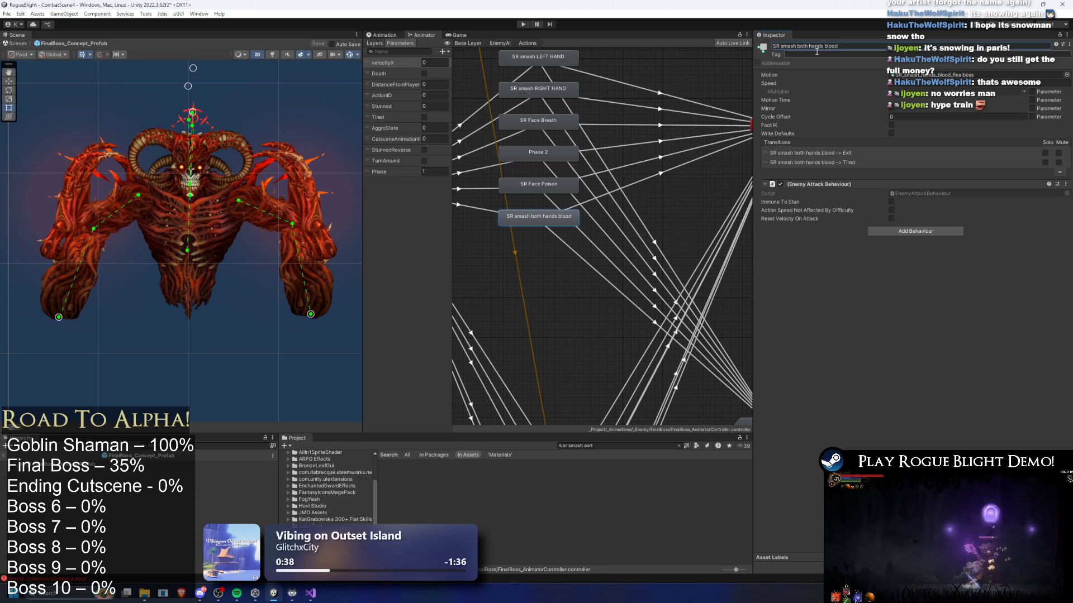
- Check the Any State transition into SR smash both hands blood, then return to the clip timeline
mouse_move(564, 185)
left_mouse_down()
mouse_move(599, 137)
mouse_move(574, 41)
mouse_move(596, 184)
mouse_move(626, 239)
left_mouse_up()
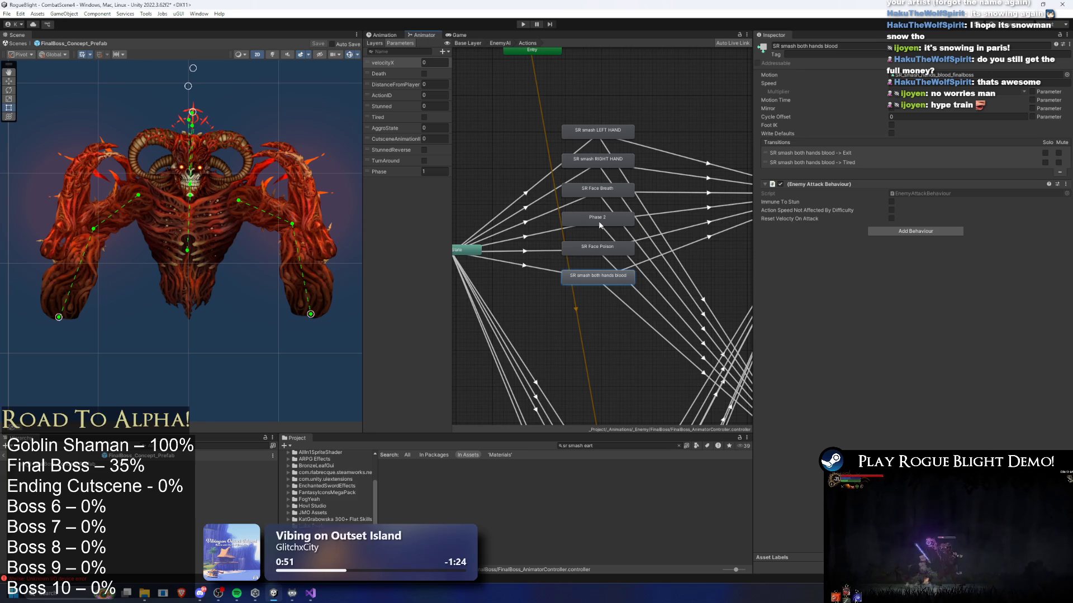
left_click(525, 268)
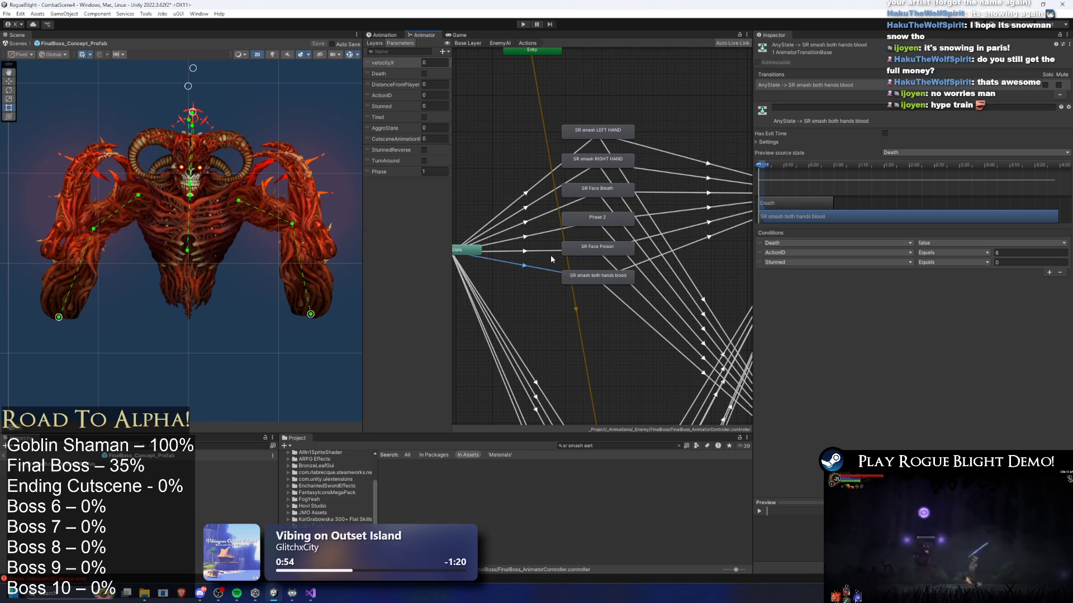
left_click(587, 273)
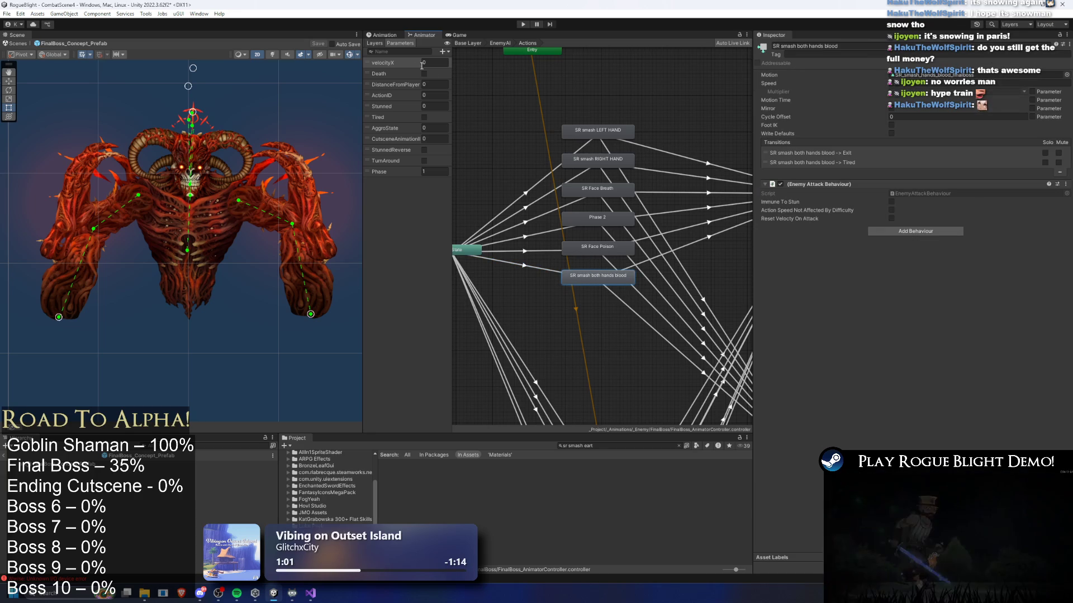
left_click(385, 35)
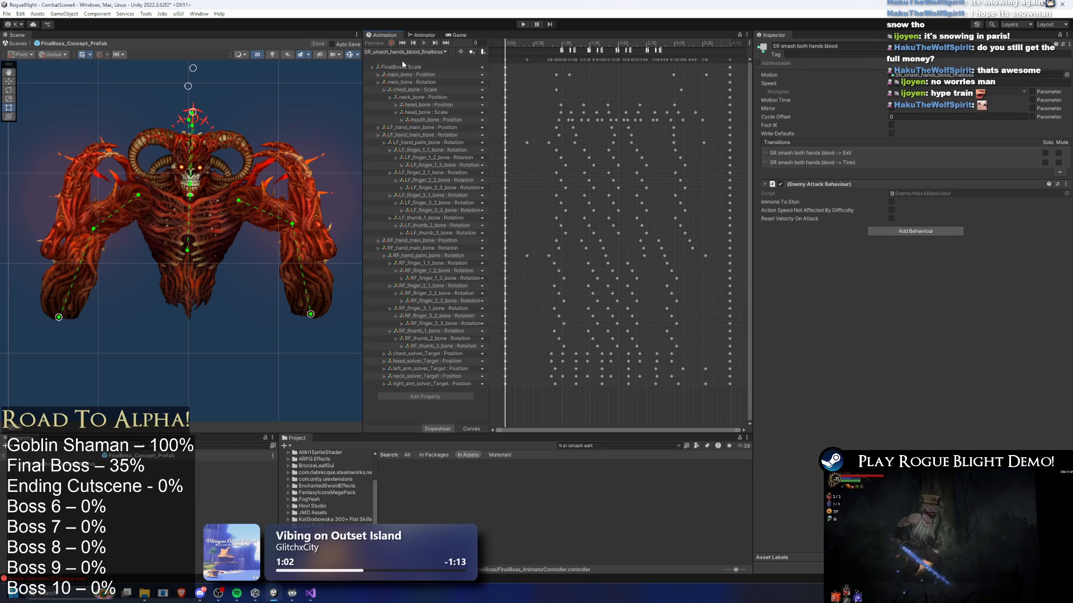
left_click(223, 464)
- Start a new animation clip and browse to the _Animations/_Enemy/FinalBoss folder
left_click(405, 51)
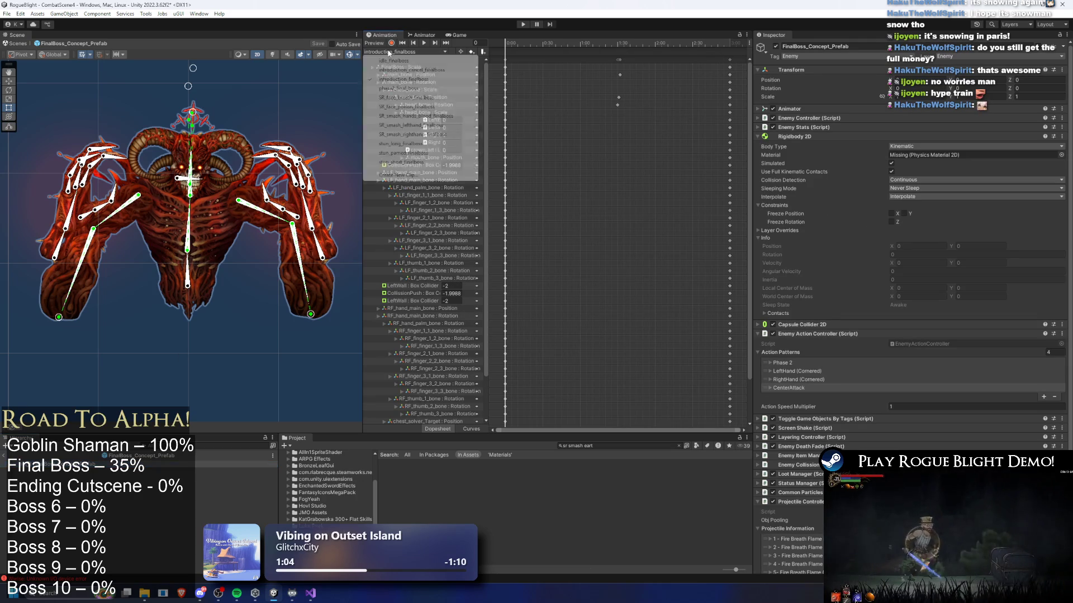
left_click(412, 176)
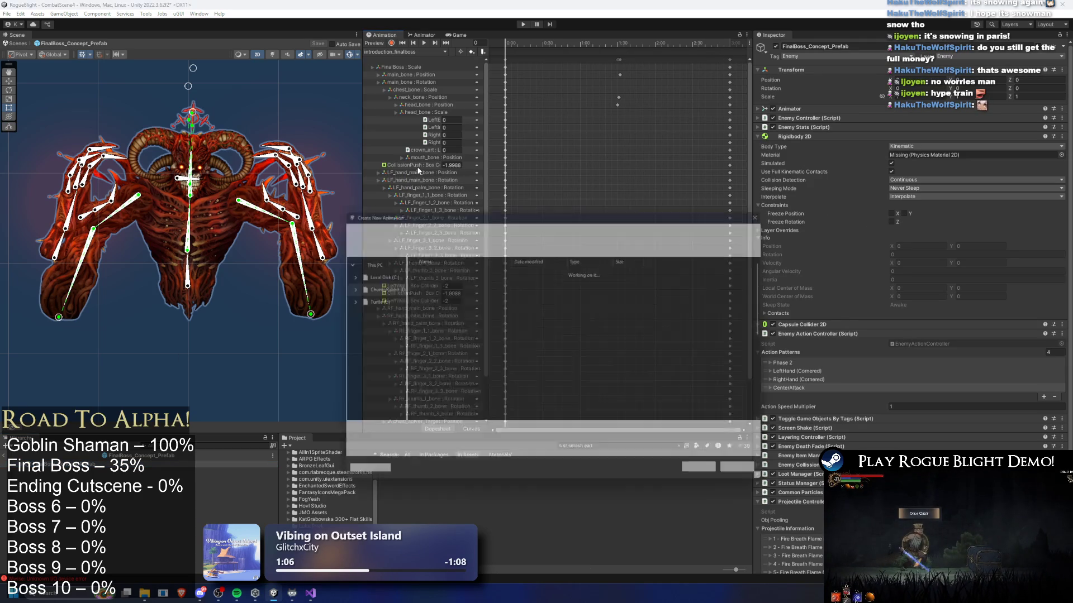
double_click(443, 265)
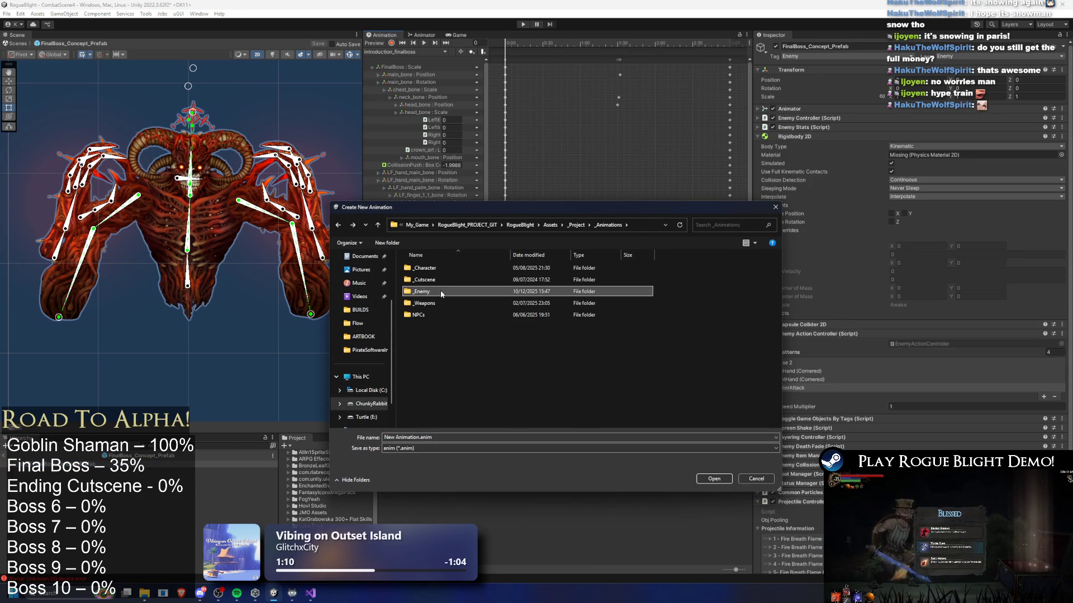
double_click(441, 290)
key("f")
key("Down")
key("Down")
key("Up")
key("Up")
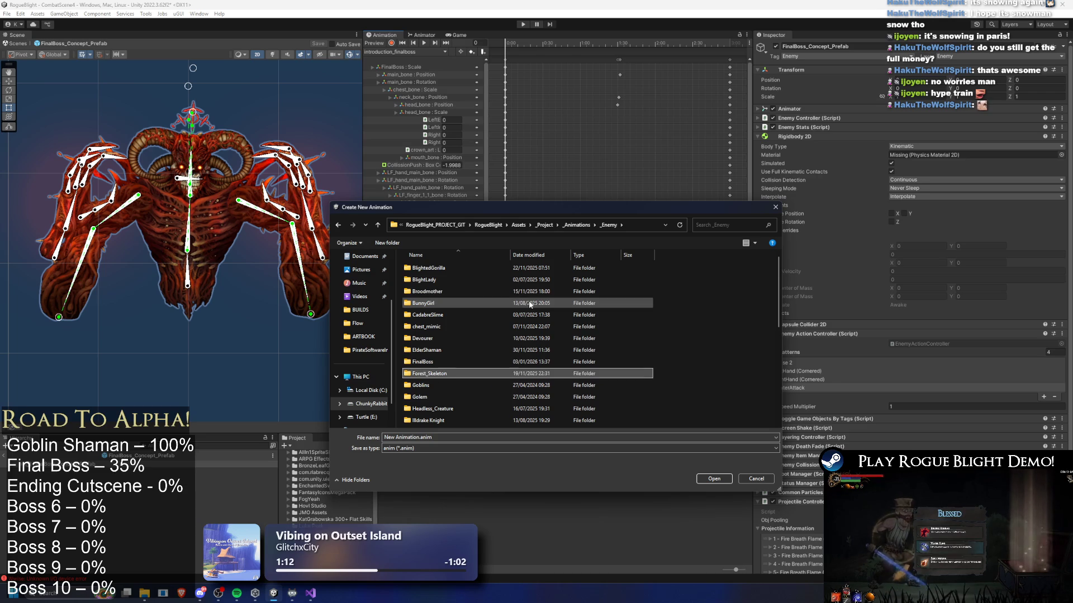
- Browse the existing boss clip names and pick SR_smash_lefthand_finalboss.anim as the naming base
left_click(530, 304)
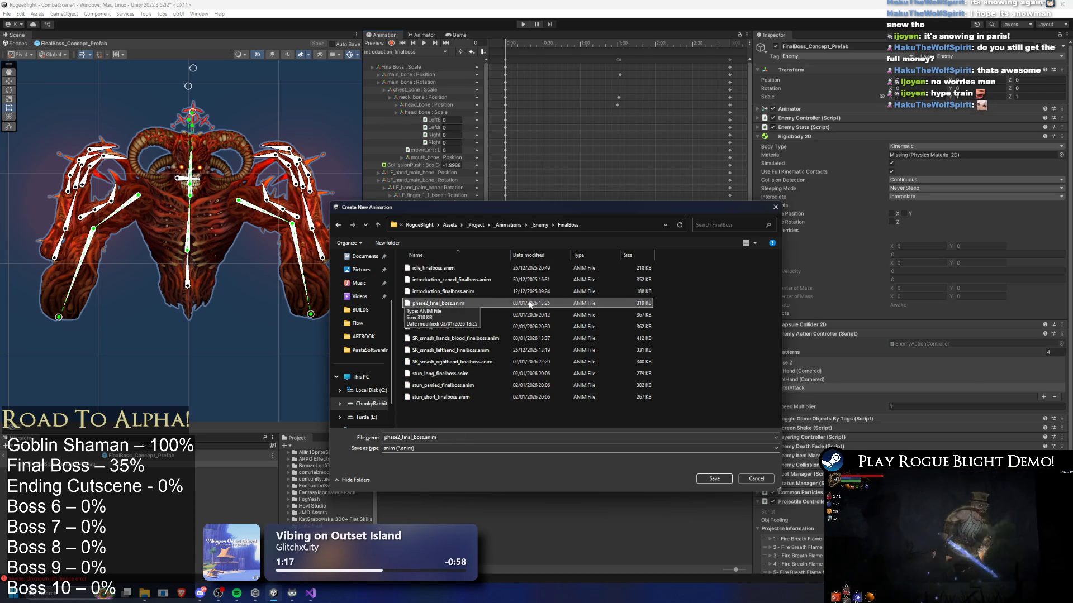
key("Down")
key("Down")
key("Down")
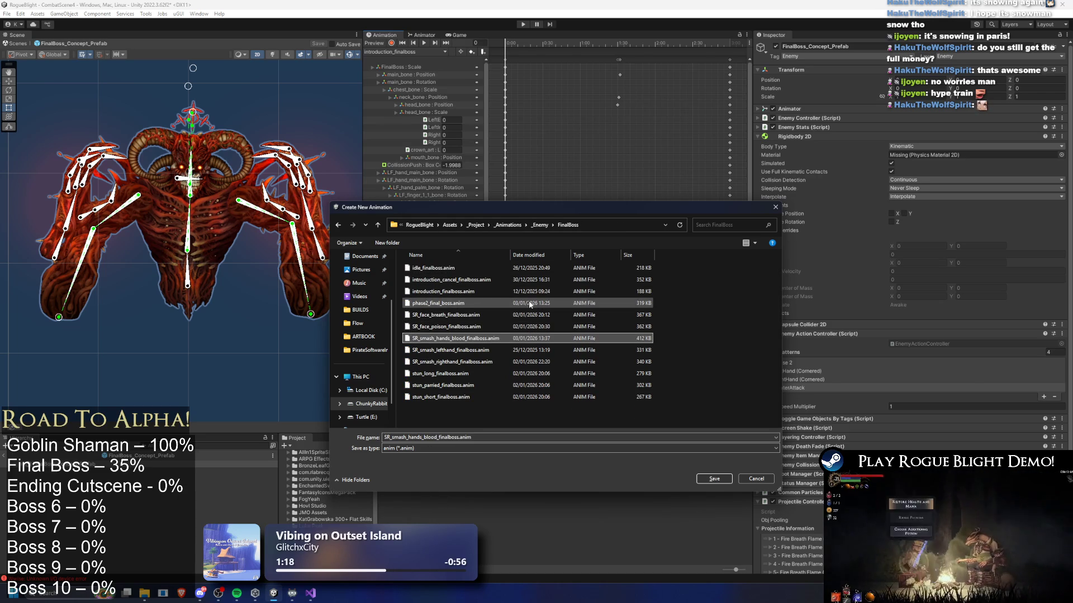
key("Down")
key("Down")
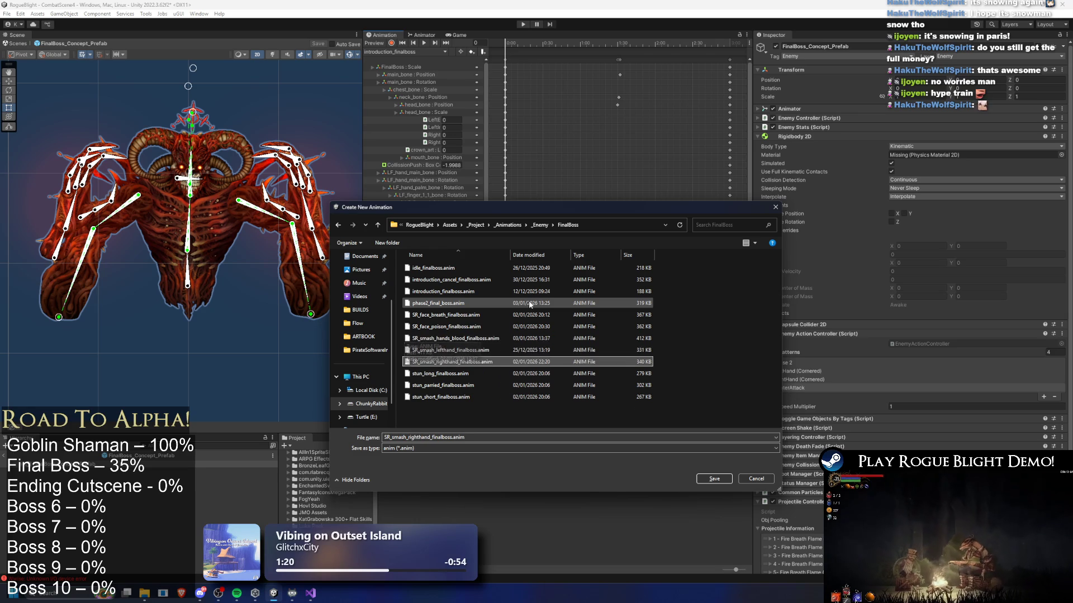
key("Up")
key("Up")
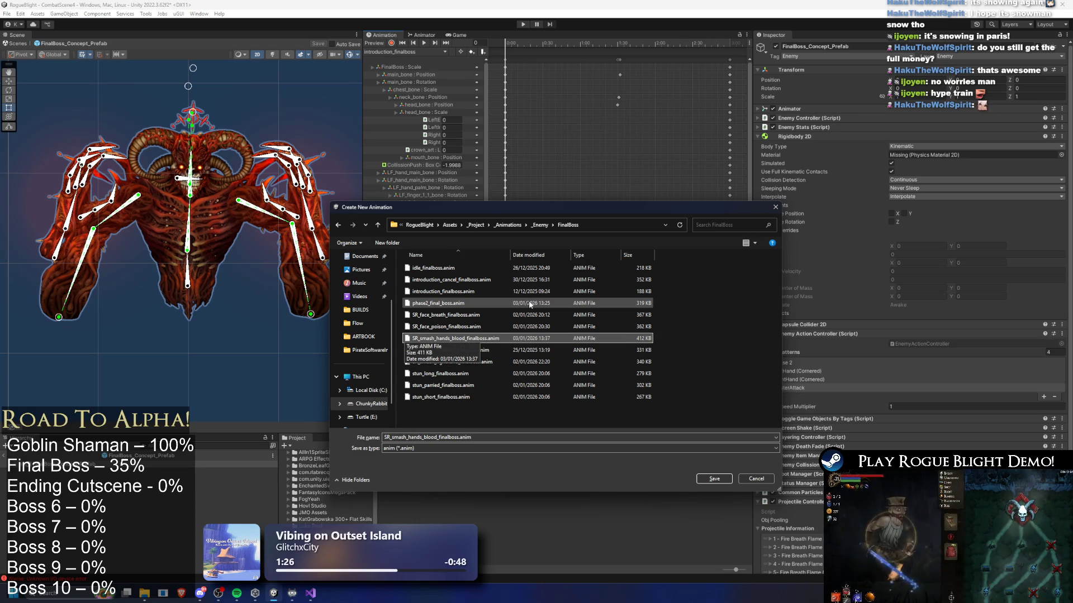
key("Up")
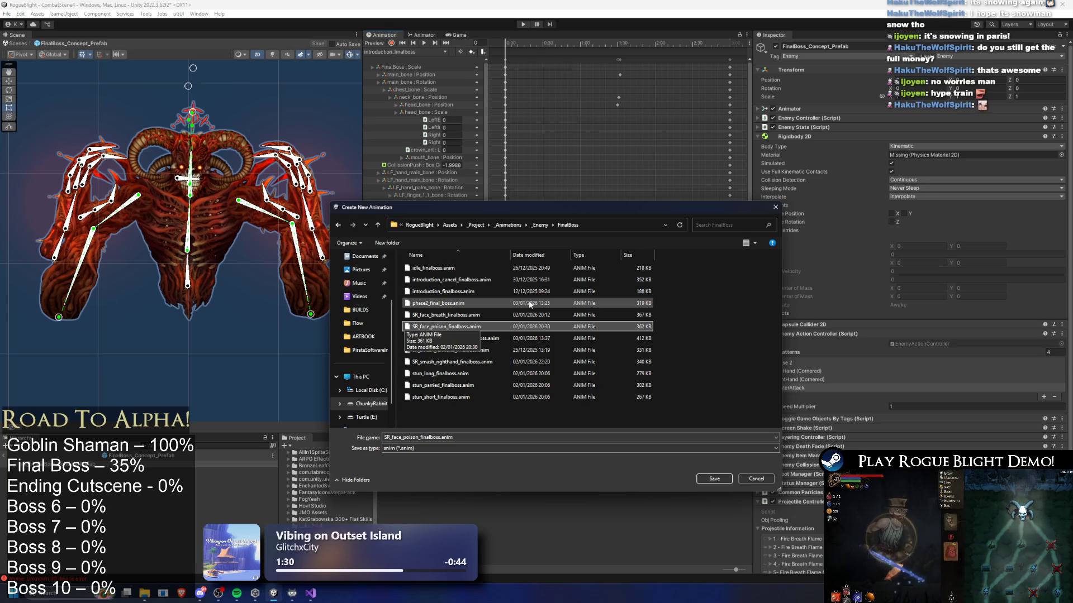
key("Down")
key("Up")
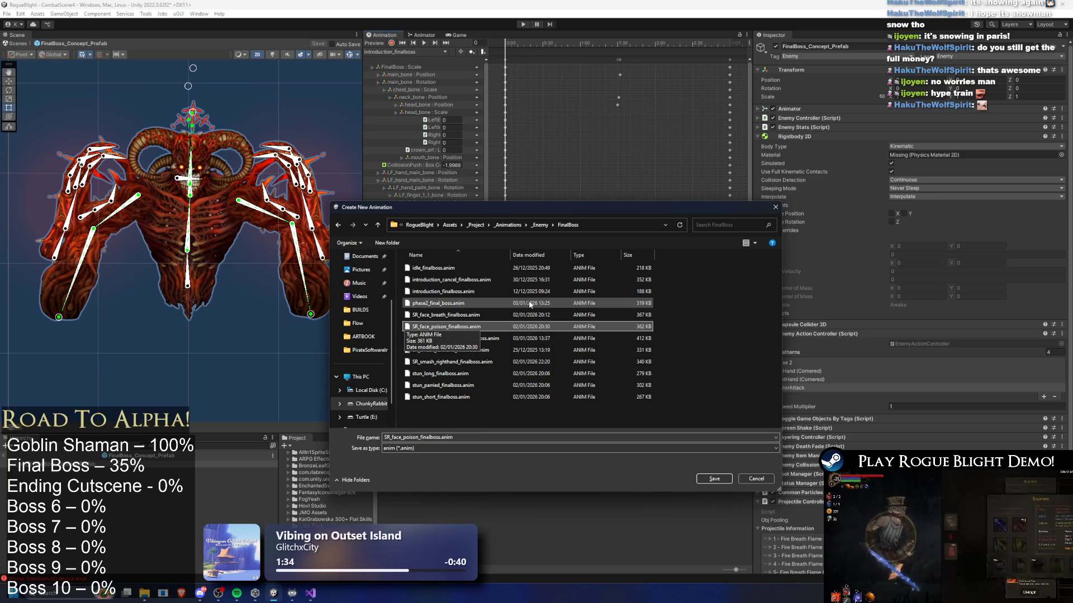
key("Down")
key("Down")
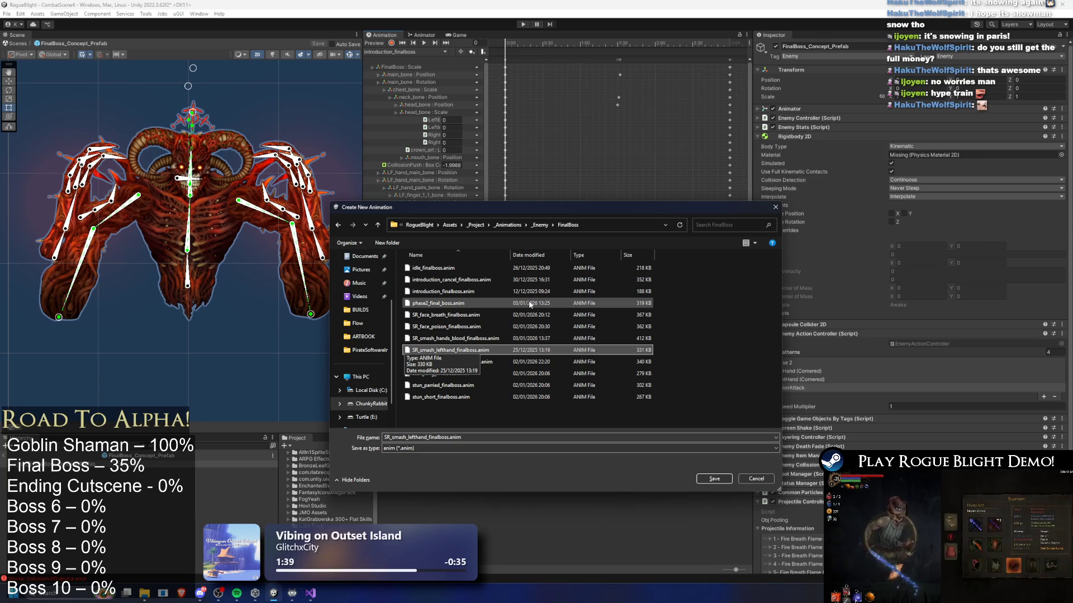
key("Down")
key("Down")
key("Up")
key("Up")
key("Down")
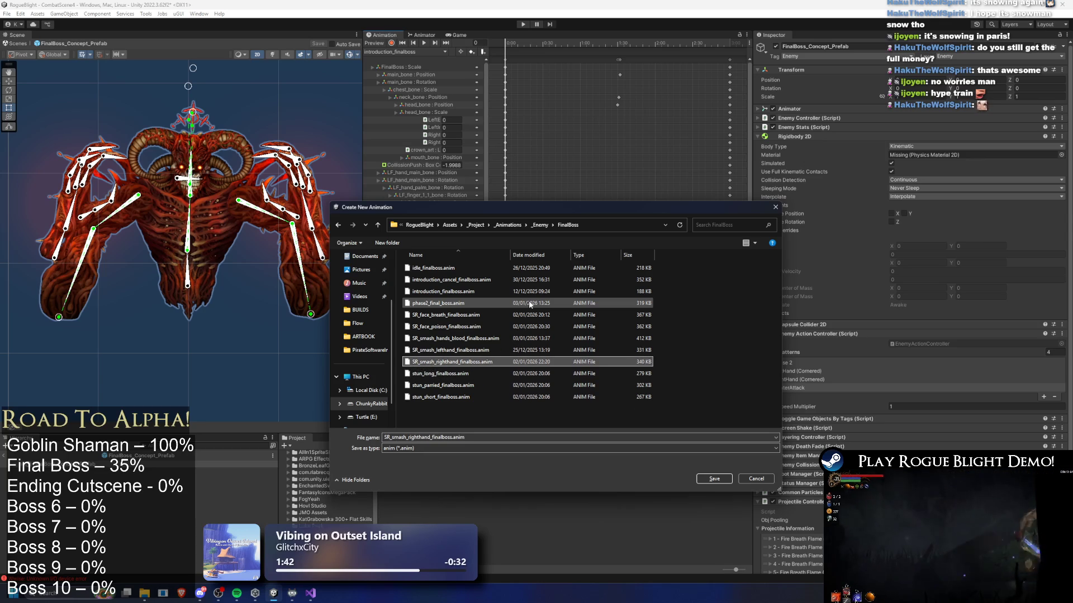
key("Up")
key("Up")
key("Up")
key("Down")
key("Down")
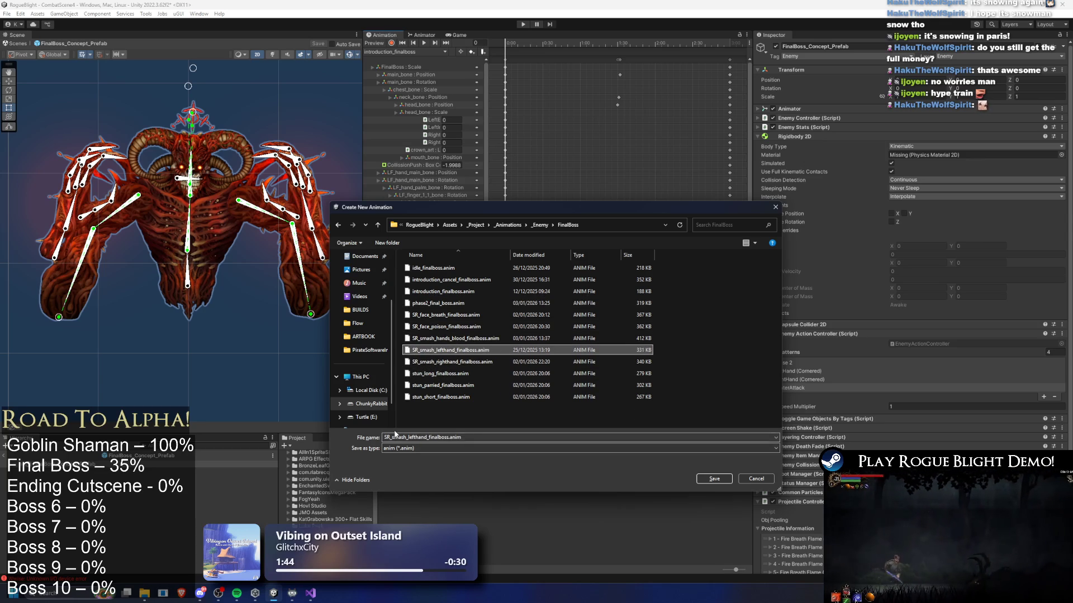
- Name the new clip LR_smash_earth_lefthand_finalboss.anim and save it
key("Tab")
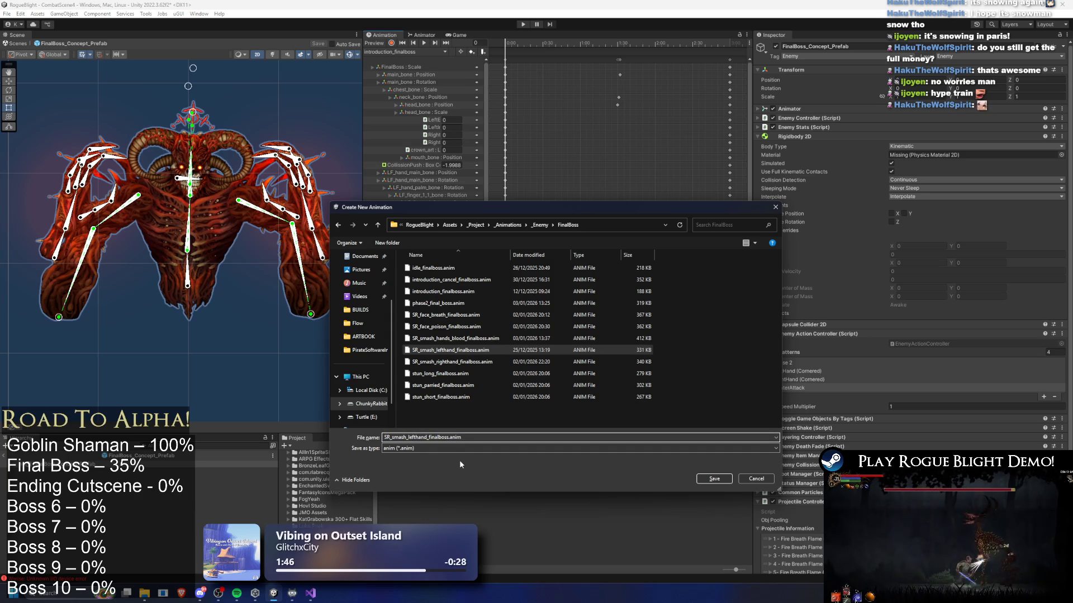
key("Delete")
type("L")
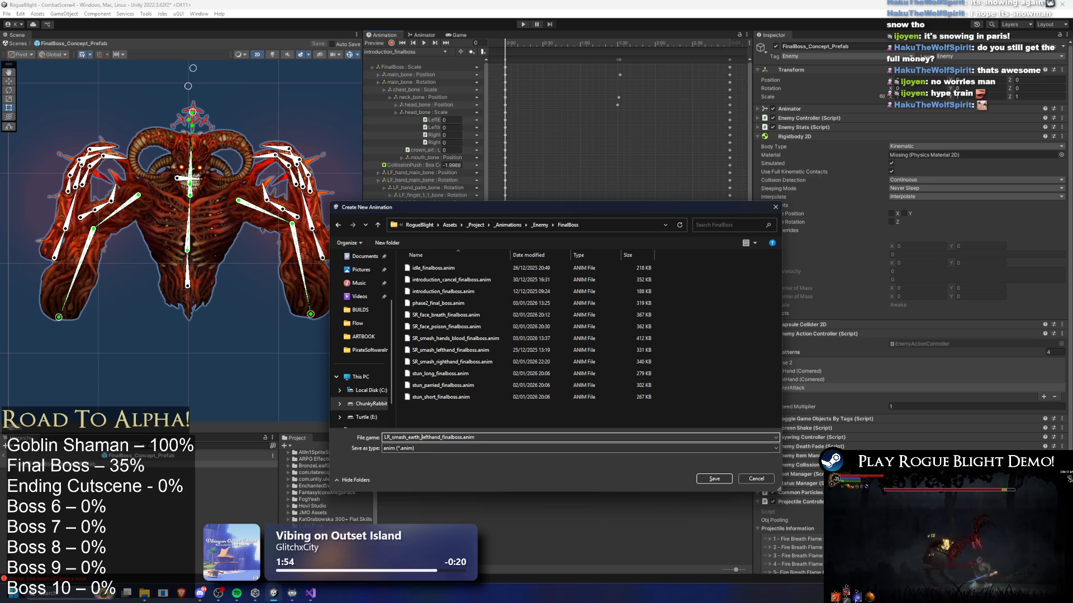
key("Return")
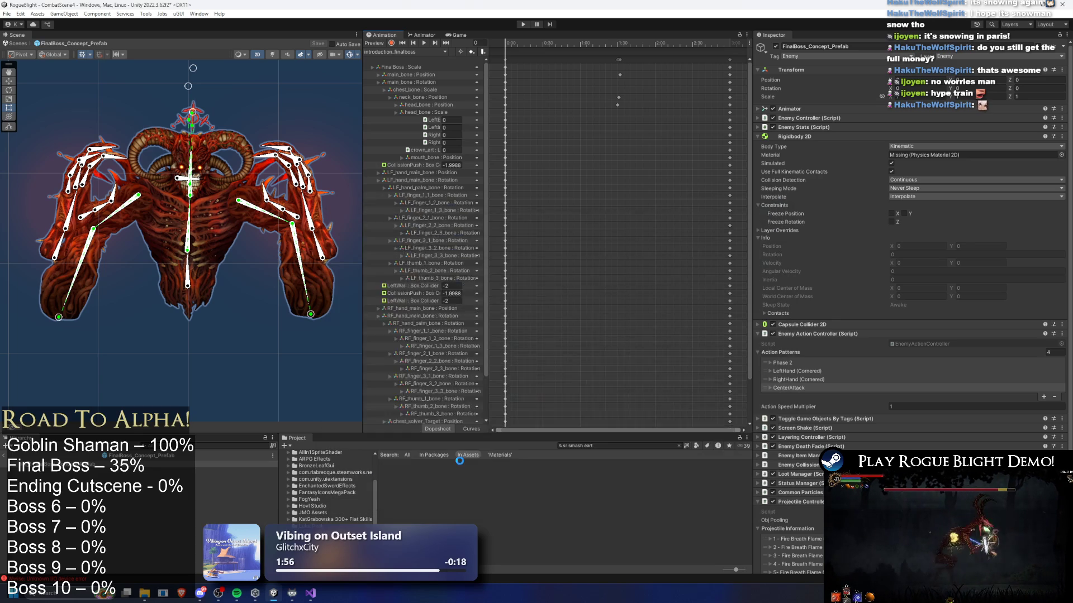
- Load SR_smash_hands_blood_finalboss, preview frame 116 and box-select all of its keyframes
left_click(386, 52)
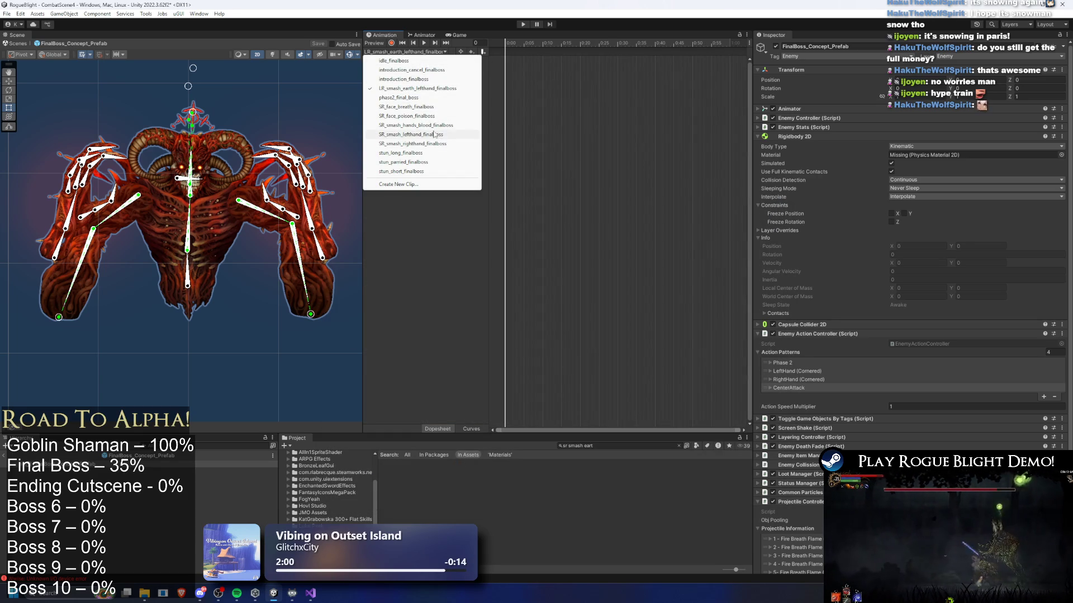
left_click(439, 128)
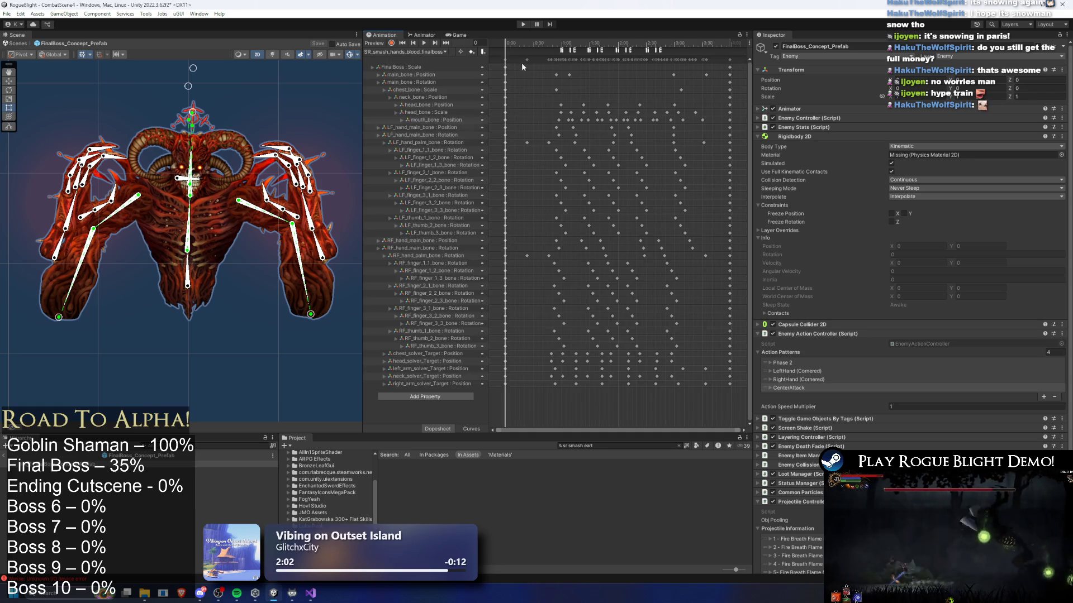
mouse_move(531, 37)
left_mouse_down()
mouse_move(608, 34)
mouse_move(539, 37)
left_mouse_up()
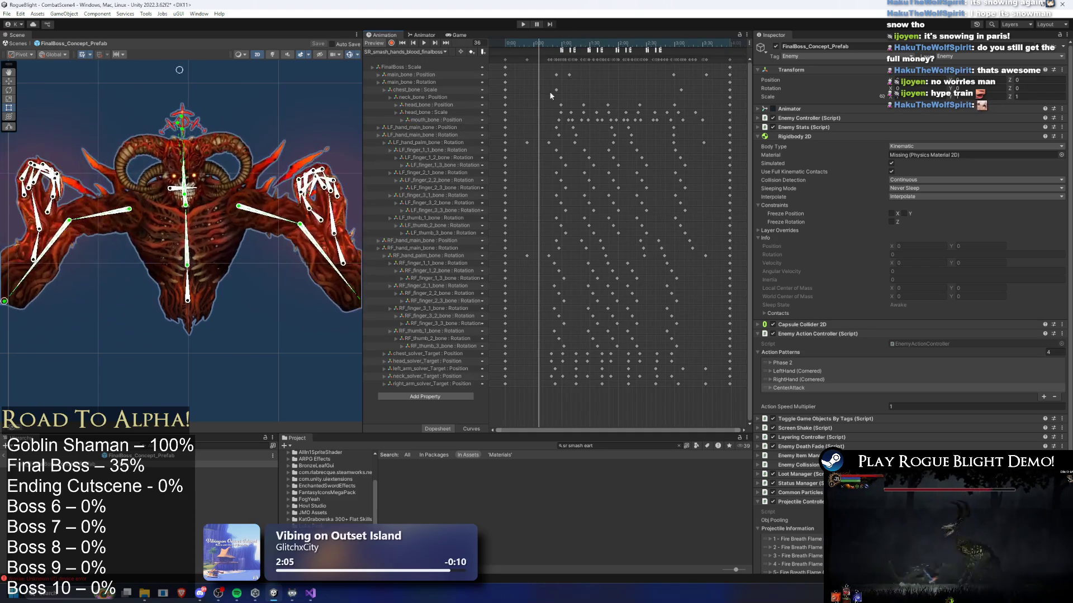
scroll(210, 149, "down", 5)
scroll(210, 150, "up", 2)
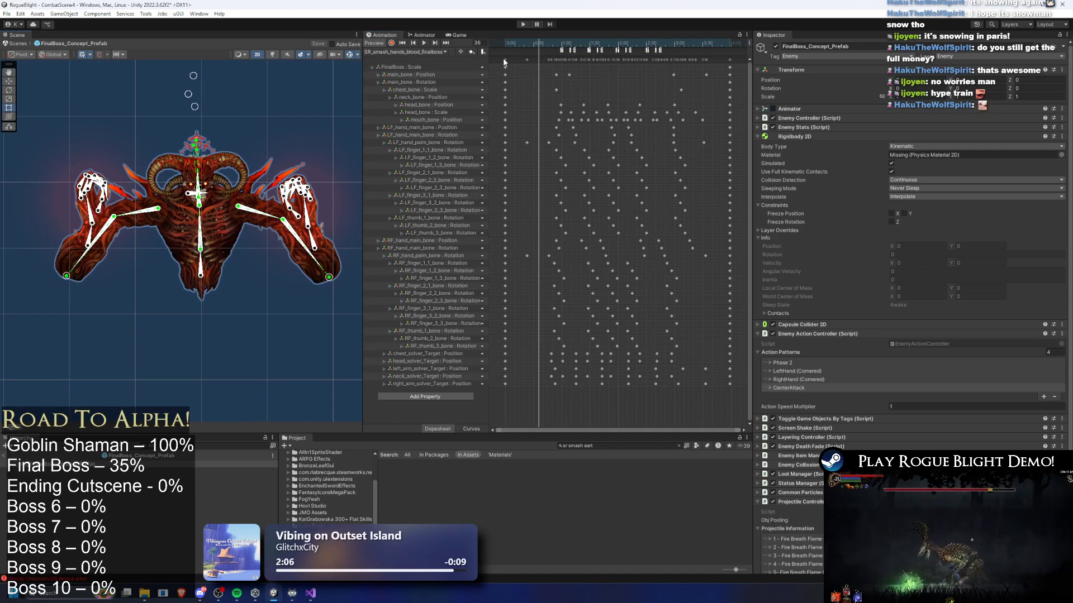
left_click_drag(525, 62, 738, 63)
left_click(406, 52)
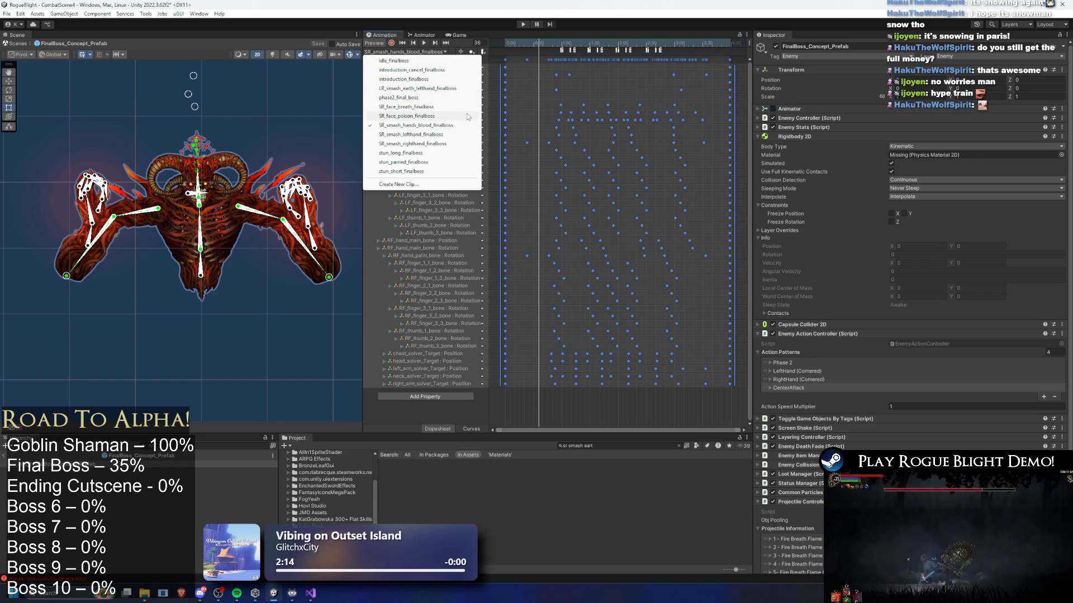
- Load LR_smash_earth_lefthand_finalboss and delete the keyframes after frame 109
left_click(441, 88)
scroll(559, 146, "down", 5)
scroll(567, 143, "down", 3)
left_click_drag(531, 44, 586, 45)
left_click(695, 68)
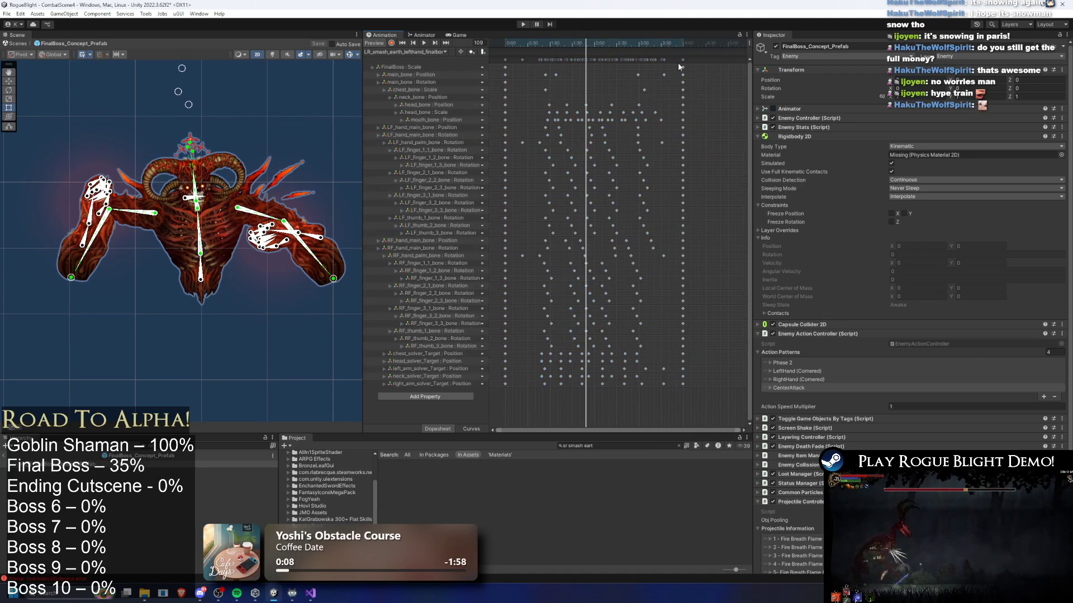
left_click(587, 59)
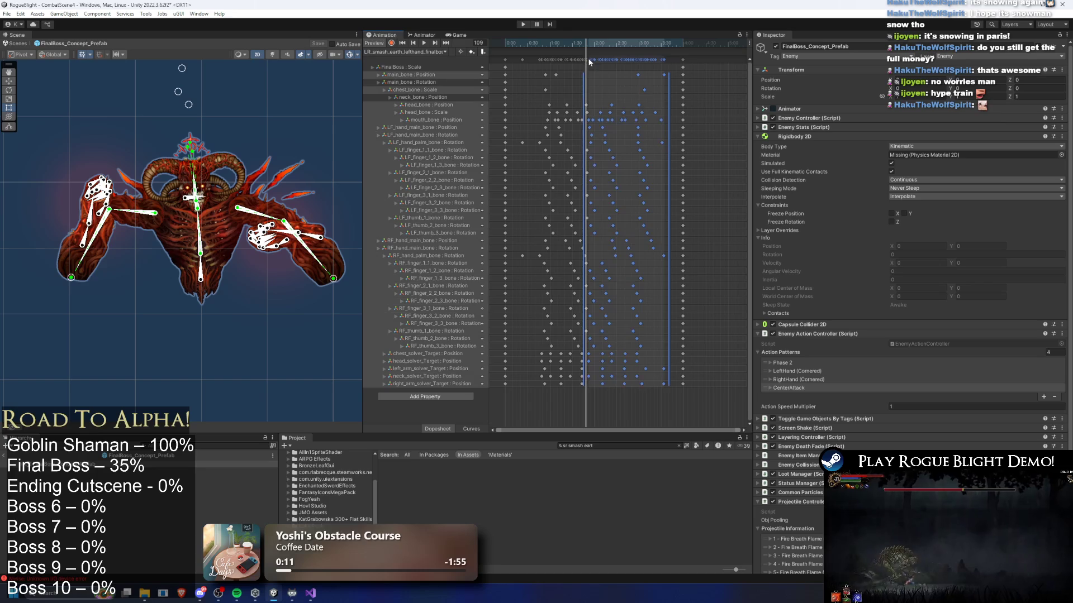
key("Delete")
left_click_drag(639, 48, 614, 42)
- Rotate the boss's right hand up to about 107° and drag the final keyframes earlier
left_click(314, 239)
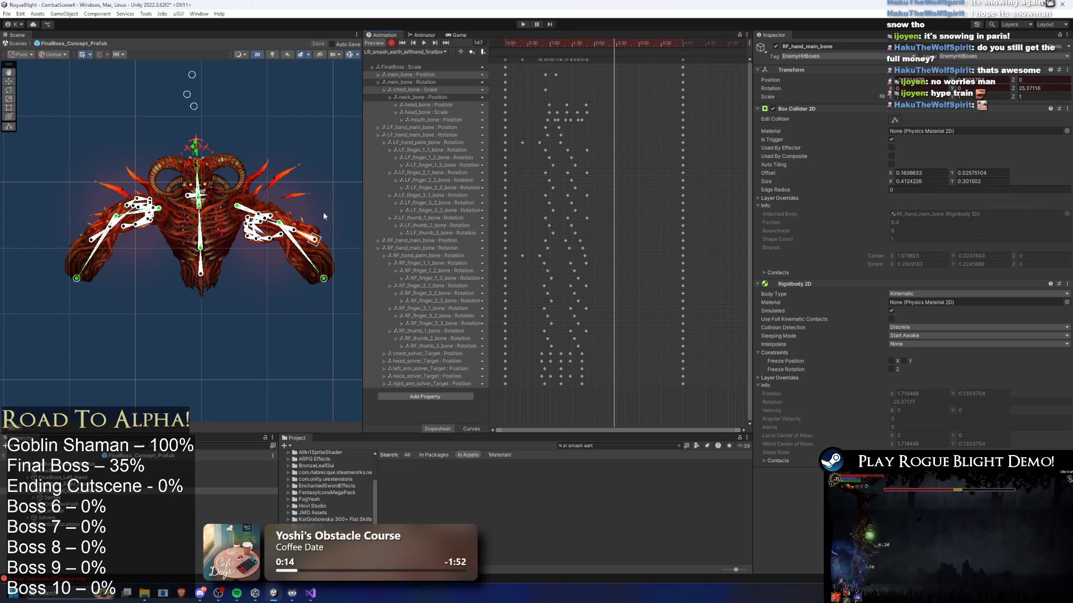
left_click_drag(313, 240, 318, 179)
left_click_drag(639, 237, 571, 249)
key("space")
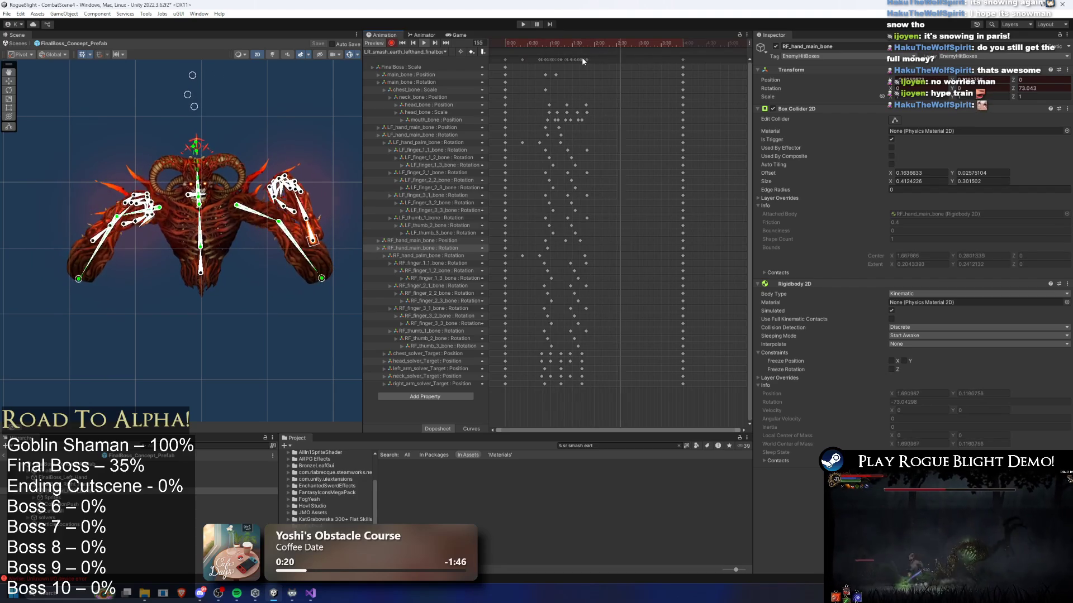
mouse_move(691, 52)
left_mouse_down()
mouse_move(673, 391)
mouse_move(638, 60)
mouse_move(589, 65)
left_mouse_up()
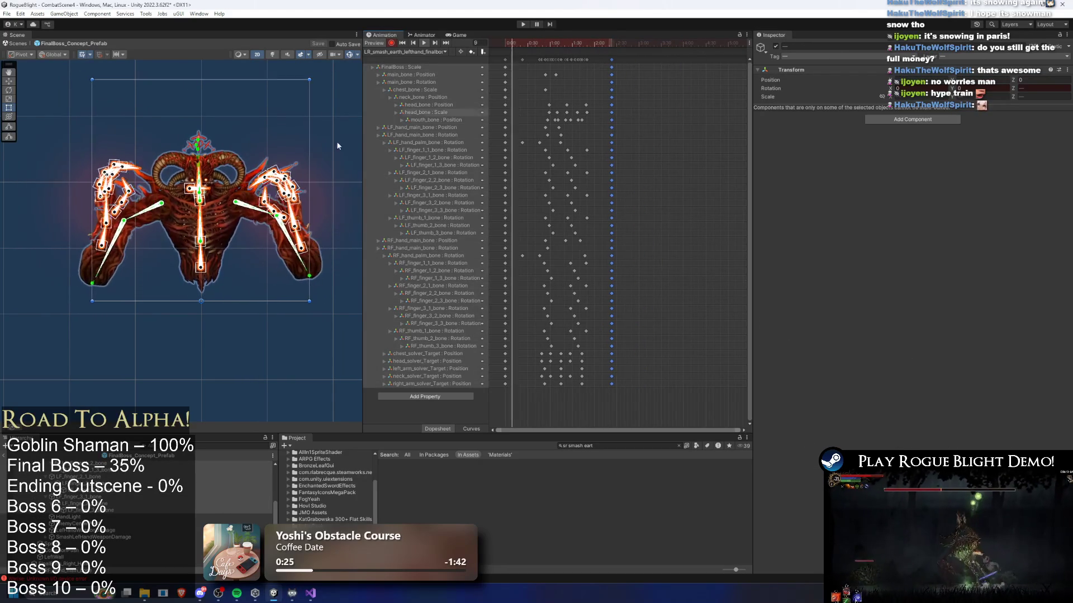
- Play and scrub the shortened animation around frames 73 and 104 to review the motion
scroll(258, 126, "up", 4)
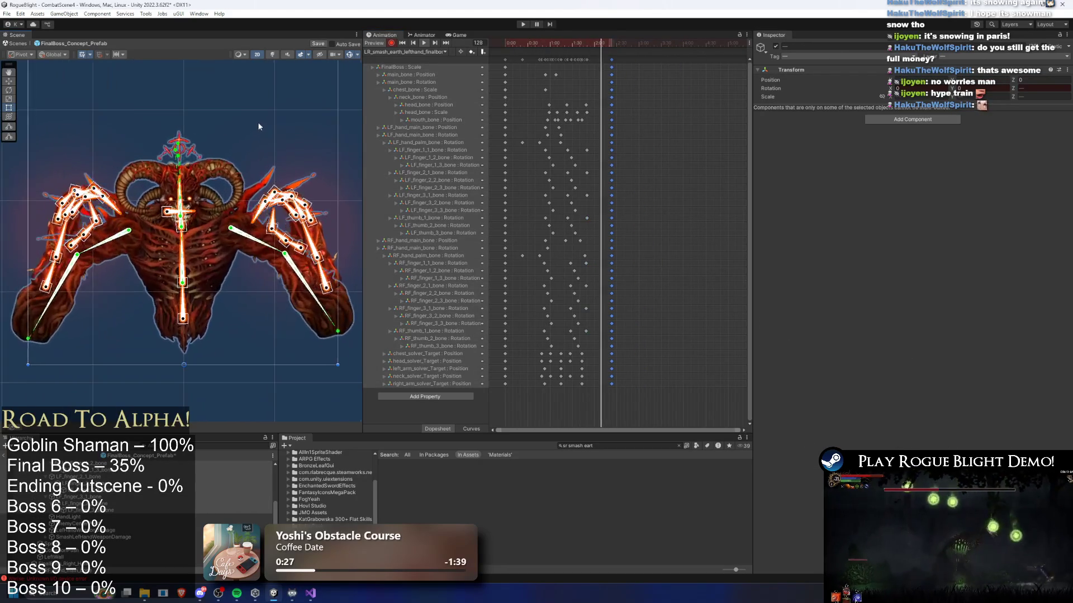
left_click(264, 172)
scroll(264, 172, "down", 4)
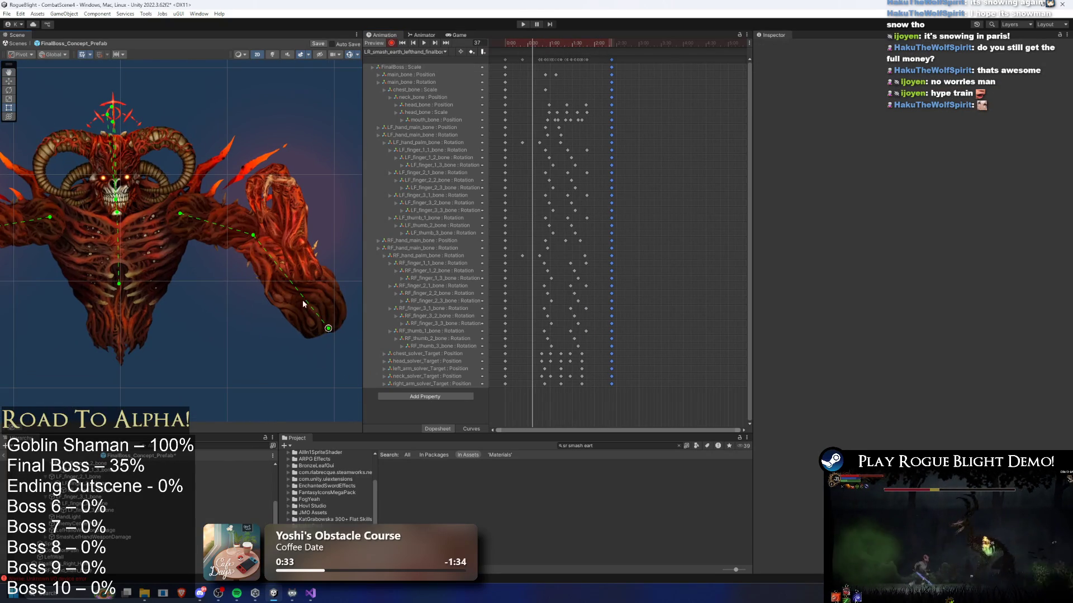
mouse_move(535, 47)
left_mouse_down()
mouse_move(562, 44)
mouse_move(458, 58)
left_mouse_up()
left_click(424, 43)
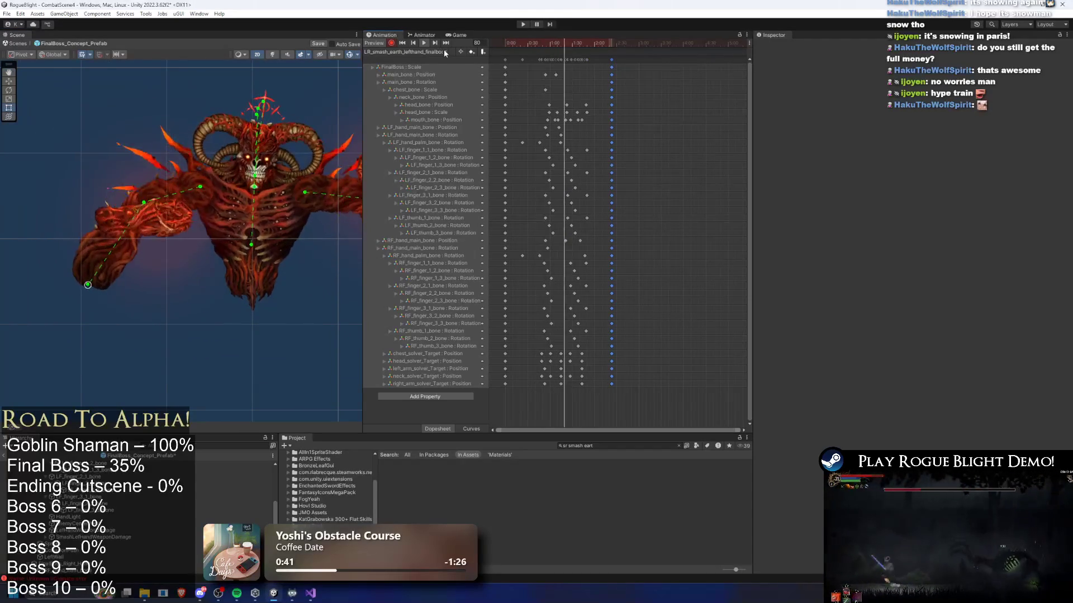
left_click_drag(547, 45, 583, 45)
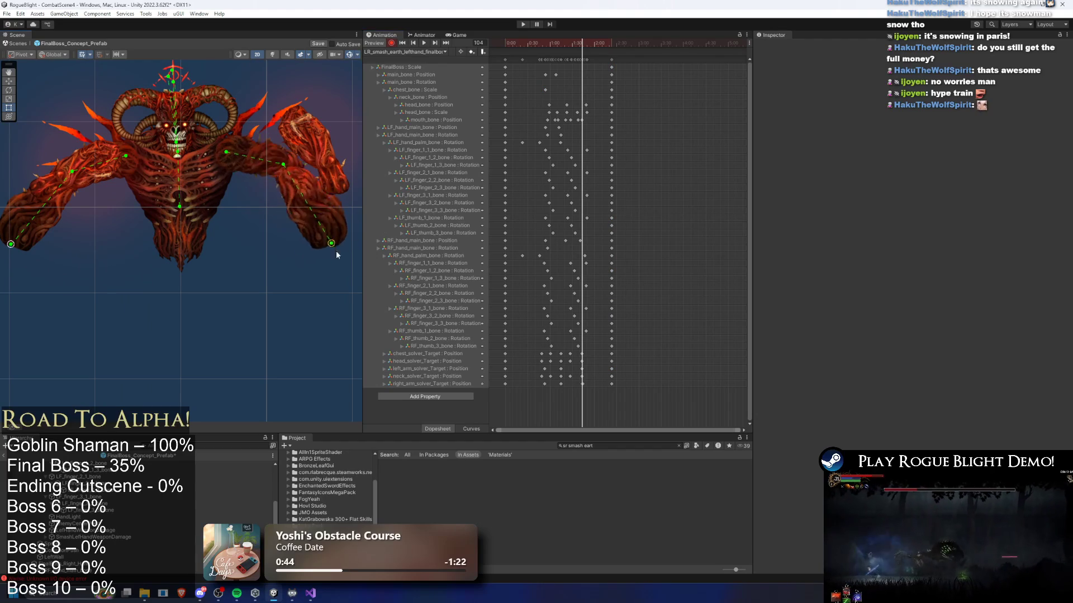
scroll(586, 83, "up", 5)
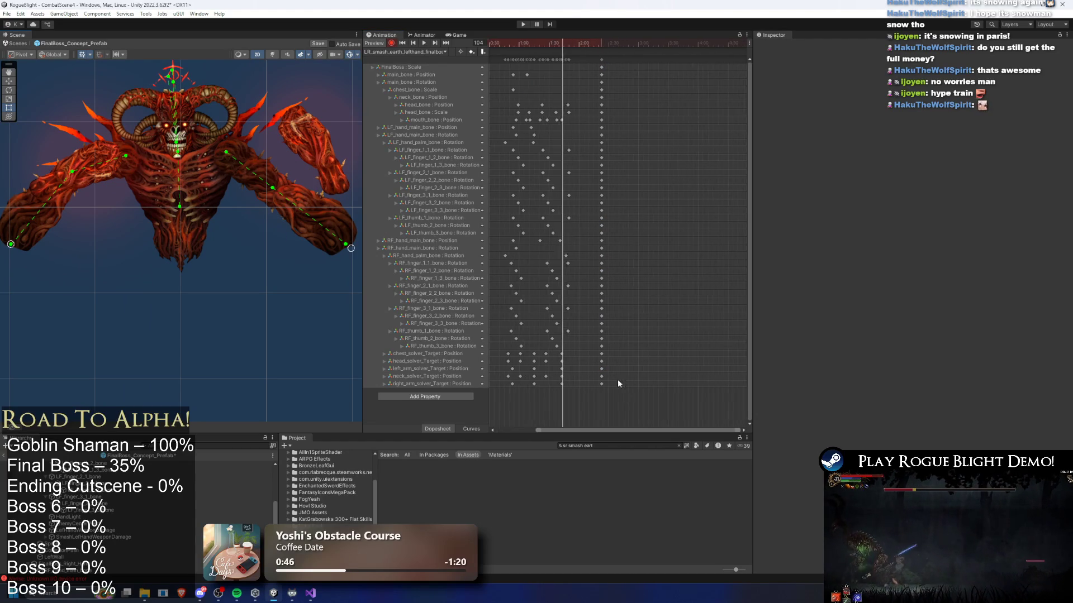
- Preview the earth-smash clip around frames 101–118 and select RF_hand_main_bone and its Position key
left_click_drag(542, 45, 541, 45)
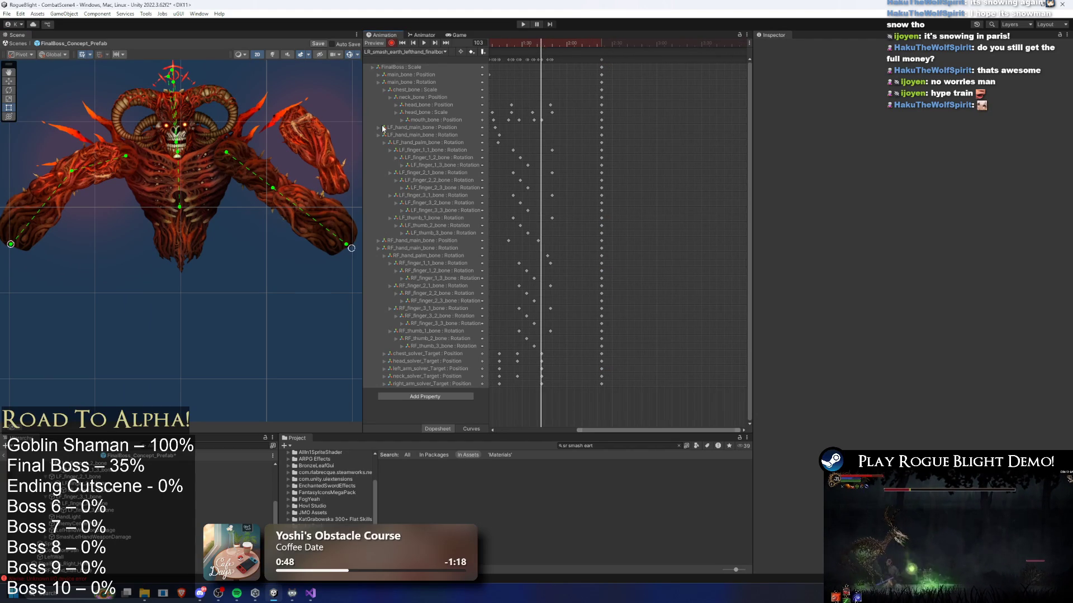
key("space")
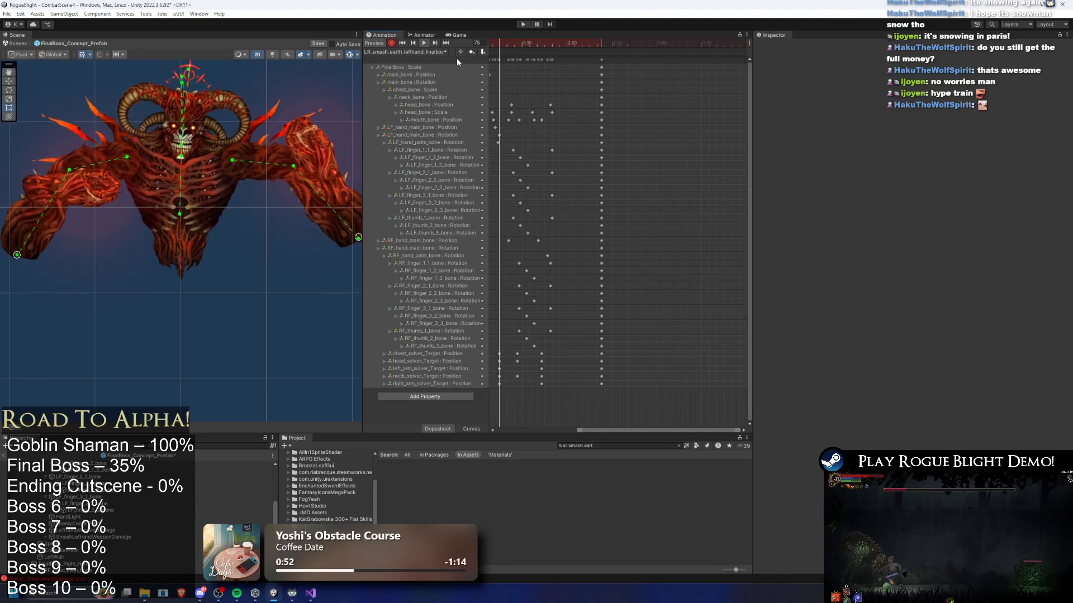
mouse_move(552, 39)
left_mouse_down()
mouse_move(564, 42)
mouse_move(547, 42)
left_mouse_up()
left_click(334, 176)
left_click(328, 195)
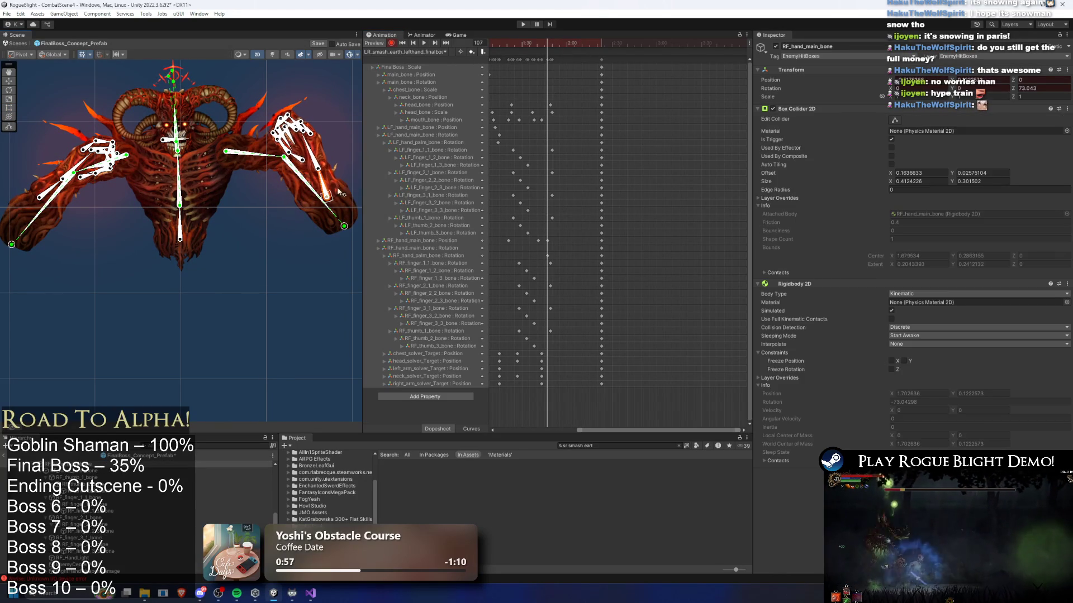
key("ctrl+z")
left_click_drag(547, 42, 539, 48)
left_click_drag(550, 237, 539, 242)
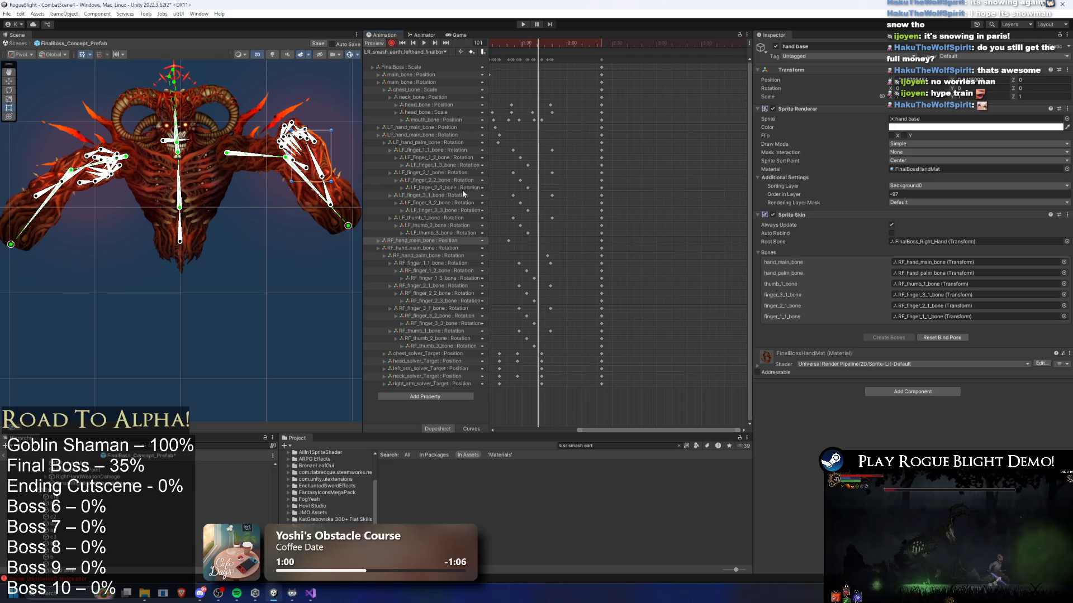
left_click(337, 208)
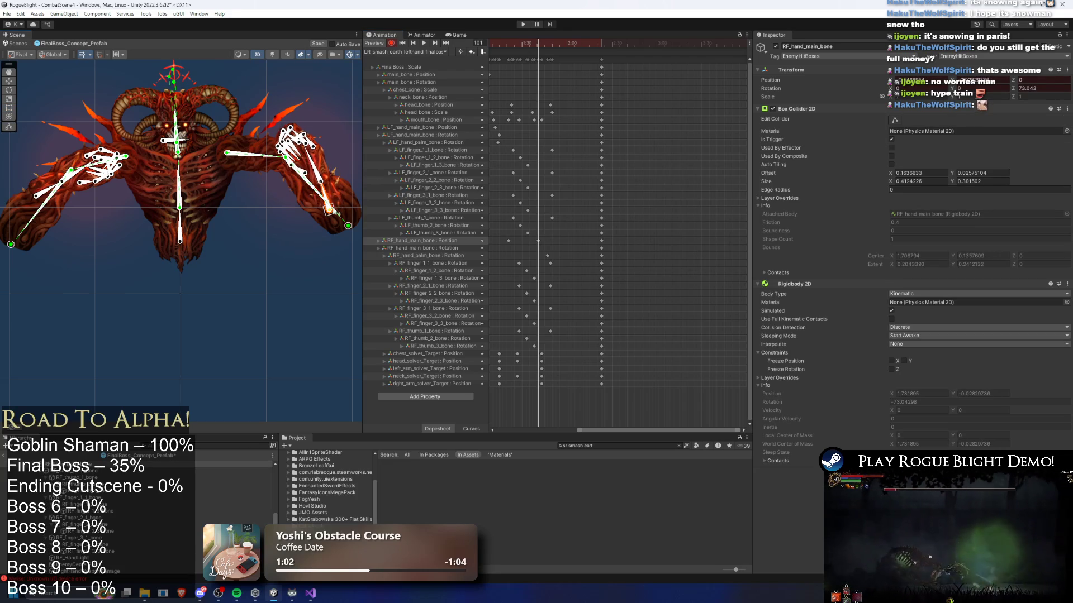
left_click_drag(570, 44, 445, 47)
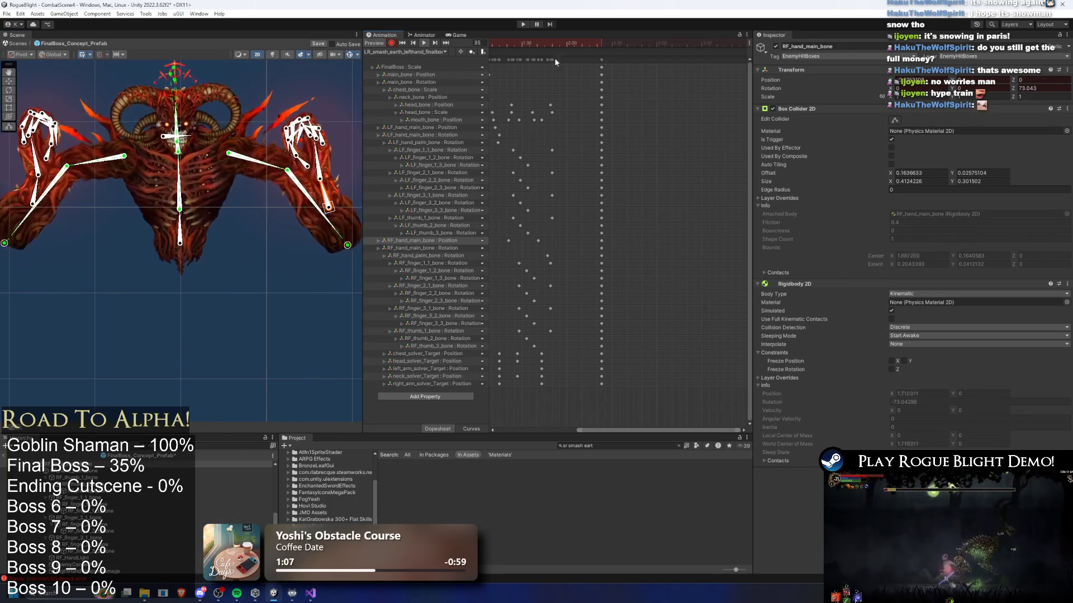
- Delete the right-hand finger and thumb keyframes from RF_finger_1_2 to RF_thumb_1
key("a")
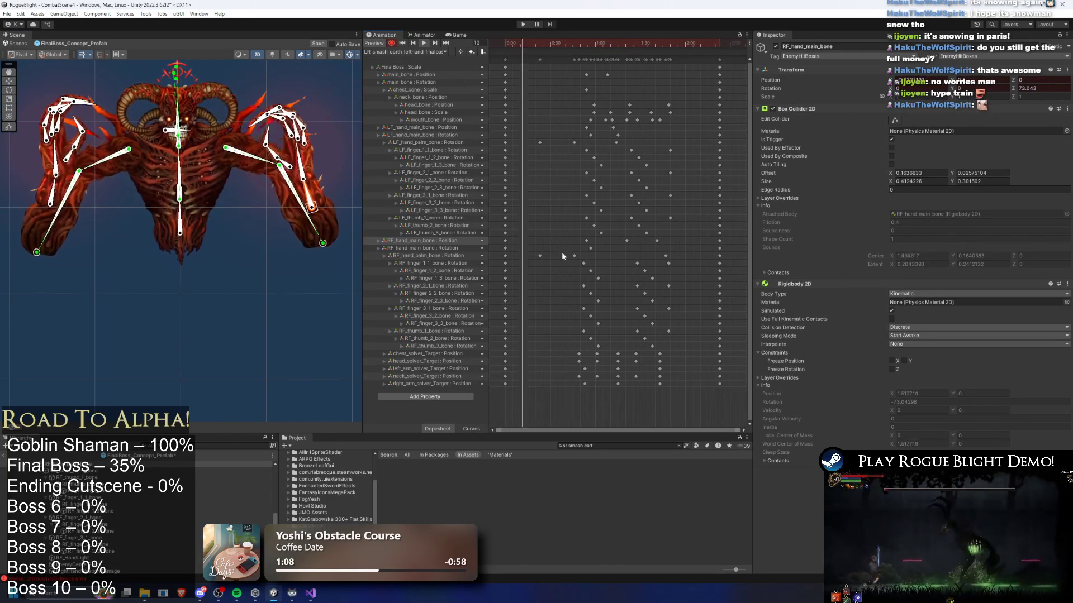
mouse_move(562, 252)
left_mouse_down()
mouse_move(607, 304)
mouse_move(621, 350)
left_mouse_up()
mouse_move(577, 268)
left_mouse_down()
mouse_move(619, 339)
mouse_move(575, 259)
left_mouse_up()
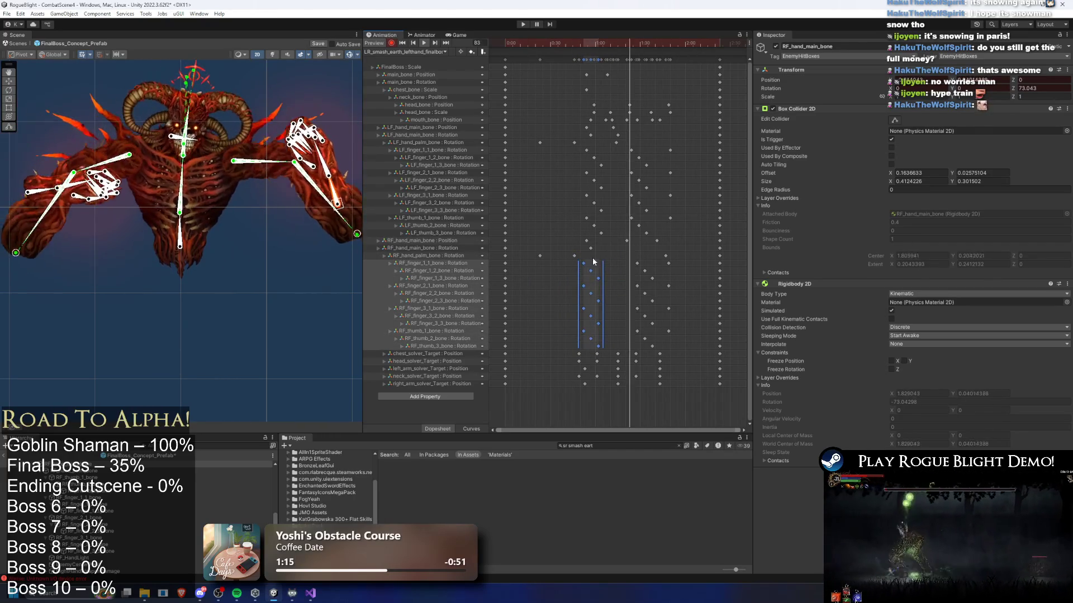
key("Delete")
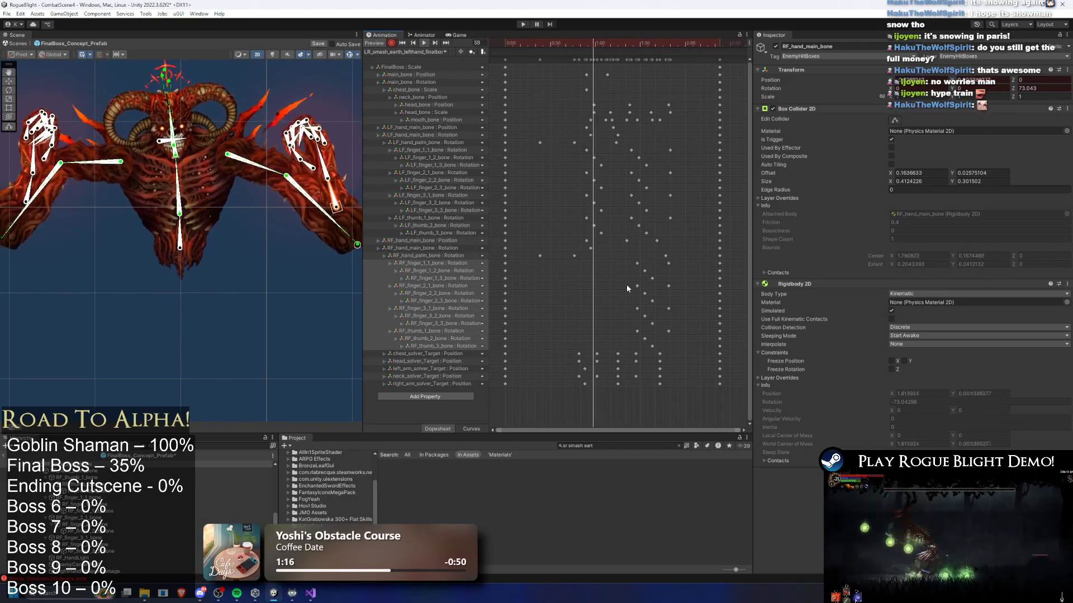
left_click_drag(683, 347, 608, 262)
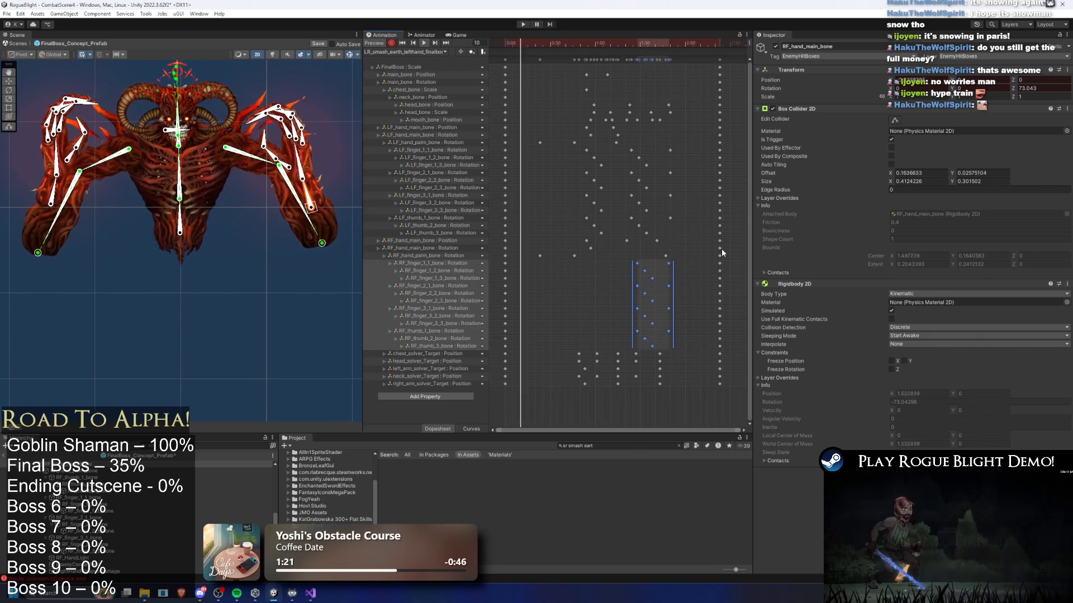
key("Delete")
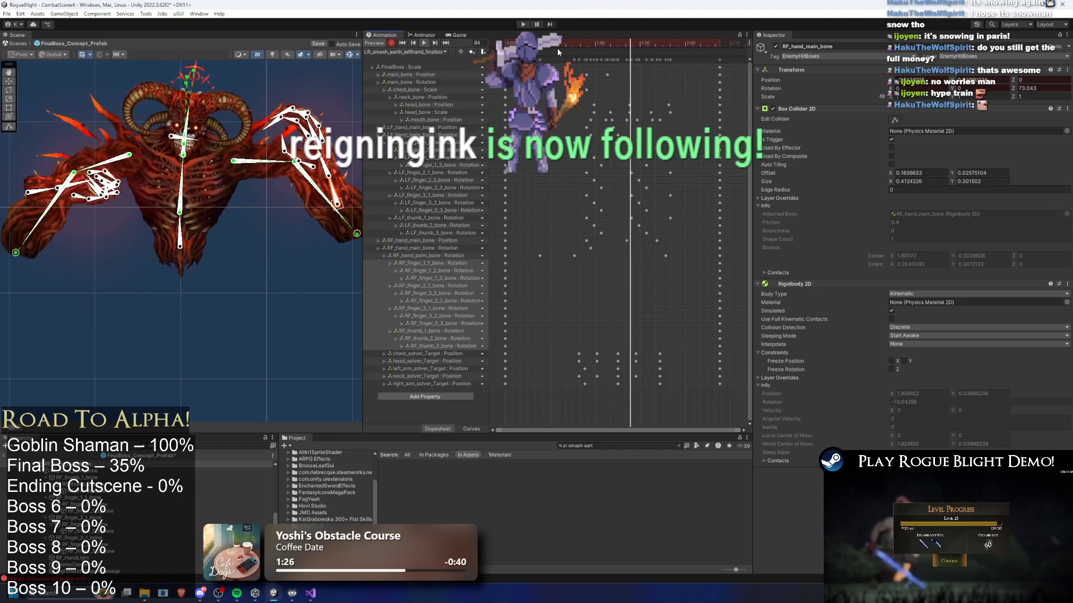
- At frame 52, rotate RF_hand_palm_bone so the right fingers swing right
left_click_drag(573, 40, 554, 39)
scroll(215, 146, "up", 3)
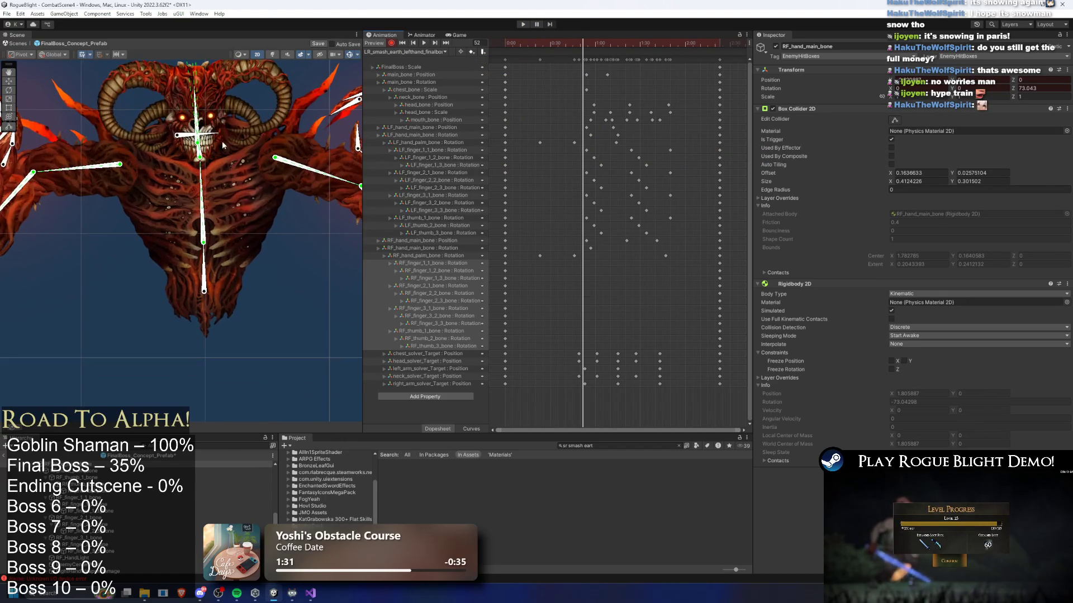
key("f")
left_click(241, 134)
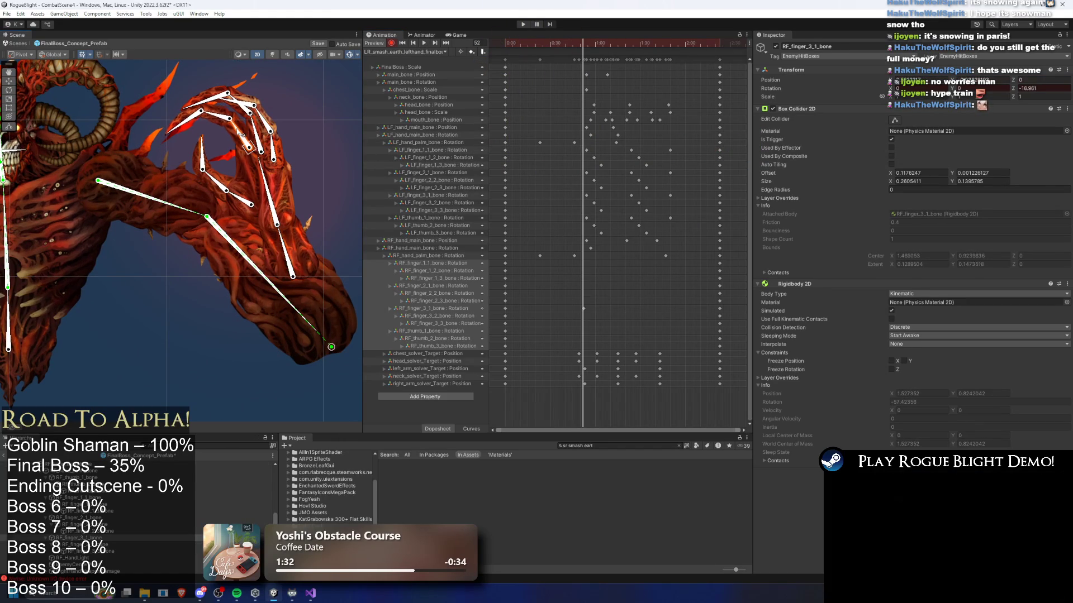
left_click(215, 119)
left_click(193, 130)
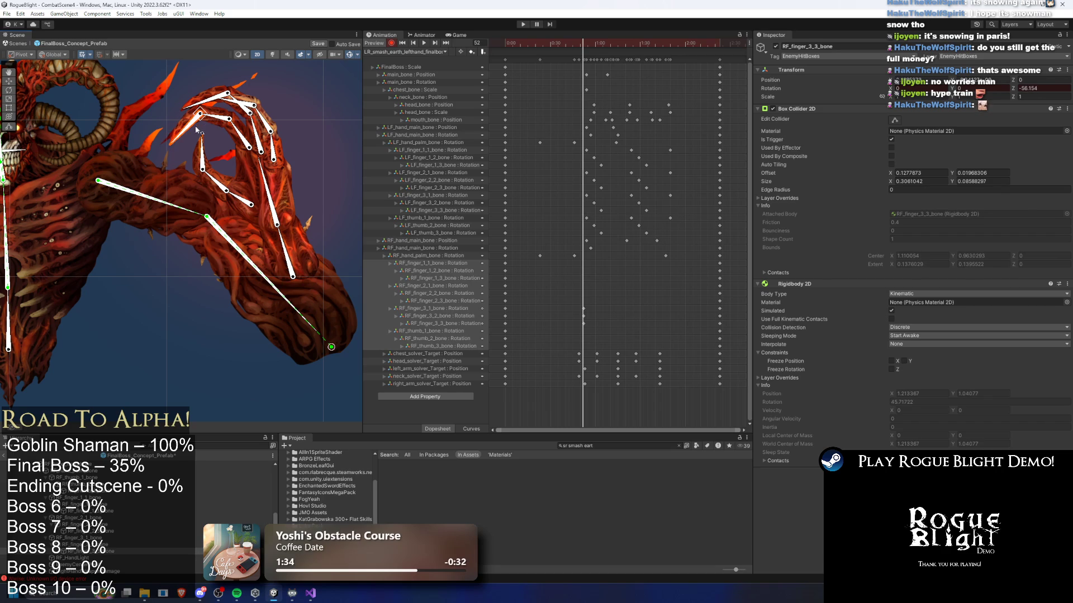
left_click(243, 114)
left_click(213, 110)
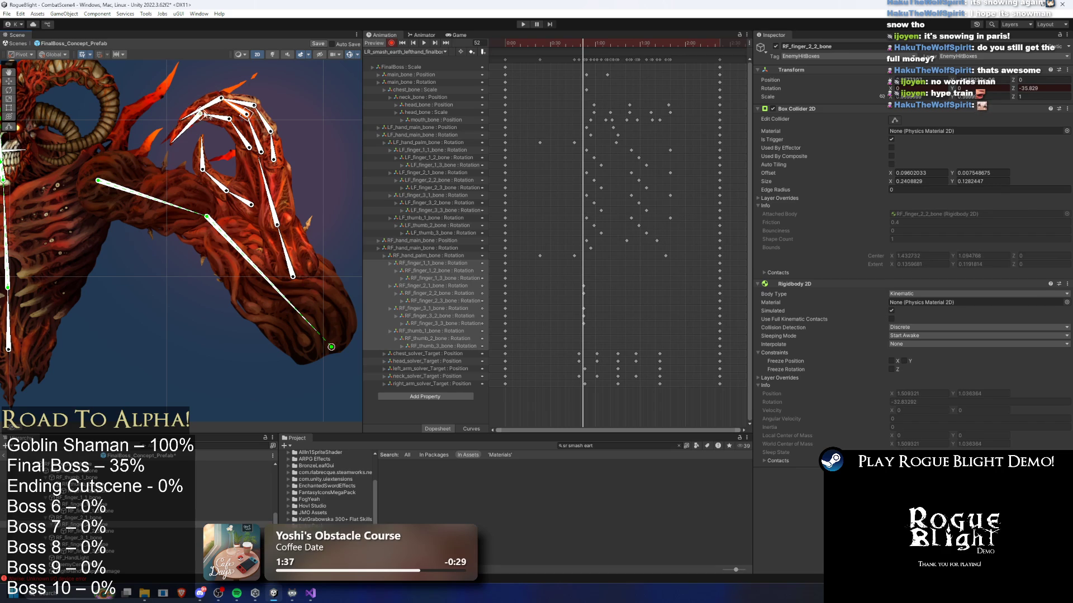
left_click(252, 116)
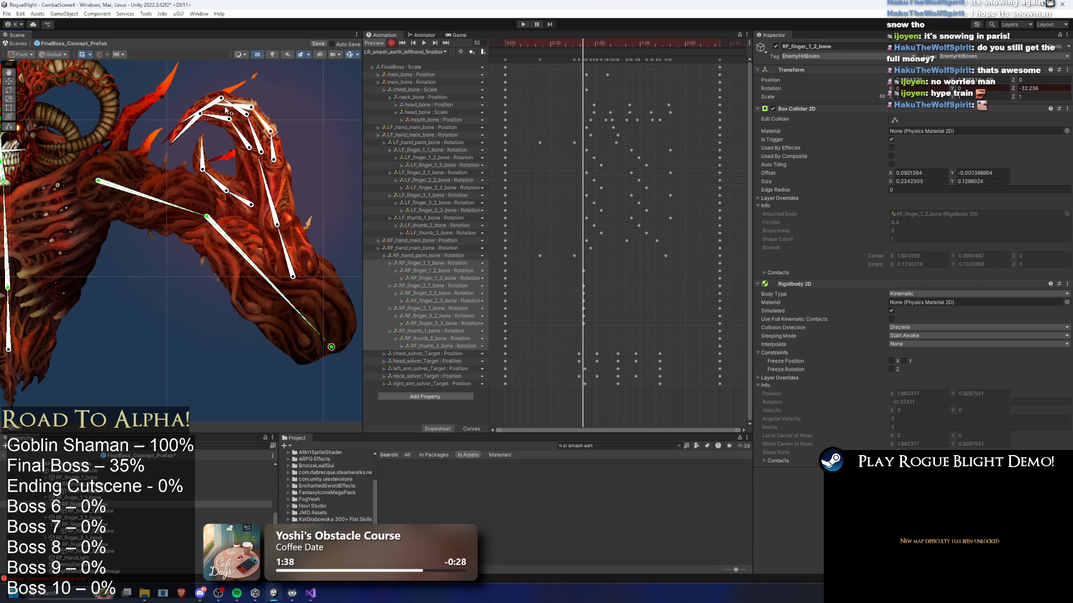
left_click(271, 147)
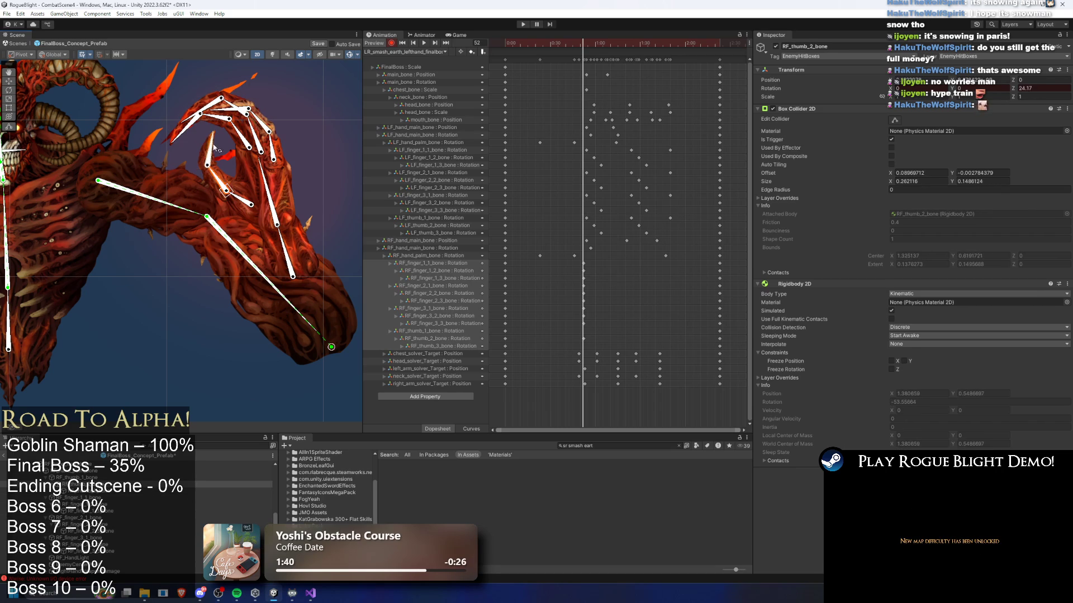
left_click(270, 188)
left_click_drag(270, 187, 275, 186)
- Select the right finger keyframes and nudge the RF_hand_palm_bone rotation key slightly later
mouse_move(571, 268)
left_mouse_down()
mouse_move(595, 277)
mouse_move(585, 282)
mouse_move(591, 339)
mouse_move(582, 344)
mouse_move(593, 346)
mouse_move(580, 324)
mouse_move(583, 282)
left_mouse_up()
left_click(596, 279)
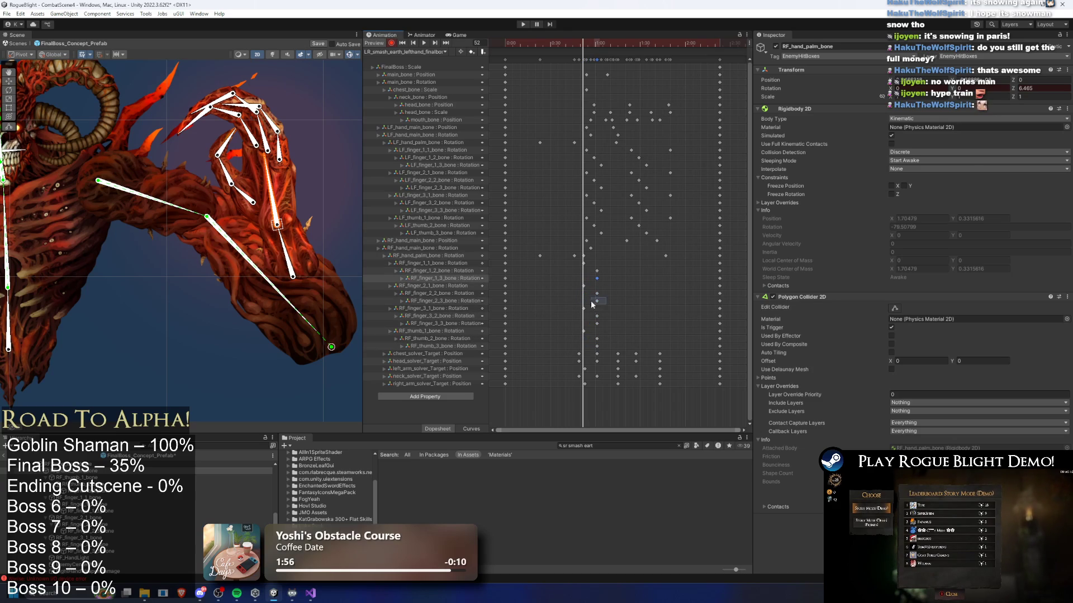
mouse_move(596, 324)
left_mouse_down()
mouse_move(612, 329)
mouse_move(587, 324)
left_mouse_up()
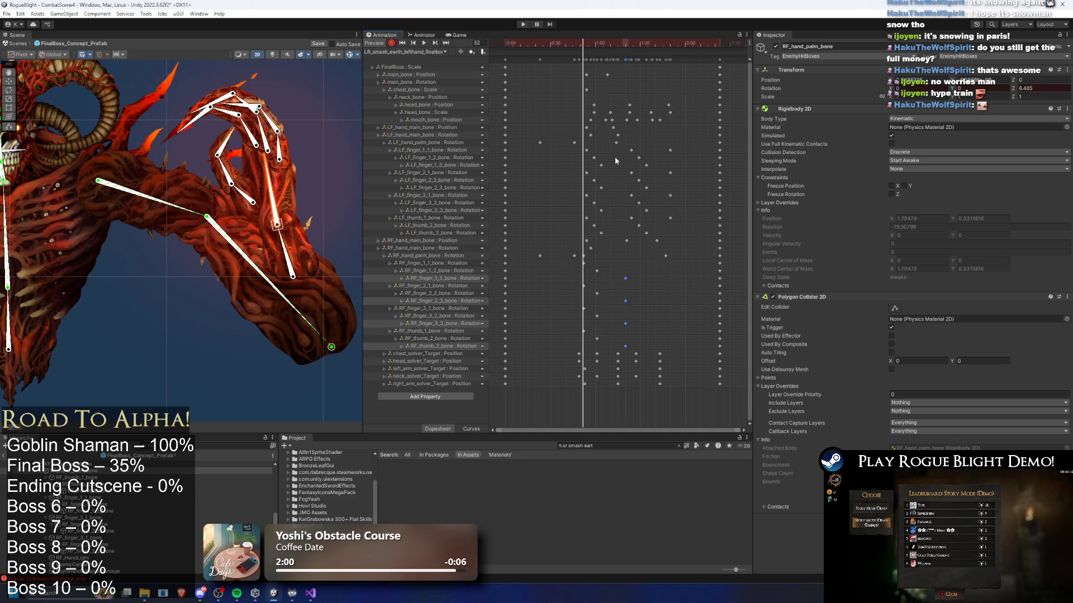
left_click_drag(594, 259, 607, 347)
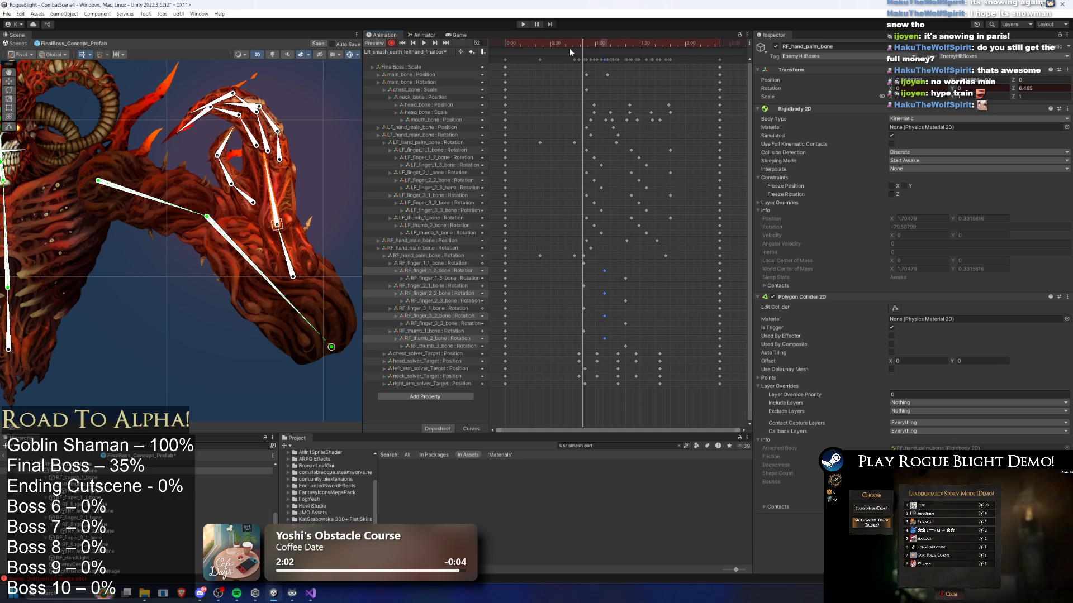
key("space")
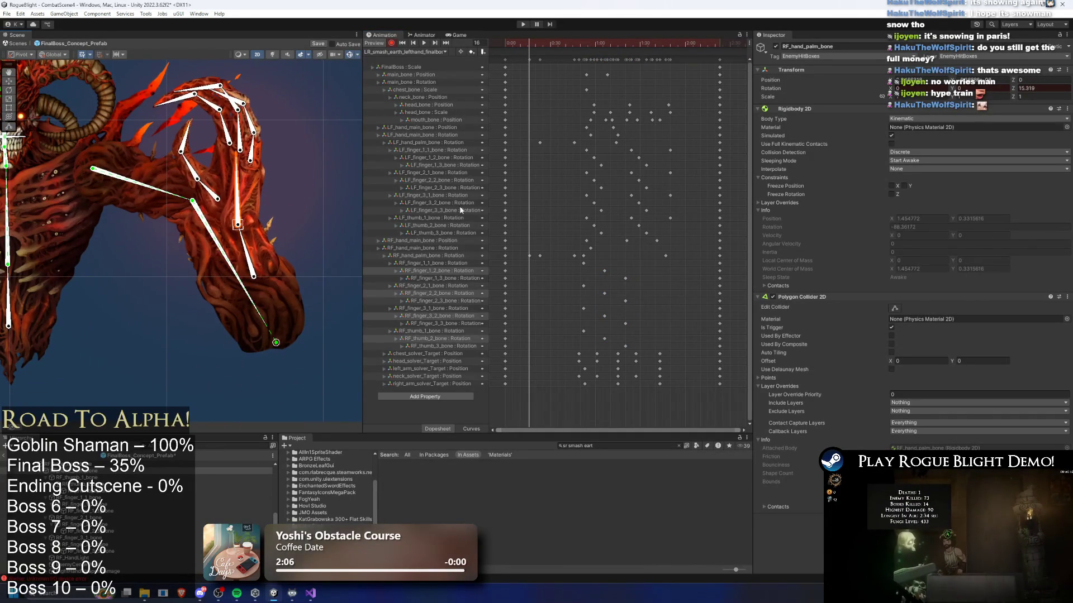
left_click(615, 255)
left_click_drag(616, 261, 623, 261)
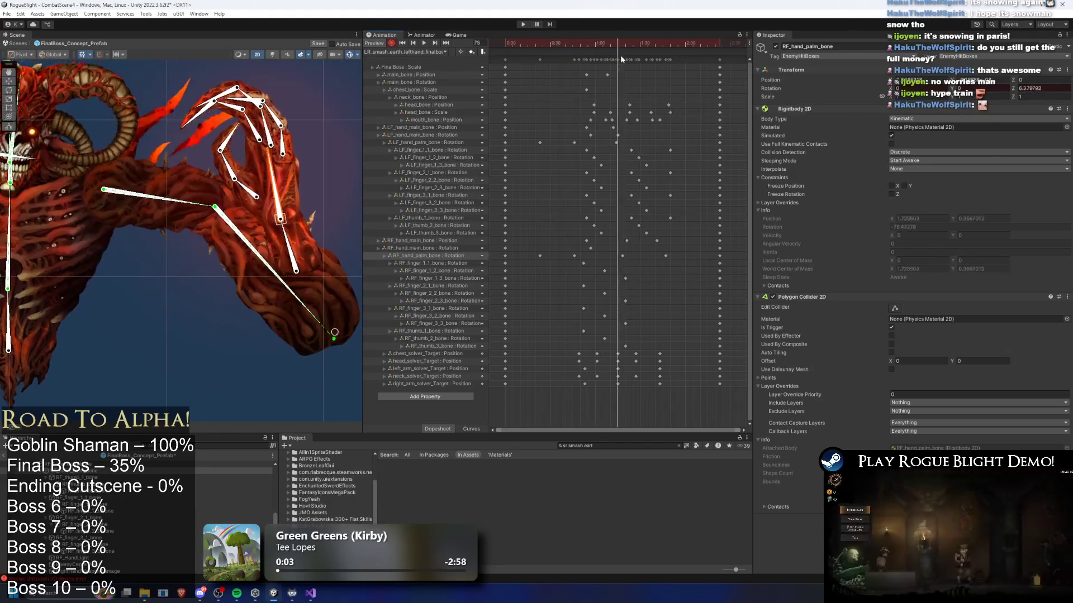
- At frame 106, delete the RF_hand_main_bone Position key and move the LF_thumb_3_bone key later
mouse_move(659, 59)
left_mouse_down()
mouse_move(628, 55)
mouse_move(665, 56)
left_mouse_up()
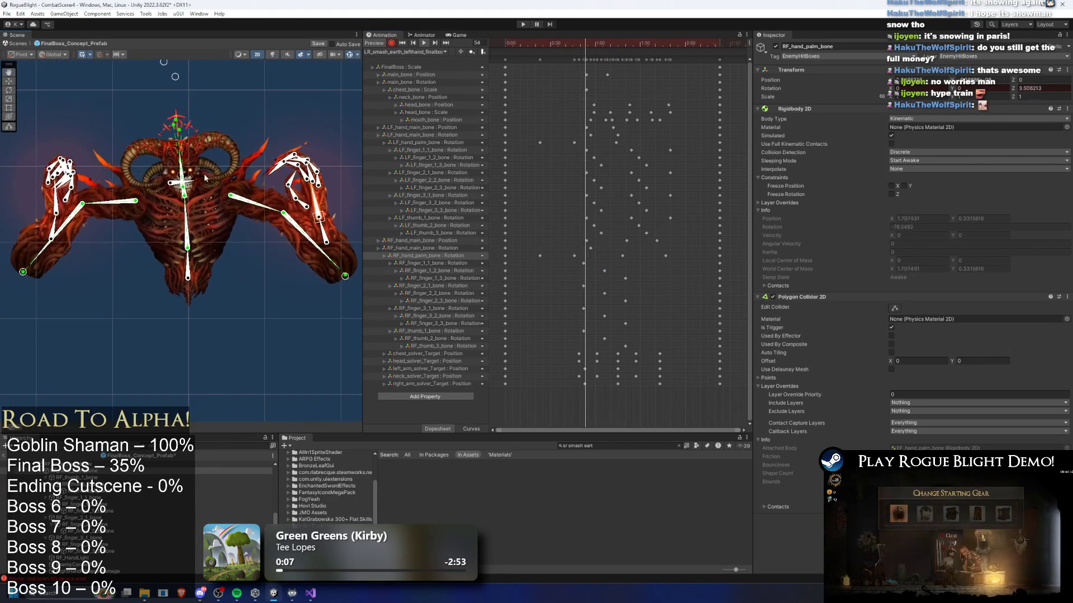
left_click(666, 43)
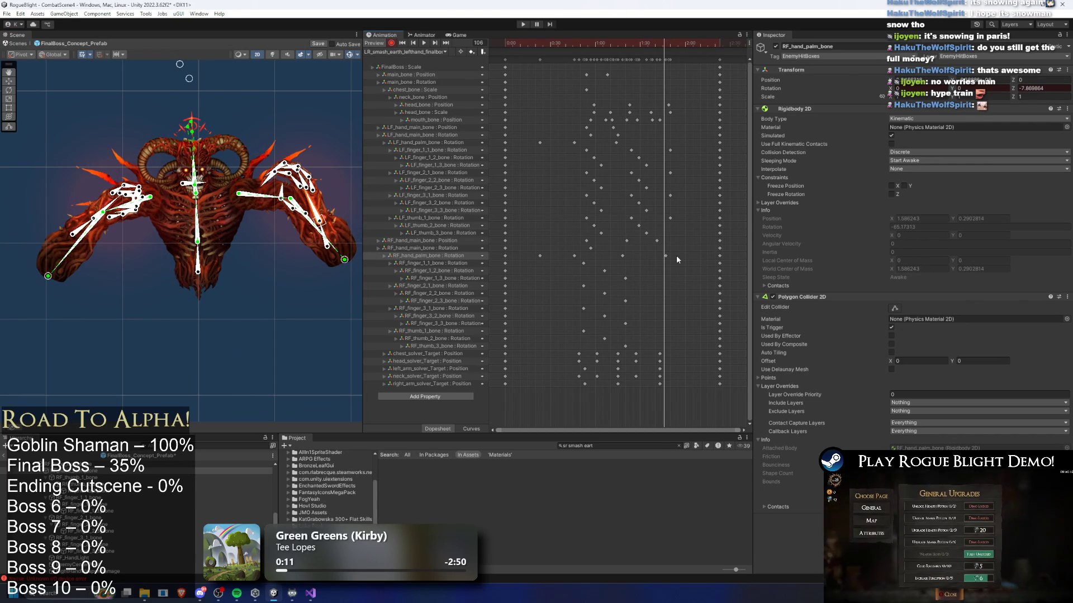
left_click(657, 240)
key("Delete")
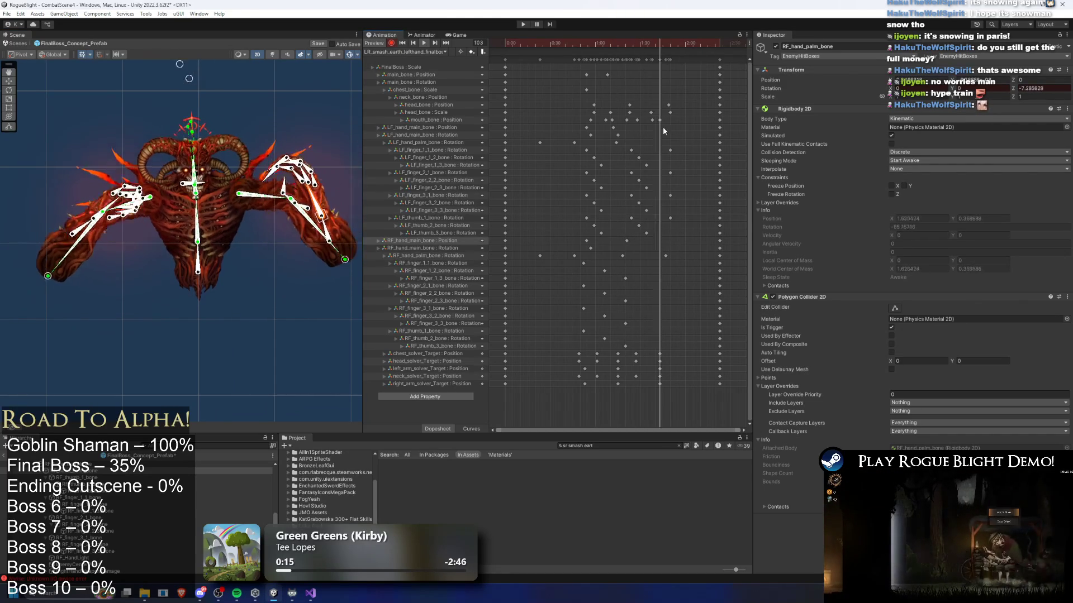
mouse_move(648, 233)
left_mouse_down()
mouse_move(676, 229)
mouse_move(664, 233)
left_mouse_up()
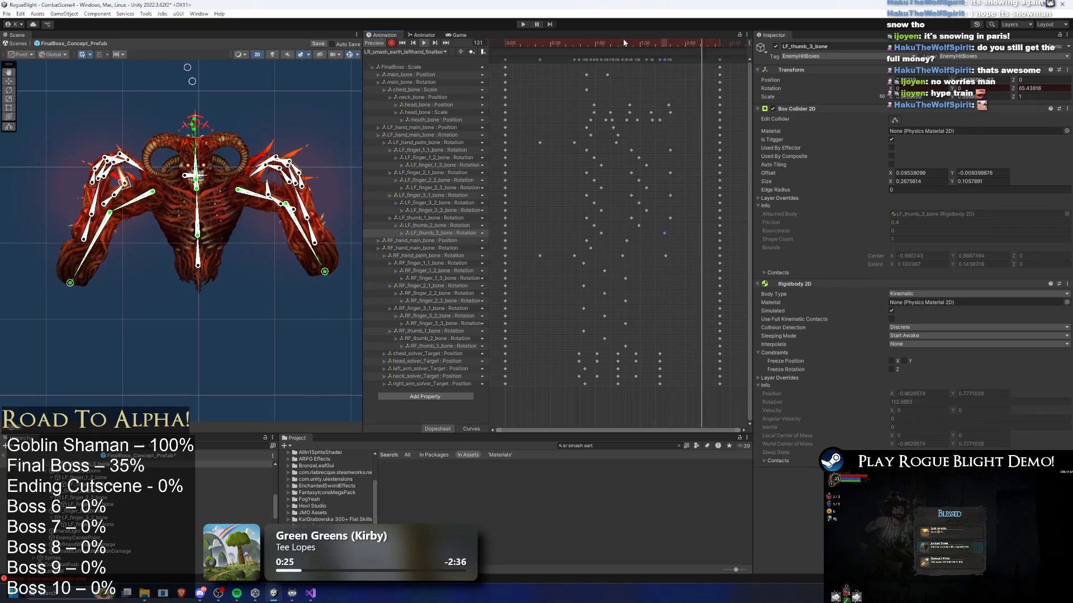
- Scrub the clip to check the pose and tilt the boss's head with the head target
left_click_drag(605, 37, 648, 48)
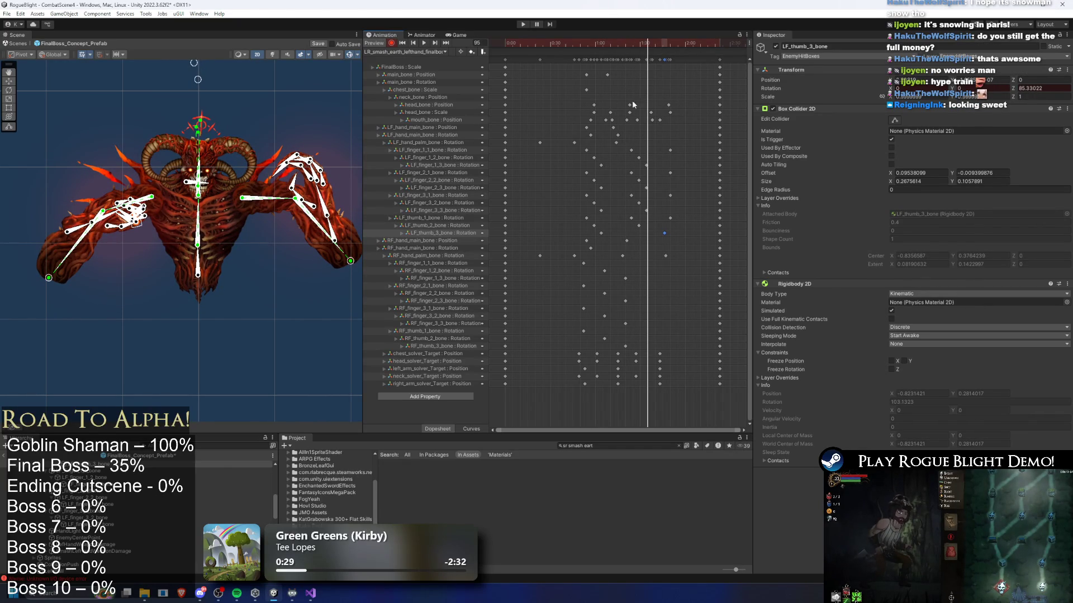
left_click_drag(214, 78, 223, 106)
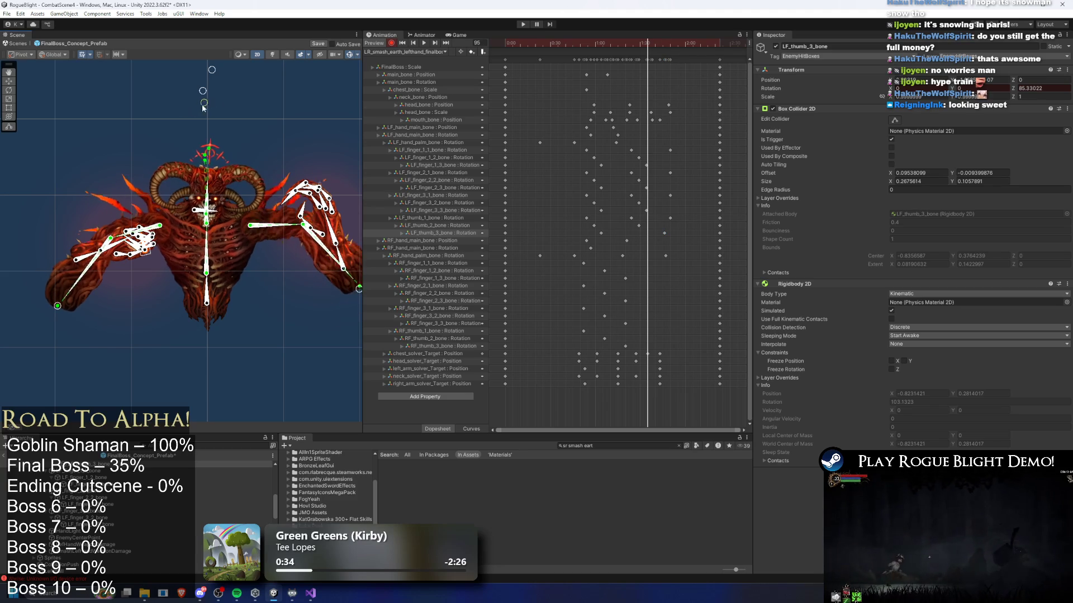
mouse_move(205, 94)
left_mouse_down()
mouse_move(180, 90)
mouse_move(187, 71)
left_mouse_up()
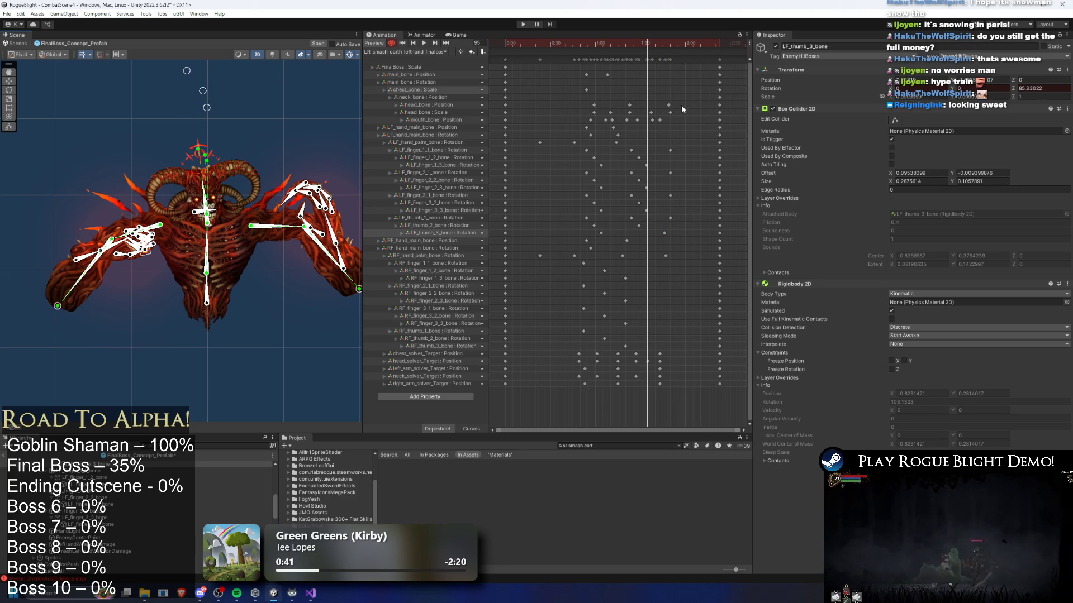
- Undo the head and neck tweaks, then push the chest, head and left-arm solver keys later
key("ctrl+z")
scroll(676, 139, "up", 5)
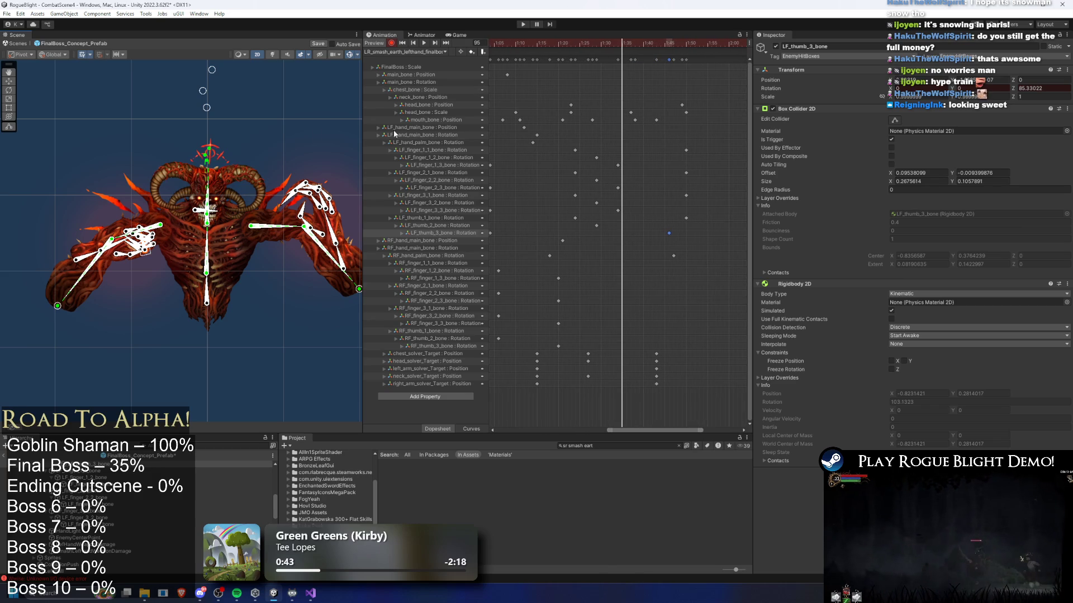
left_click_drag(203, 92, 163, 91)
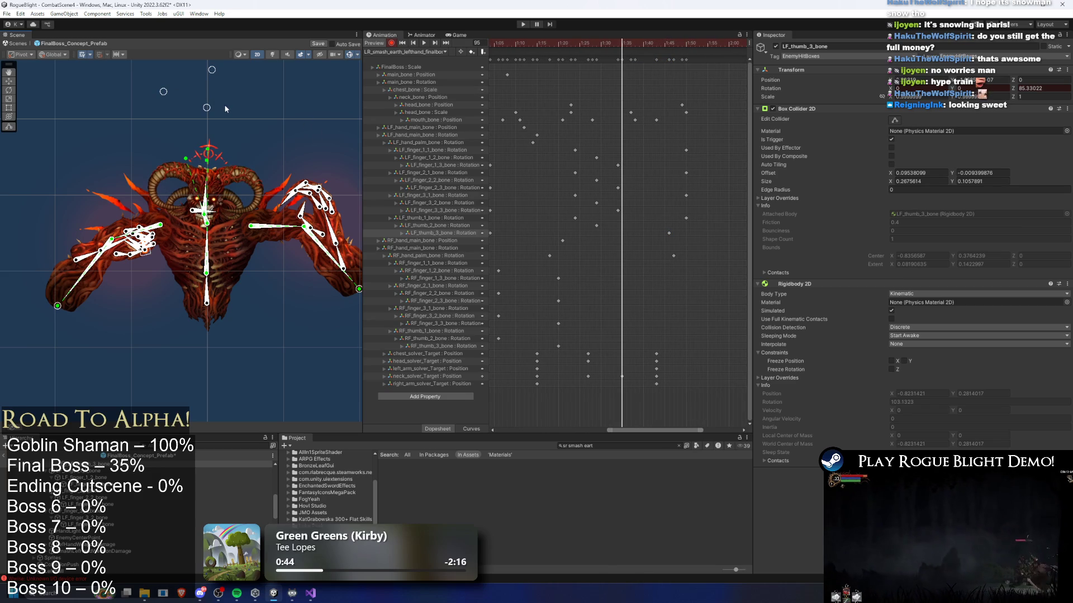
key("ctrl+z")
left_click_drag(604, 45, 649, 47)
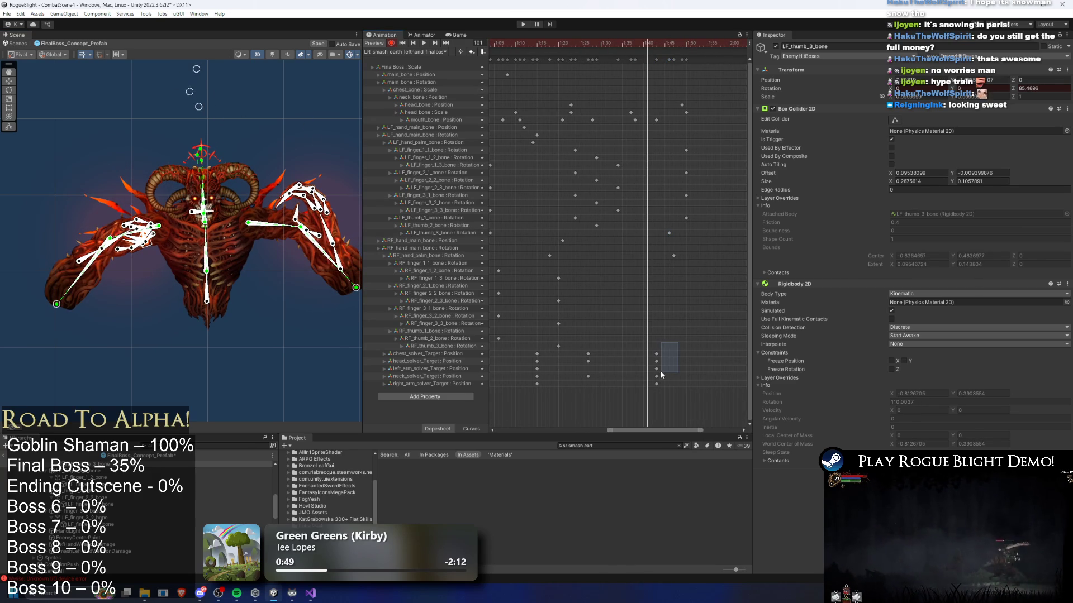
left_click_drag(651, 373, 652, 373)
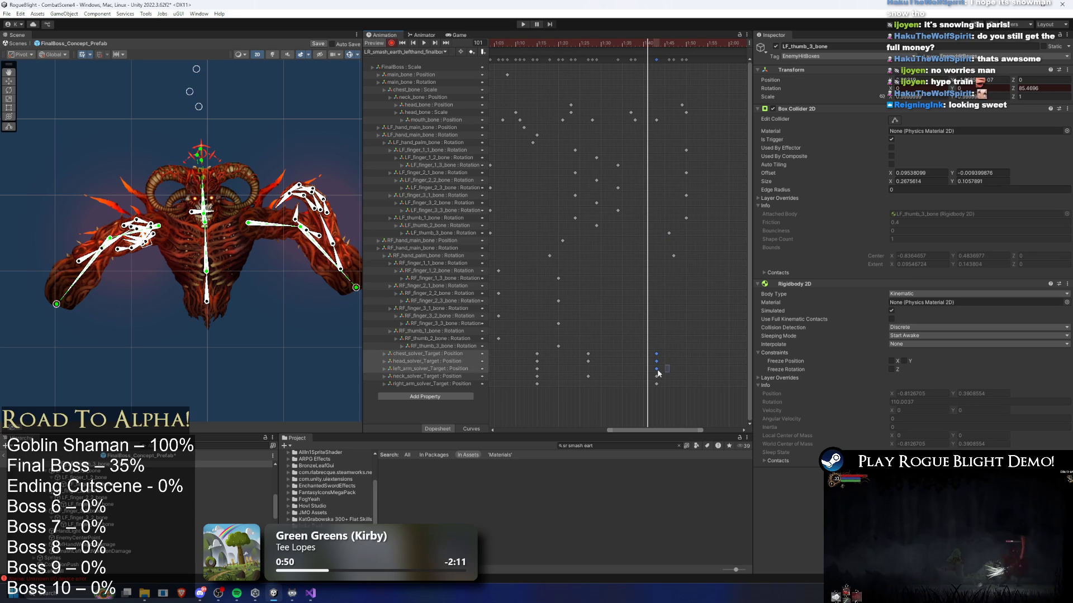
mouse_move(665, 378)
left_mouse_down()
mouse_move(690, 379)
mouse_move(646, 363)
left_mouse_up()
scroll(690, 379, "down", 5)
left_click_drag(542, 364, 582, 364)
left_click(706, 363)
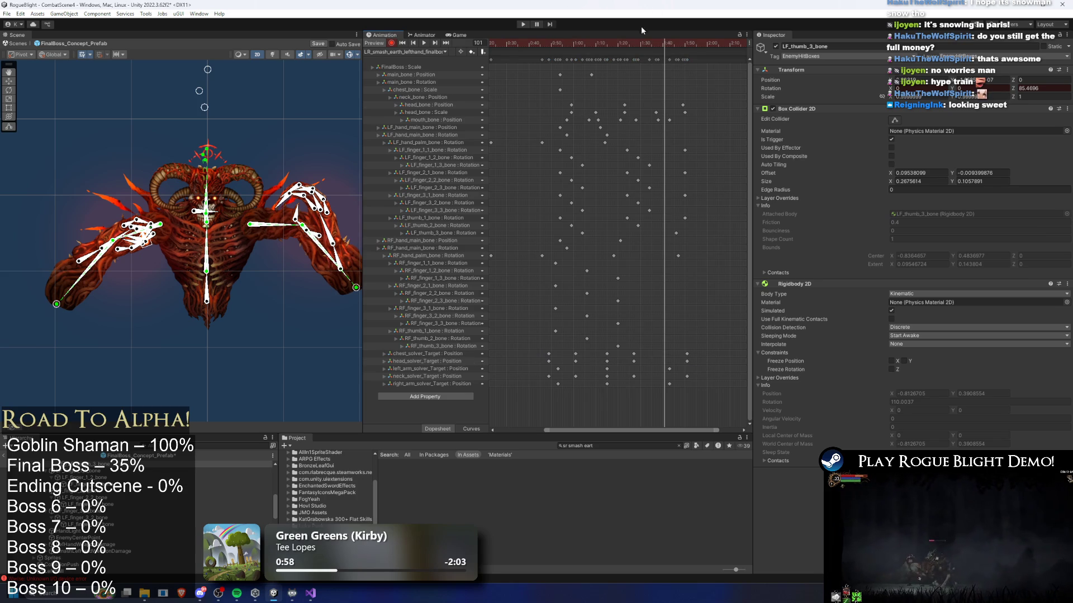
key("space")
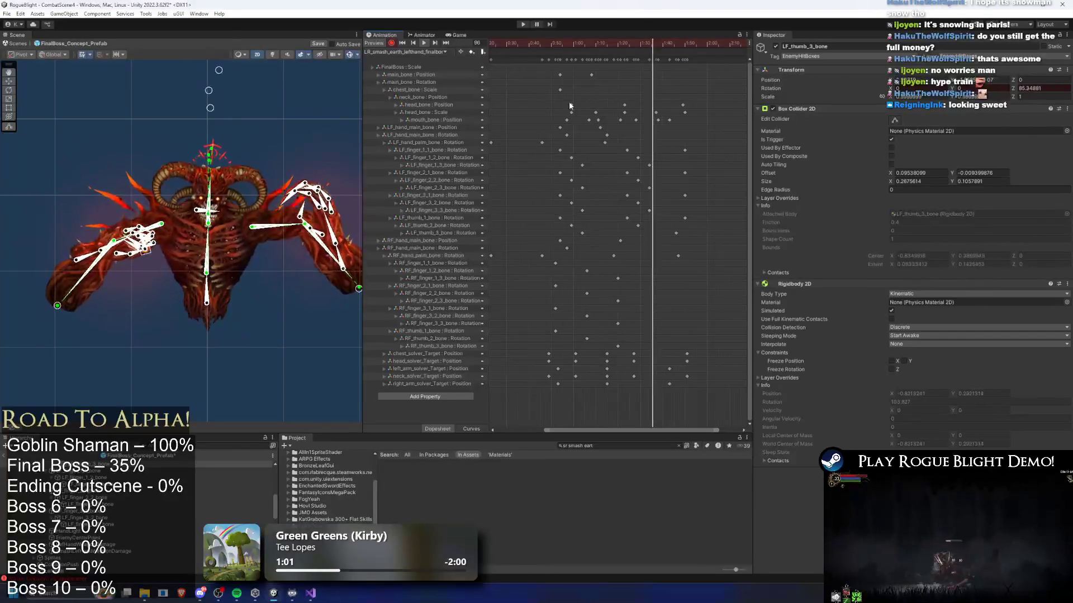
- Select the solver-target keys near the clip end and along the head_solver row
scroll(689, 363, "down", 2)
left_click_drag(707, 347, 686, 385)
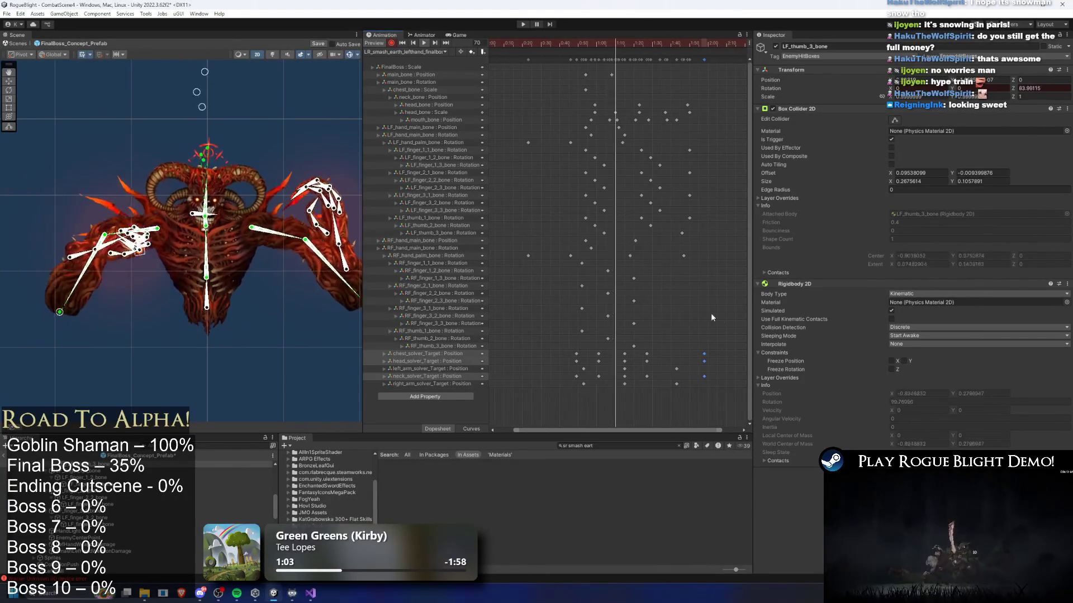
scroll(719, 321, "right", 5)
scroll(596, 369, "down", 3)
left_click_drag(654, 360, 541, 362)
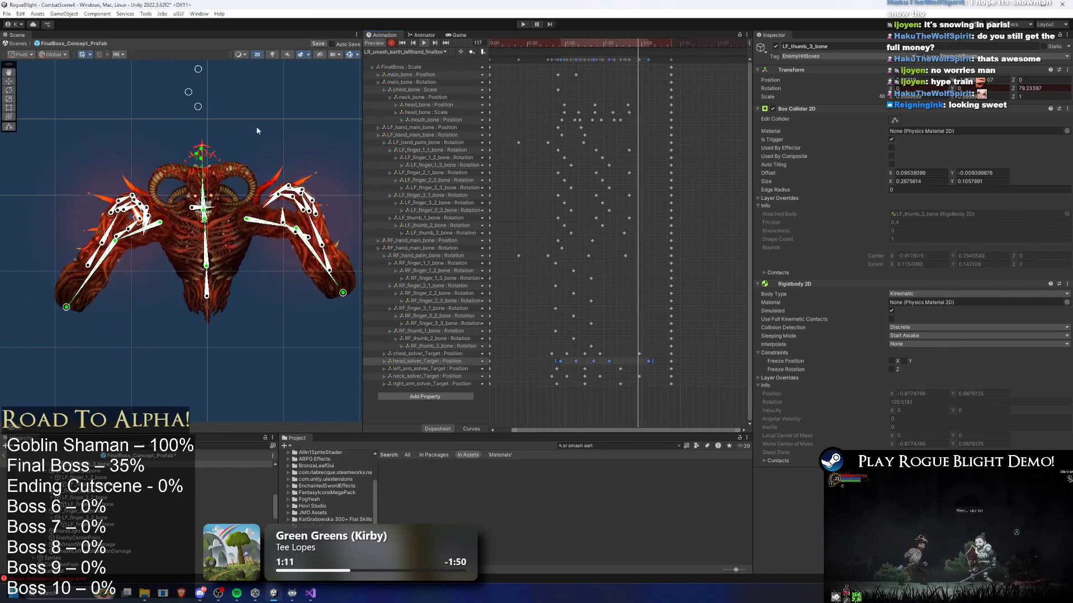
left_click(277, 86)
- Retime the LF_hand_main_bone rotation key near frame 61 later and check it in playback
left_click_drag(605, 41, 557, 41)
left_click(86, 229)
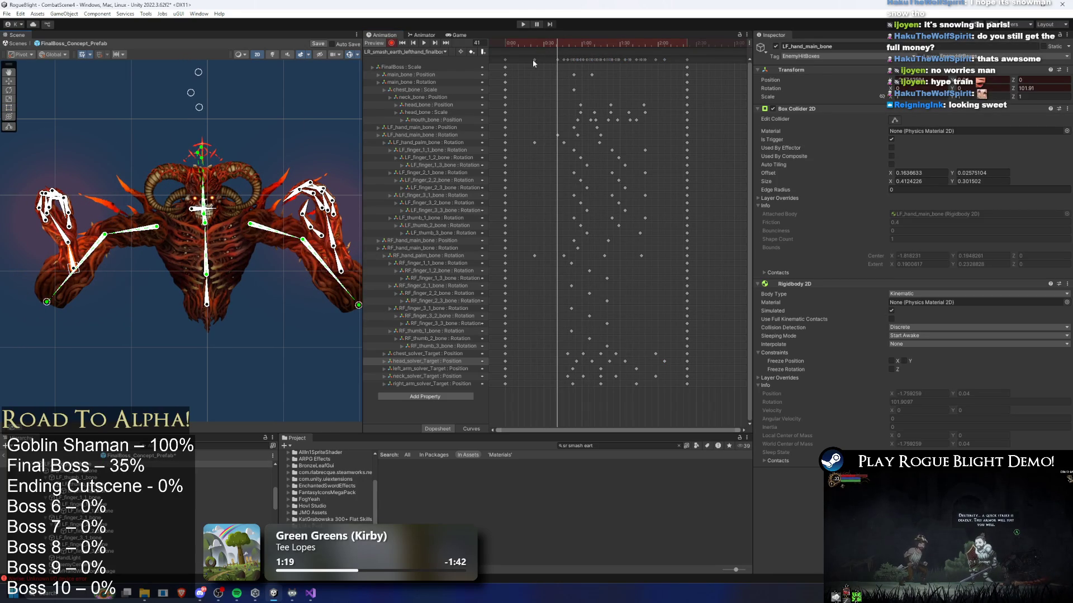
left_click_drag(560, 132, 547, 135)
key("space")
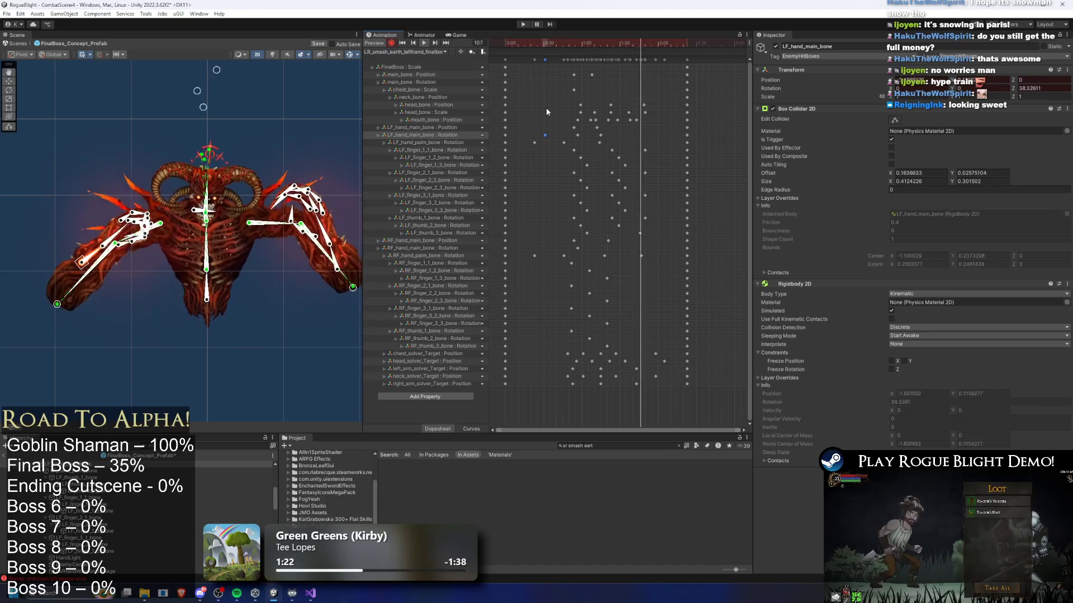
left_click_drag(545, 136, 566, 135)
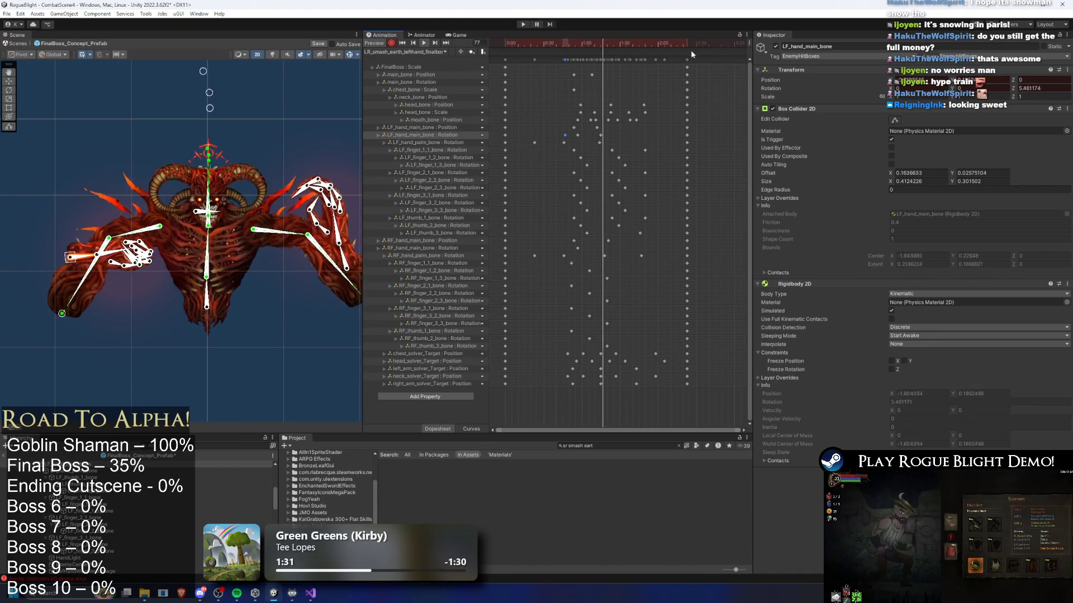
left_click(419, 52)
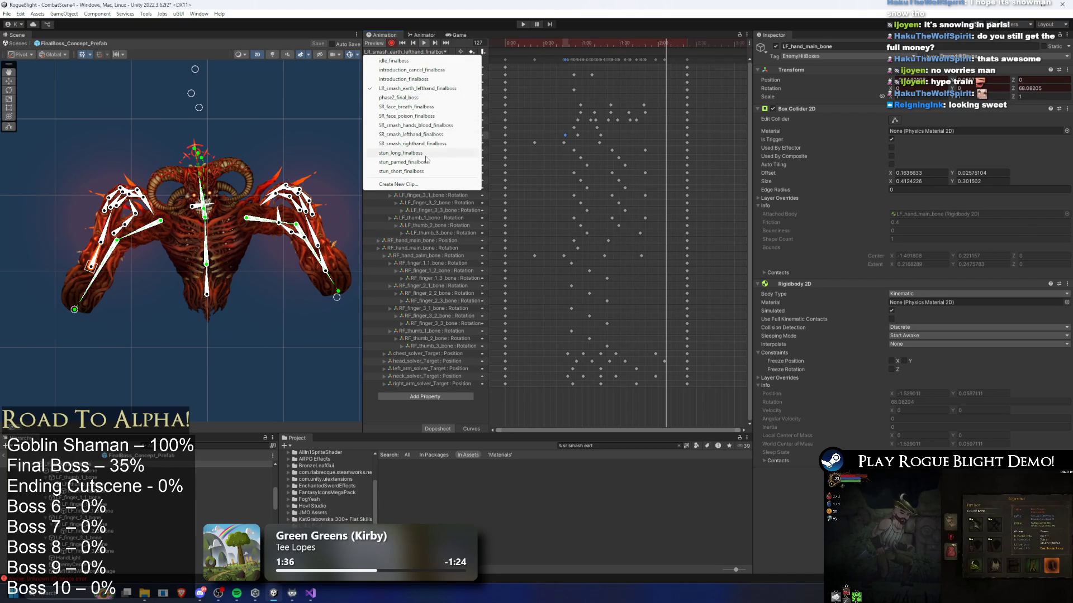
- Take the later animation events from SR_smash_hands_blood_finalboss into LR_smash_earth_lefthand_finalboss
left_click(425, 125)
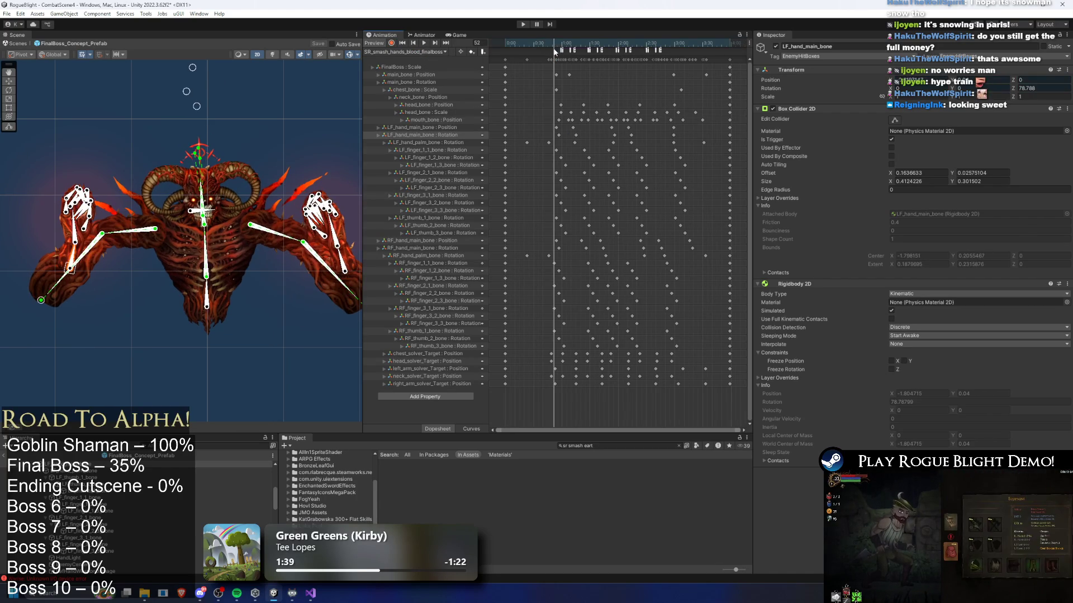
left_click_drag(552, 48, 582, 51)
left_click(405, 51)
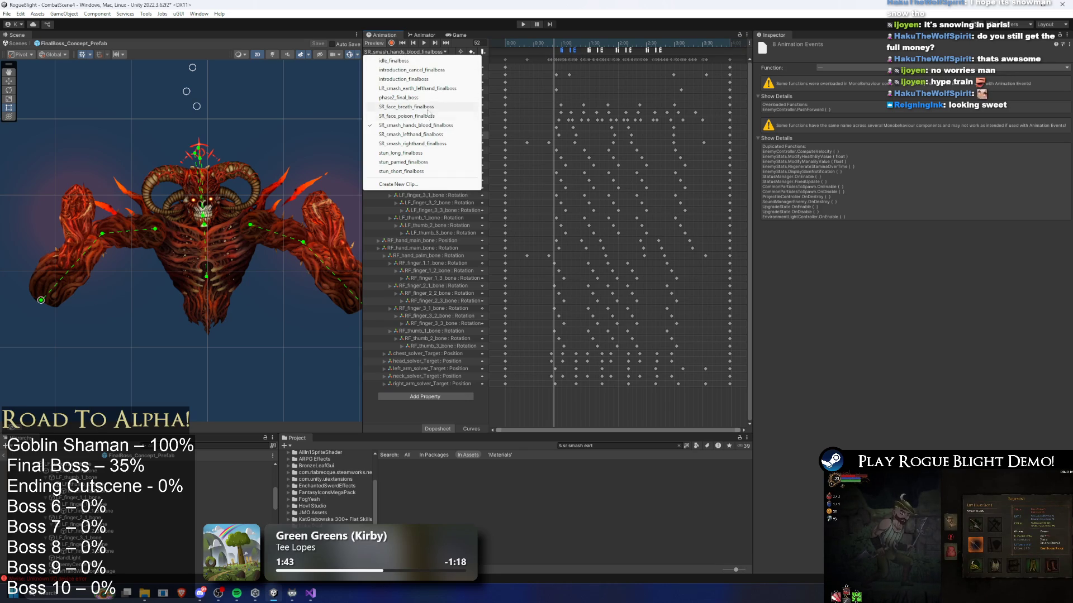
left_click(431, 90)
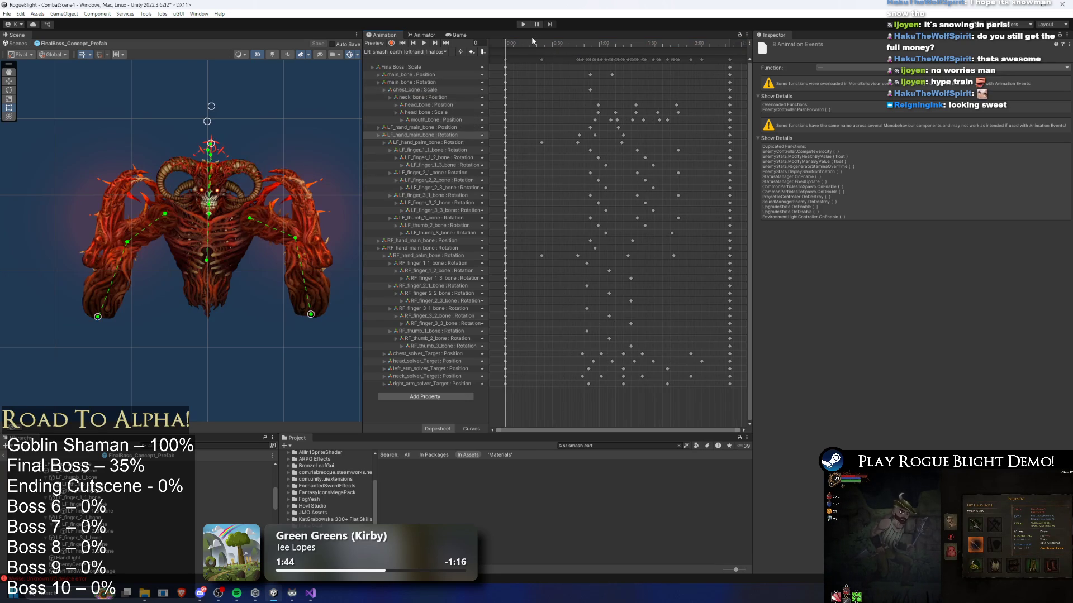
- Shift the SpawnProjectile event slightly earlier and check DisableAttackTrail timing across frames 62–78
left_click_drag(554, 39, 616, 42)
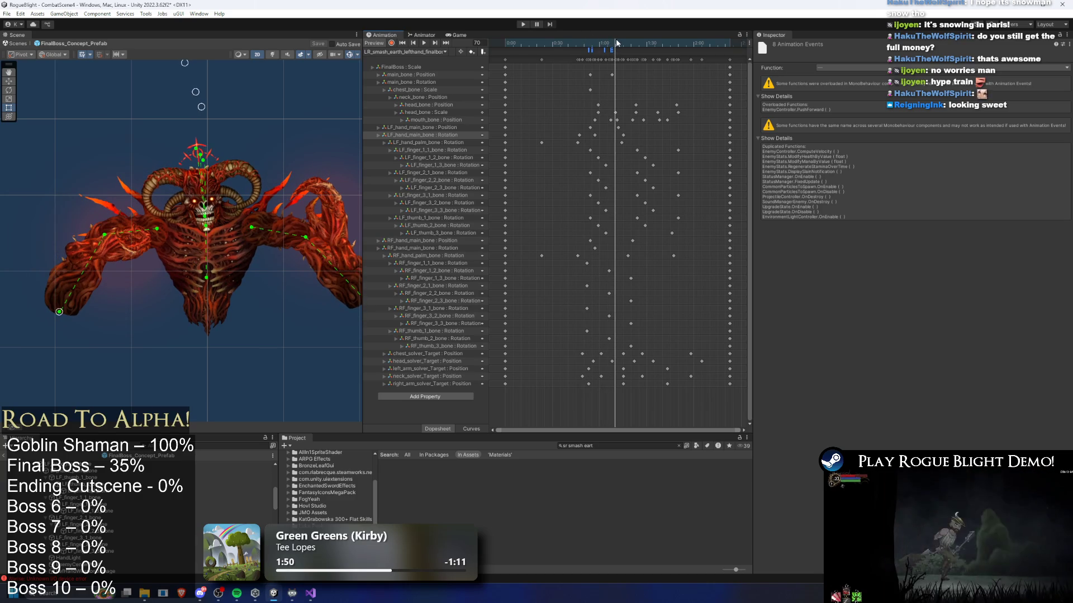
scroll(613, 47, "up", 3)
mouse_move(621, 42)
left_mouse_down()
mouse_move(586, 45)
mouse_move(635, 49)
mouse_move(559, 55)
left_mouse_up()
left_click(584, 53)
left_click_drag(629, 57, 626, 55)
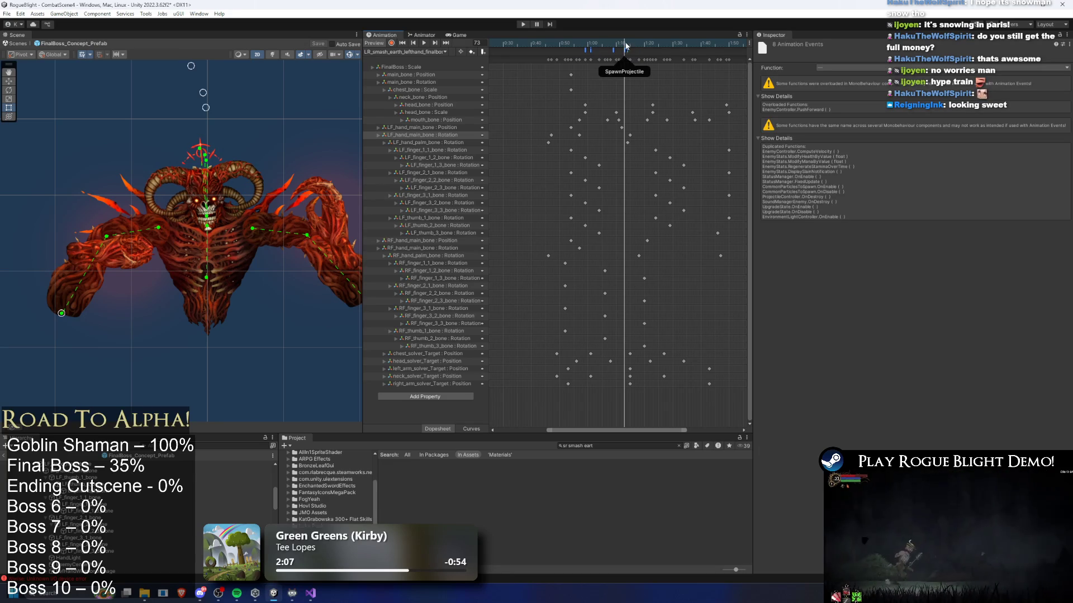
left_click(627, 44)
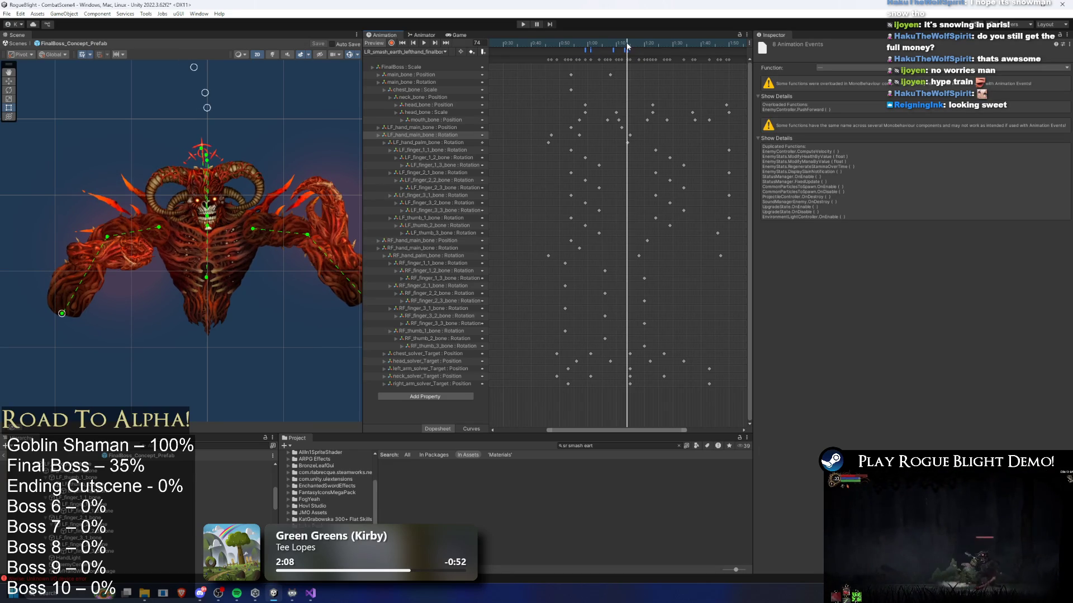
left_click(638, 51)
left_click(613, 51)
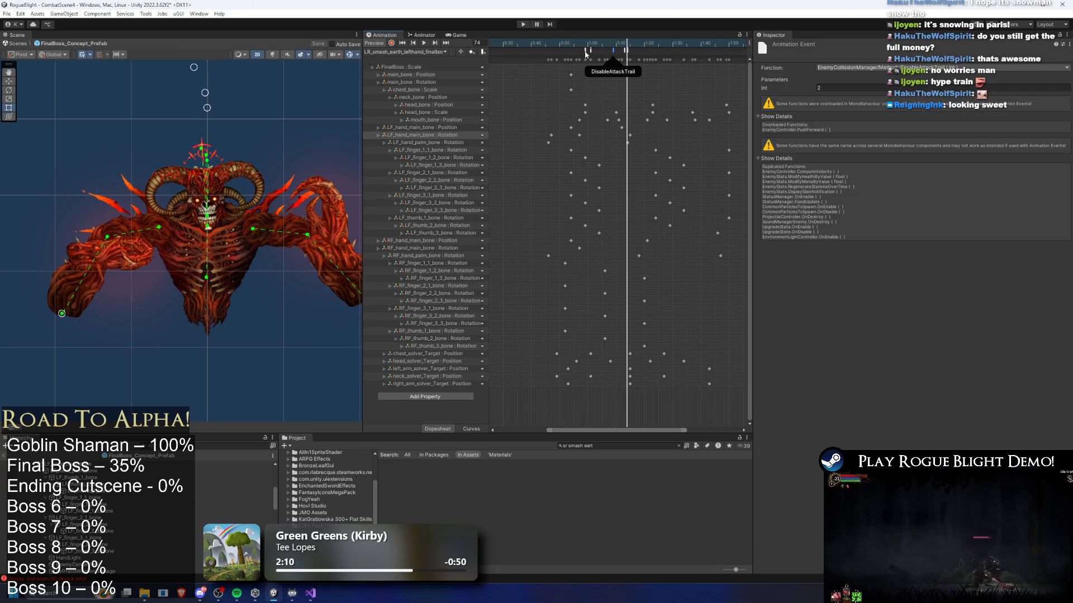
left_click(592, 44)
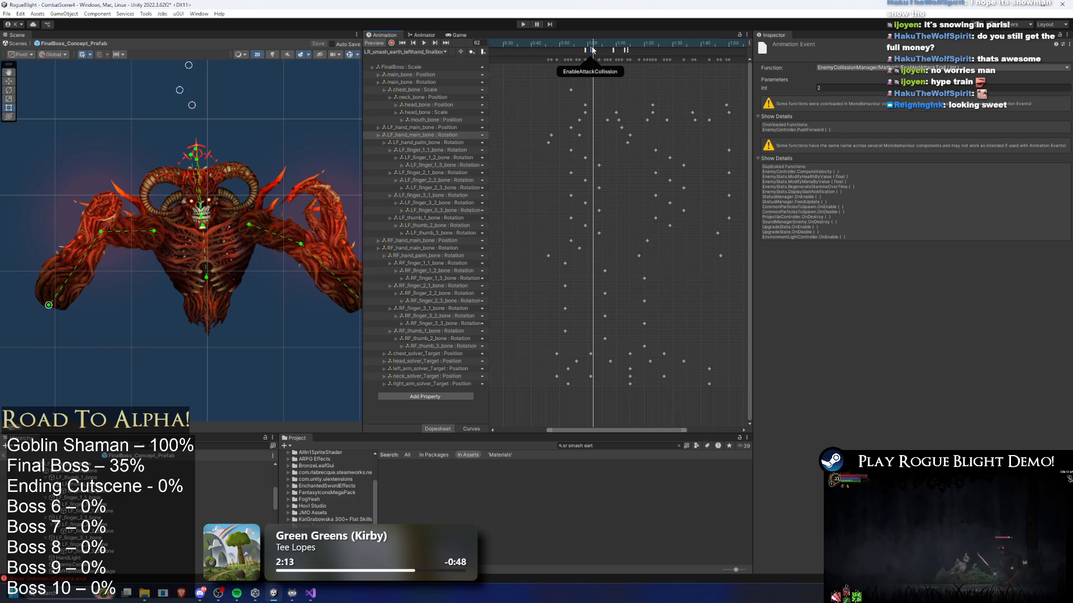
left_click_drag(594, 32, 648, 44)
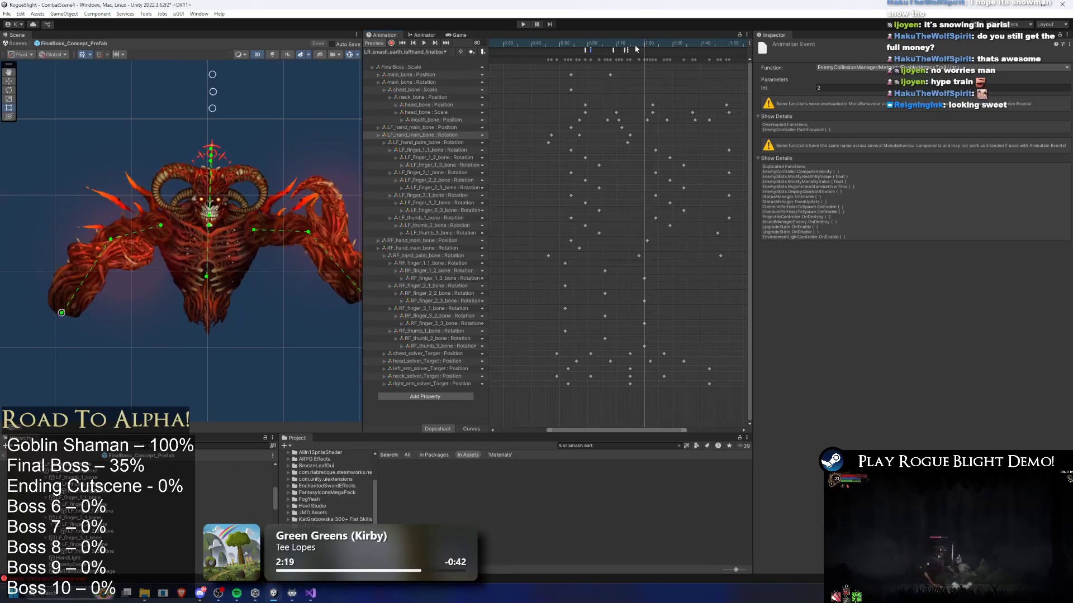
- Show the boss's Animator graph with the AR: Change Side state selected
scroll(633, 110, "down", 3)
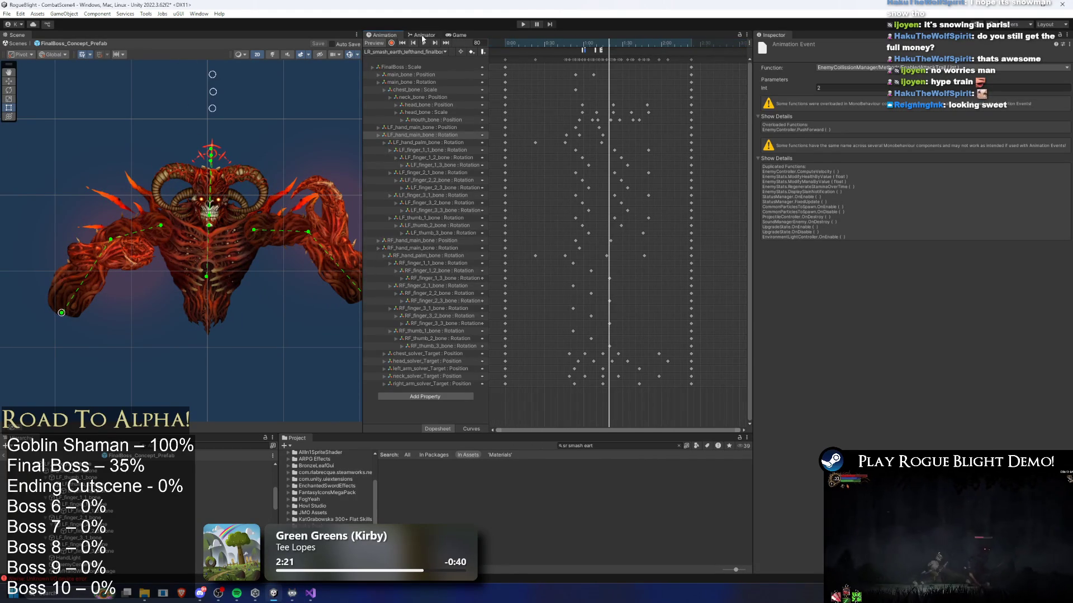
left_click(423, 35)
scroll(594, 333, "down", 5)
left_click(603, 193)
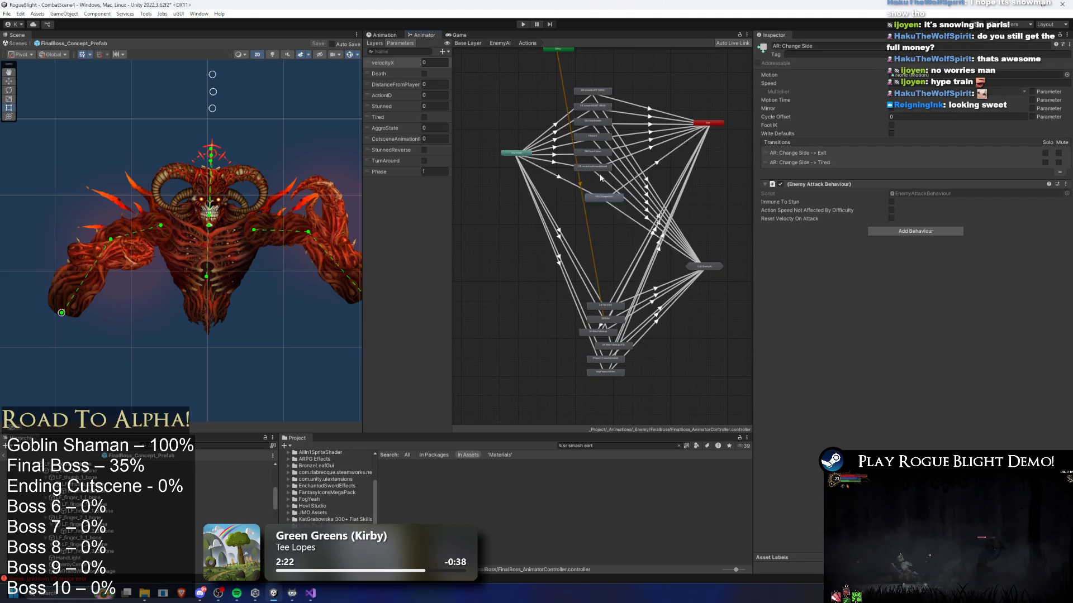
- Check the transition into AR: Change Side, then start renaming the state with 'LR:'
scroll(588, 179, "up", 5)
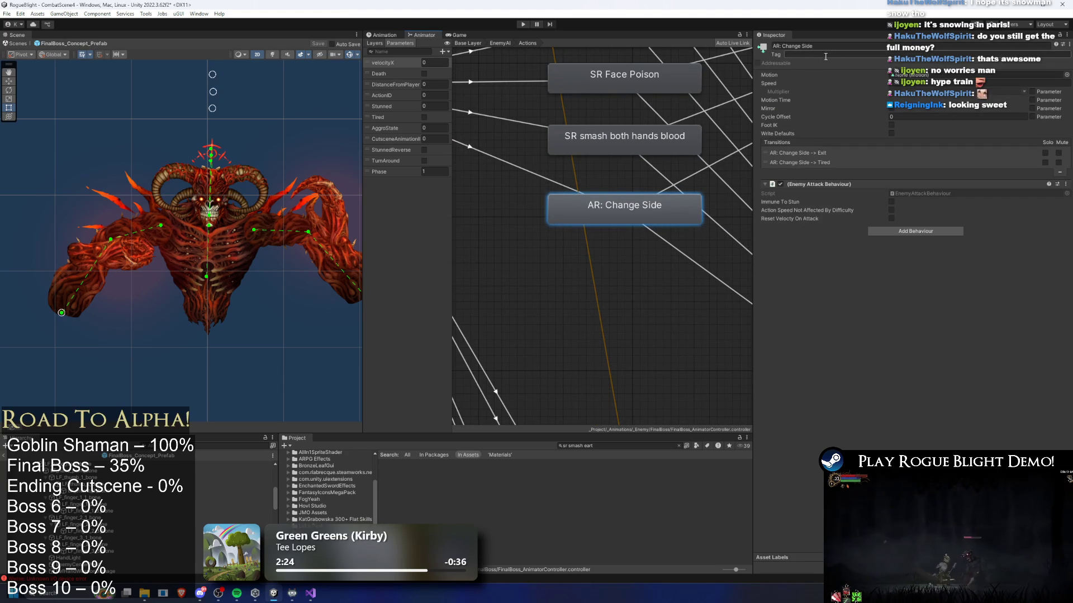
left_click(385, 35)
left_click(420, 35)
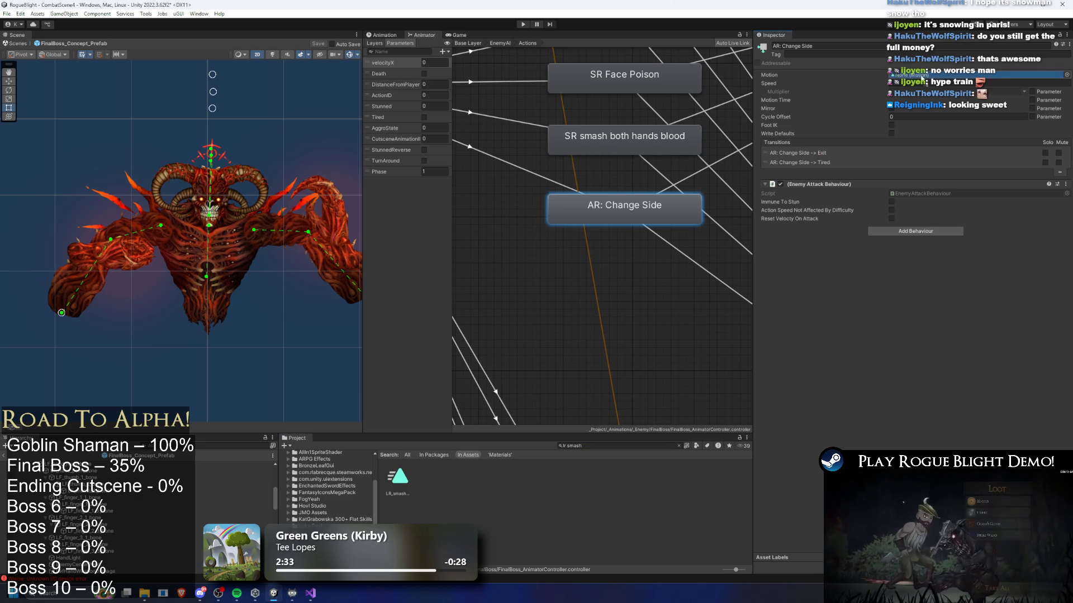
left_click(522, 169)
left_click_drag(574, 161, 603, 183)
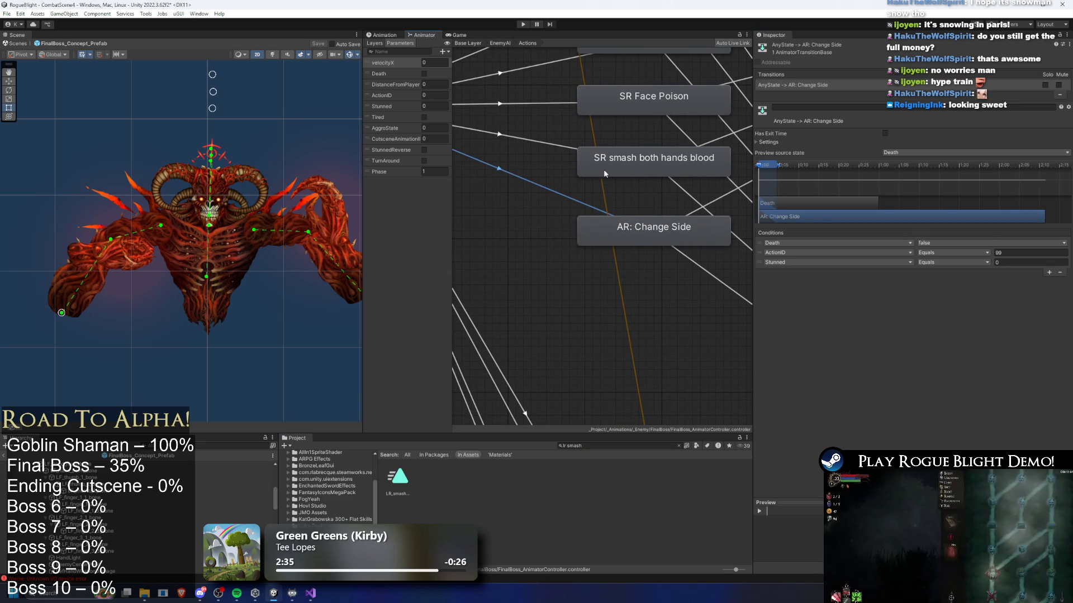
left_click(539, 188)
left_click(1023, 253)
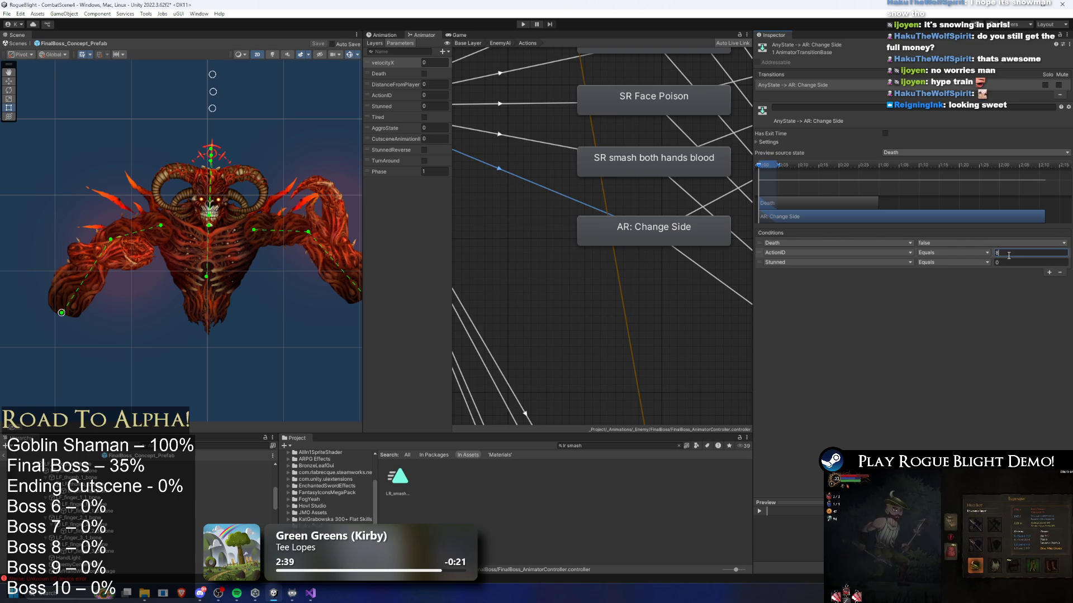
left_click(712, 230)
type("LR: smash left hand final boss")
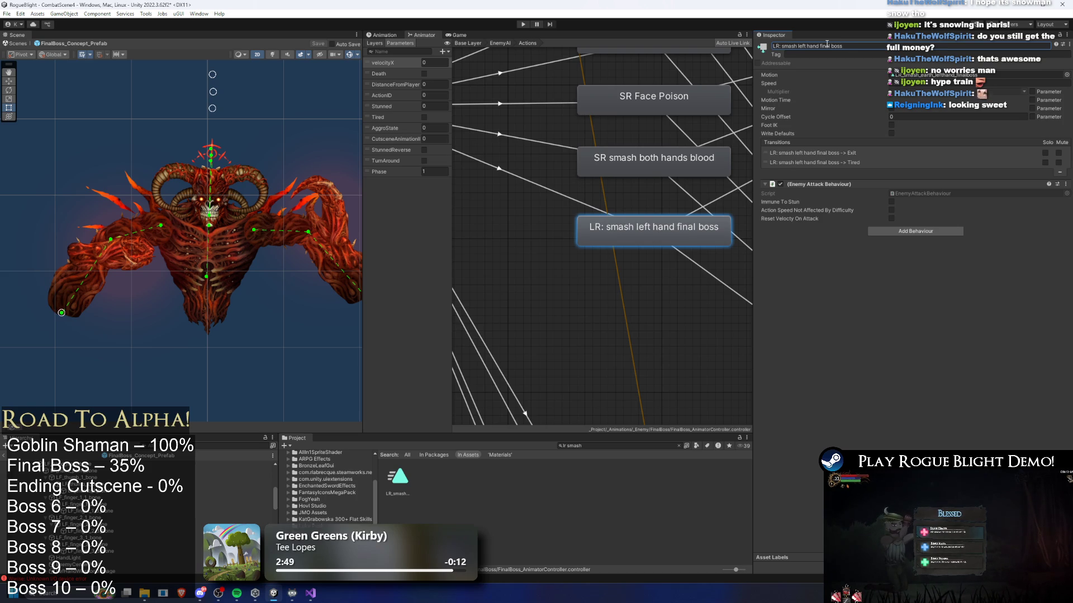
- Insert 'earth' into the state name, making it 'LR: smash earth left hand'
left_click_drag(846, 51, 821, 50)
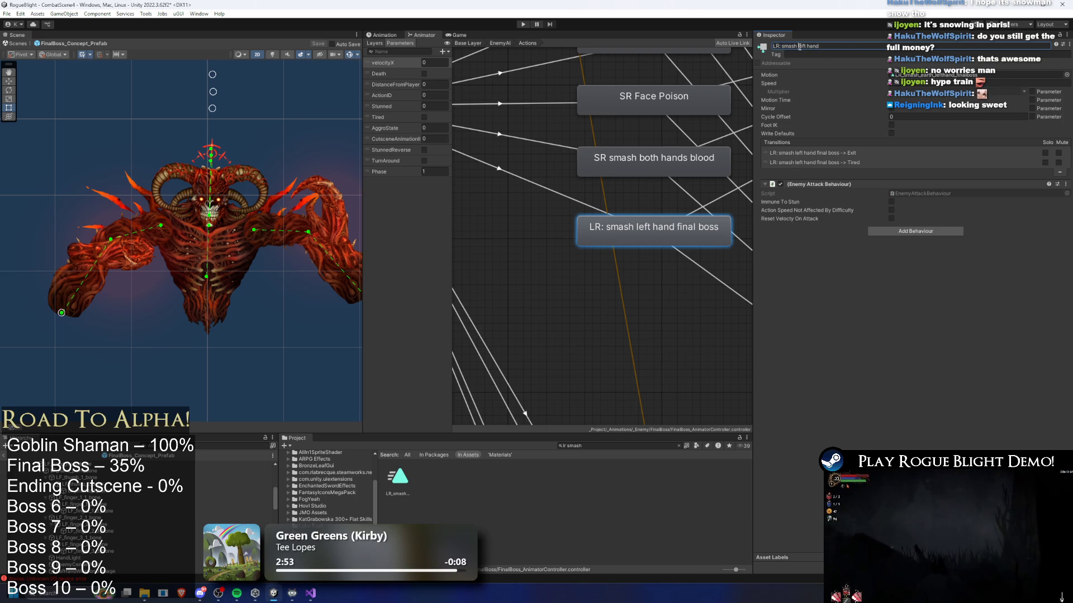
left_click(798, 46)
type("earth")
key("Return")
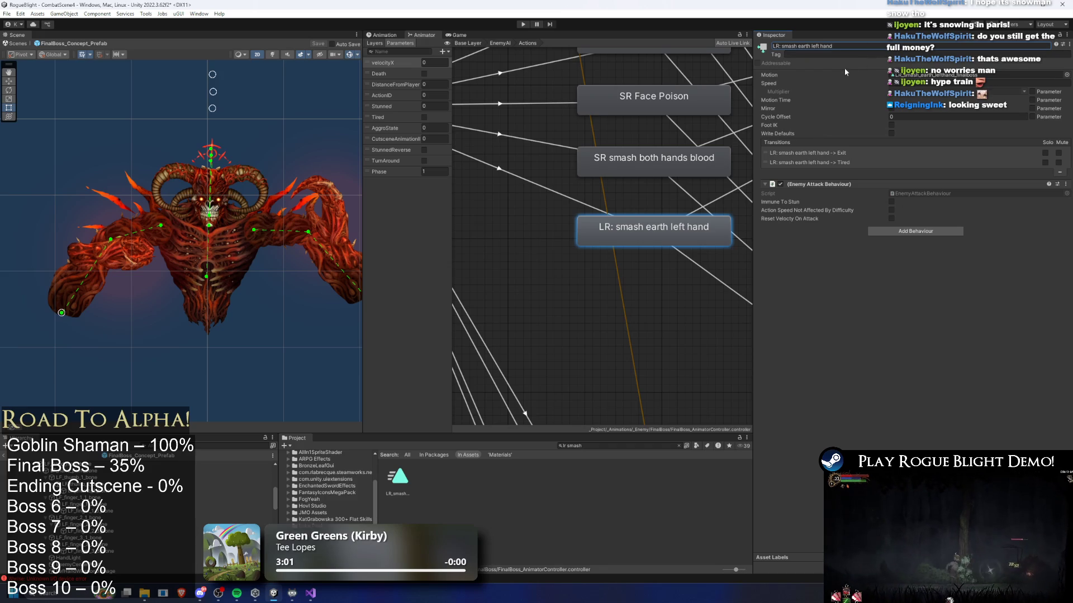
left_click(830, 48)
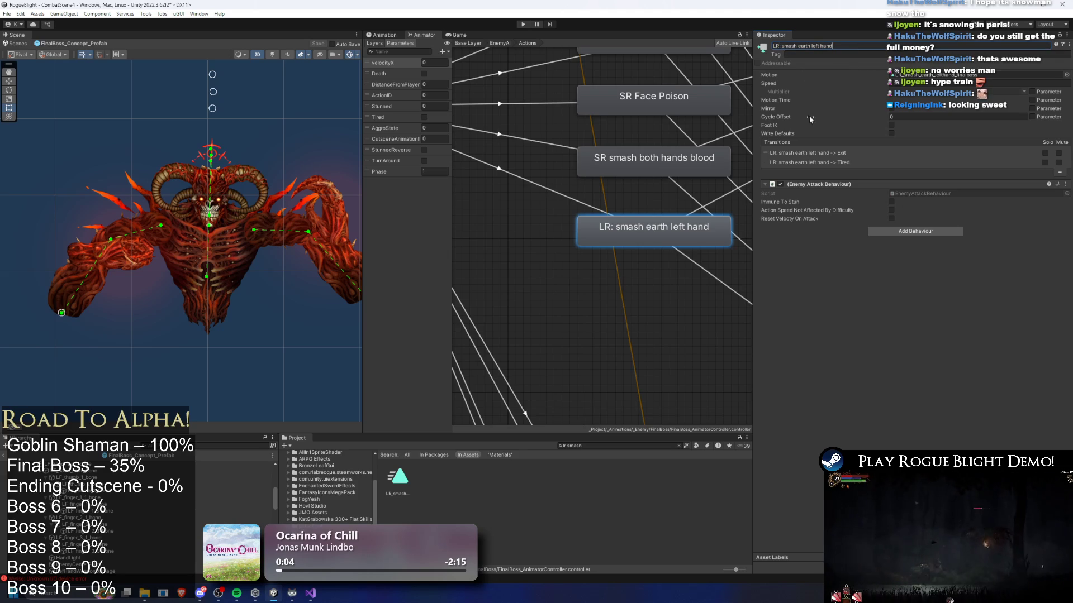
- Review the state's Any State entry (ActionID 7) and its Exit and Tired transitions
left_click(545, 190)
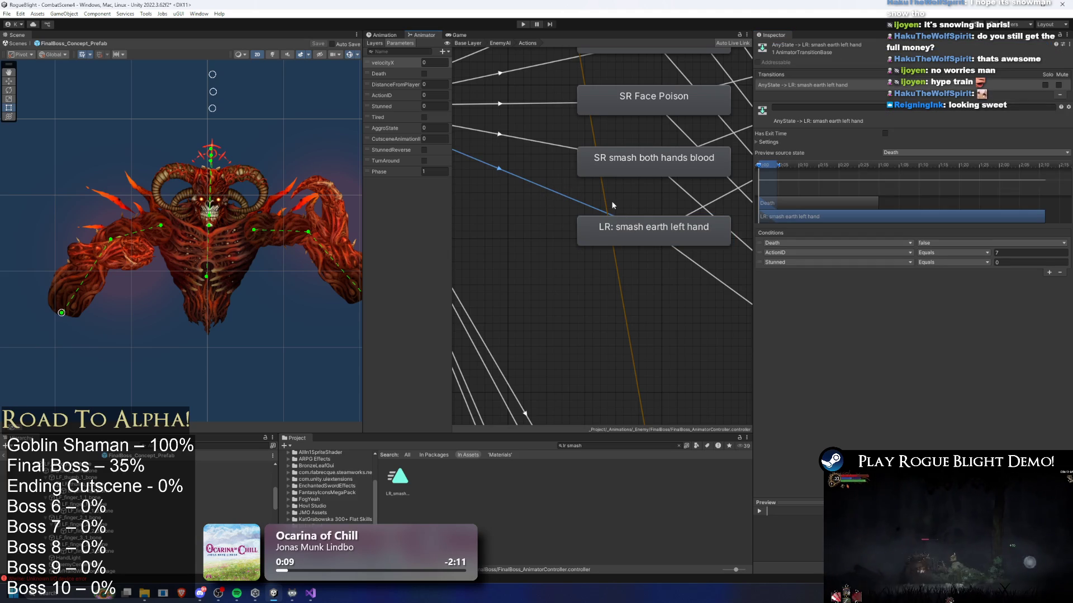
left_click(657, 227)
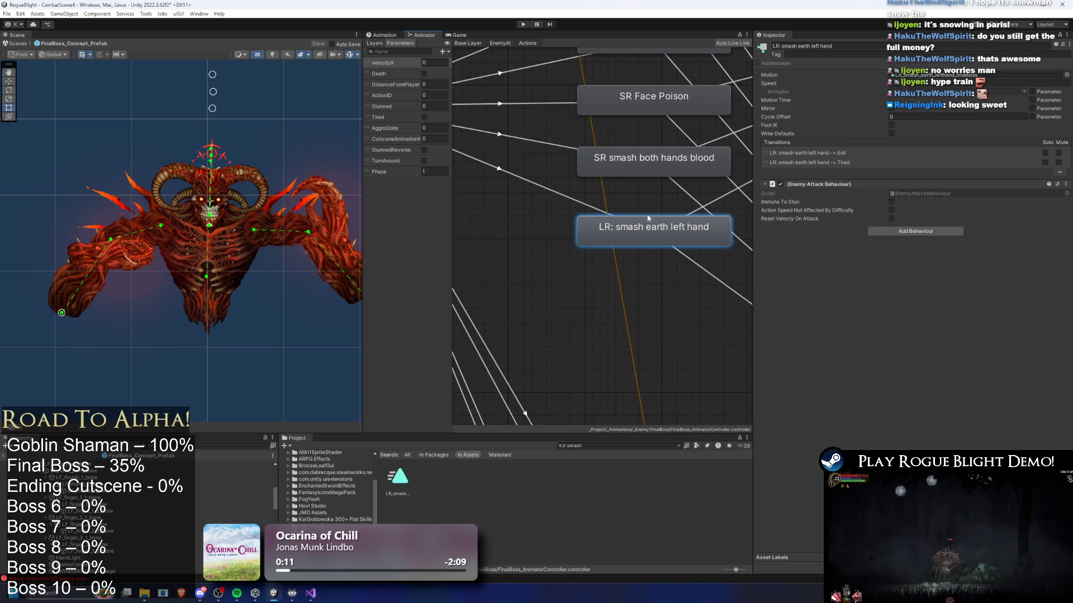
left_click_drag(653, 163, 554, 169)
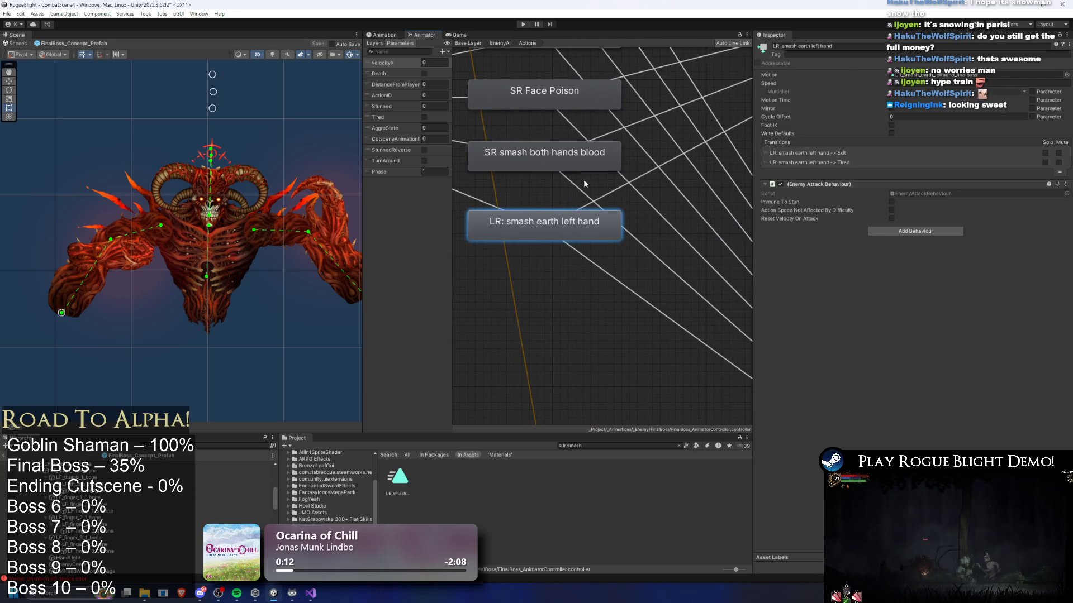
left_click(619, 188)
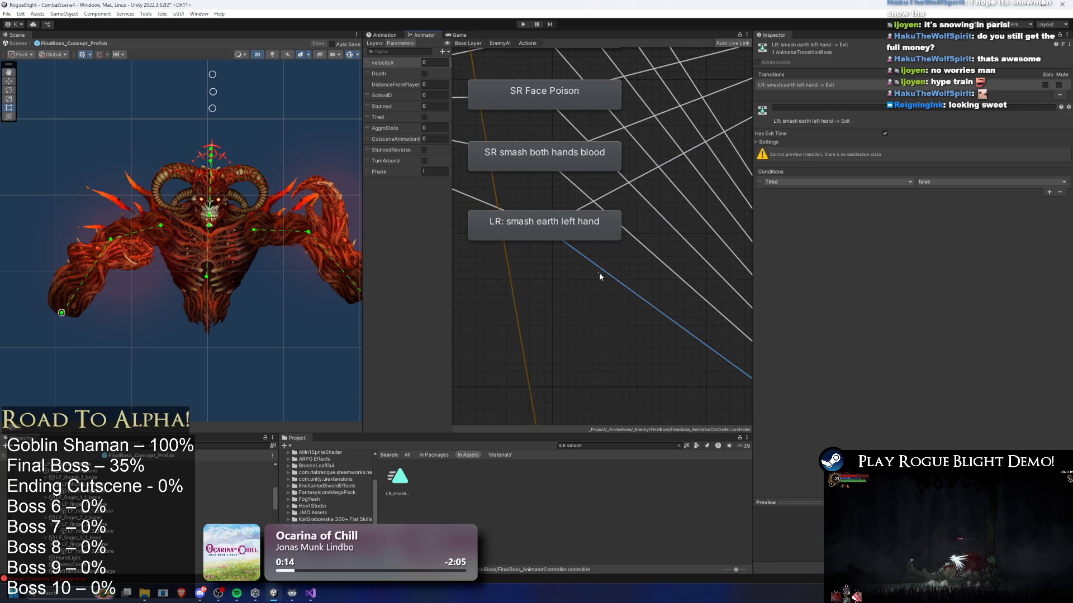
left_click(553, 232)
left_click_drag(552, 230, 602, 245)
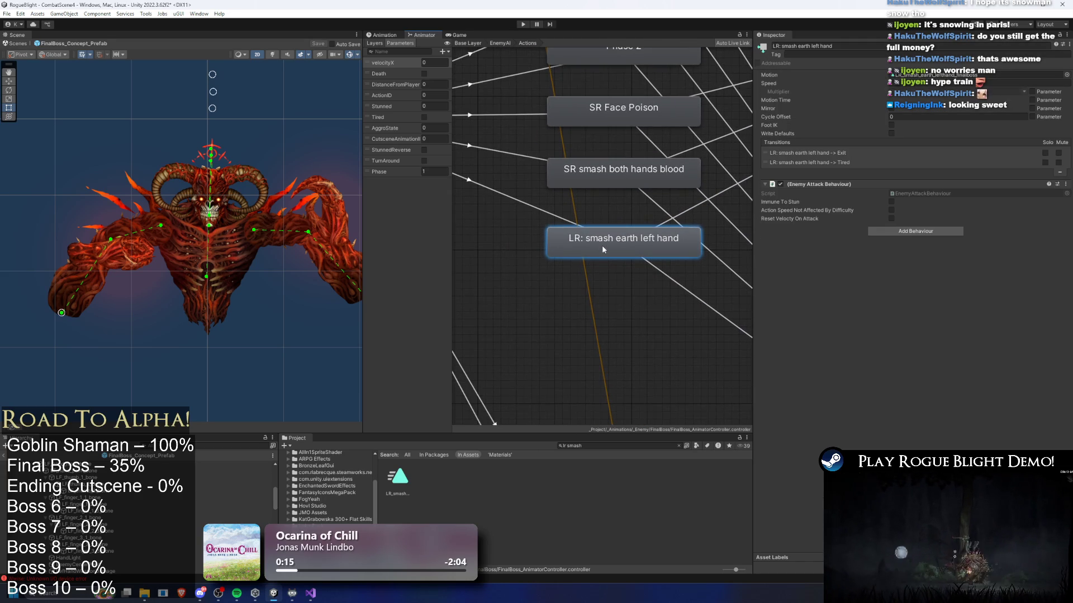
double_click(918, 75)
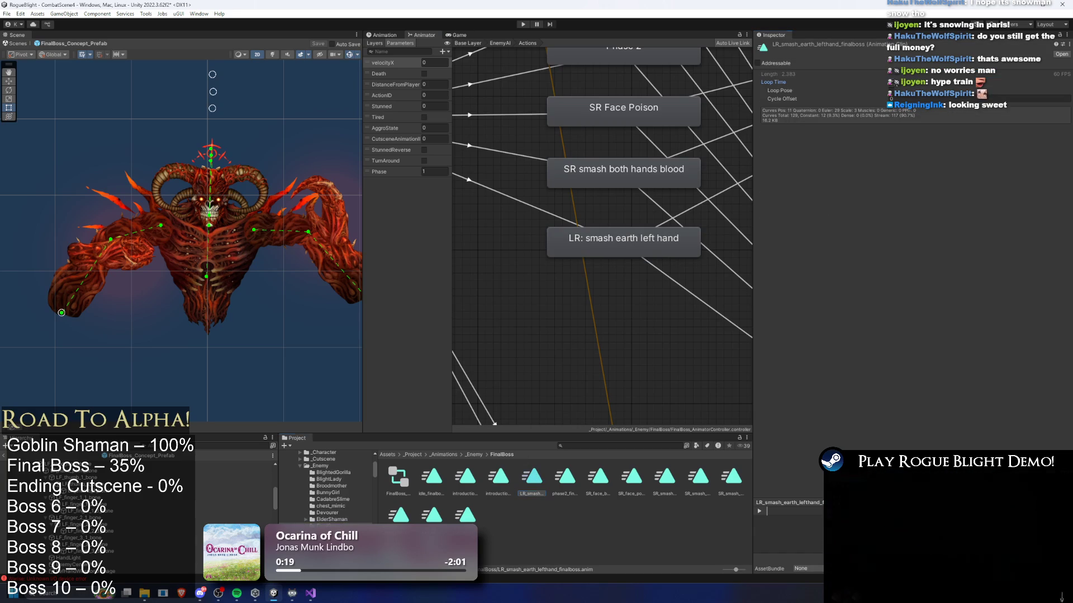
left_click(620, 240)
scroll(554, 218, "down", 3)
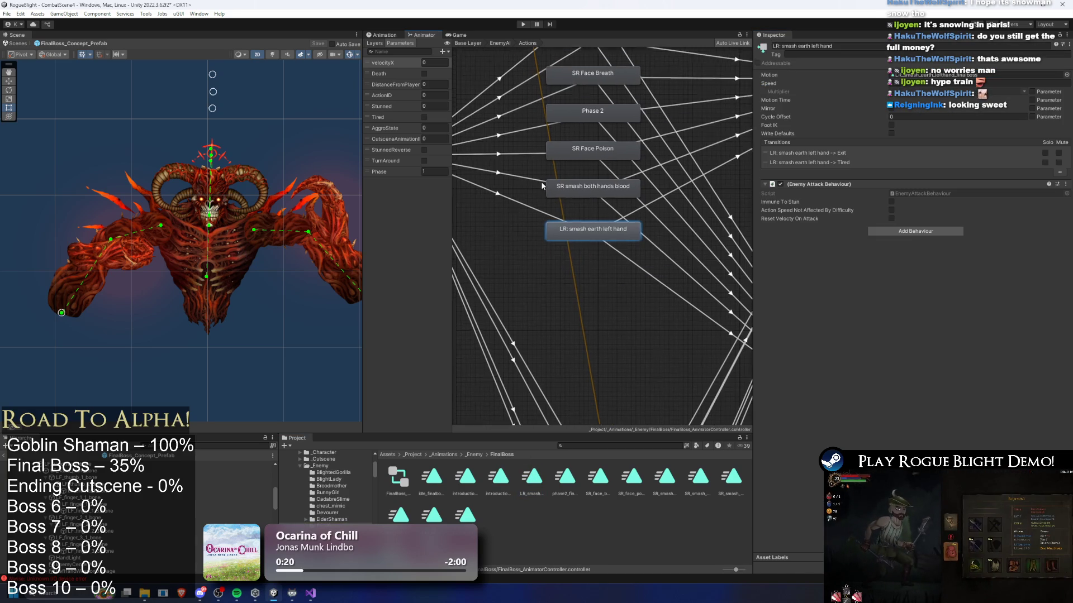
left_click(522, 205)
key("f")
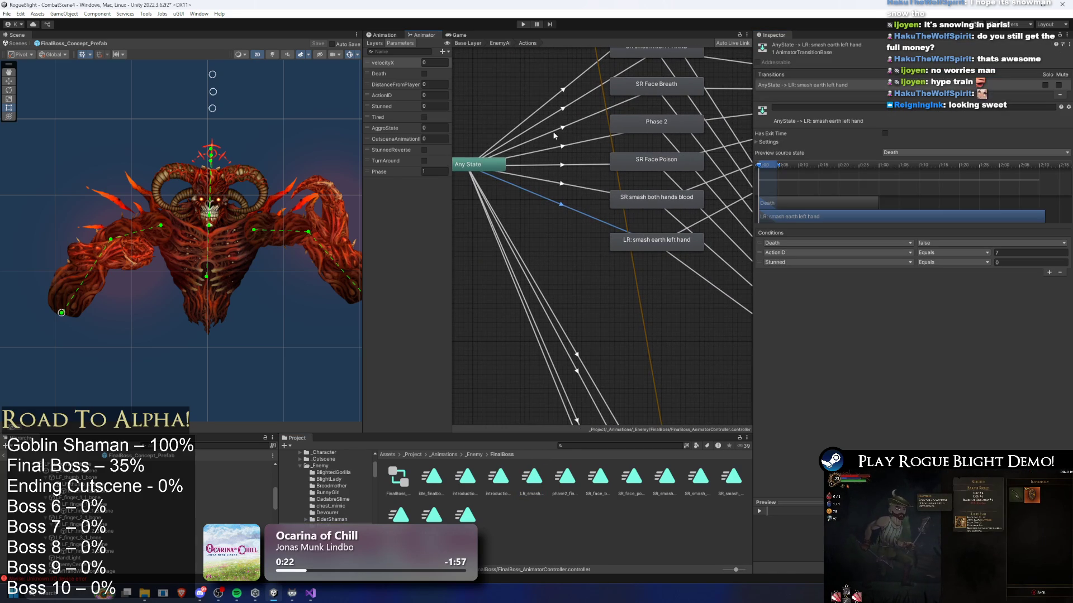
left_click(398, 36)
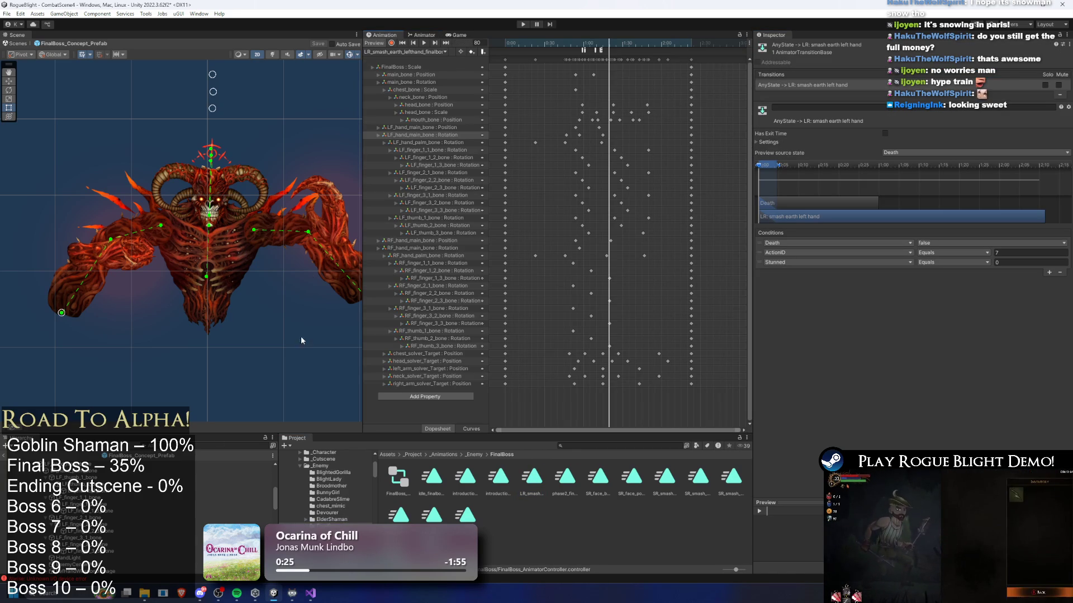
- Add action ID 7 'Smash Left Hand (earth)' to RightHand (Cornered), both actions at 50%, then playtest
left_click(81, 463)
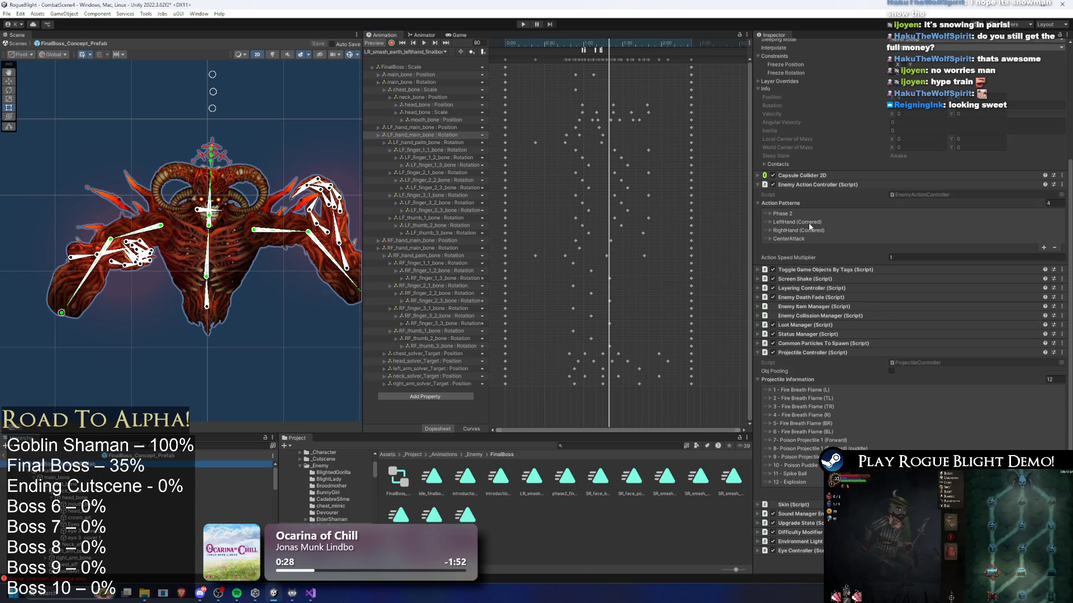
left_click(805, 230)
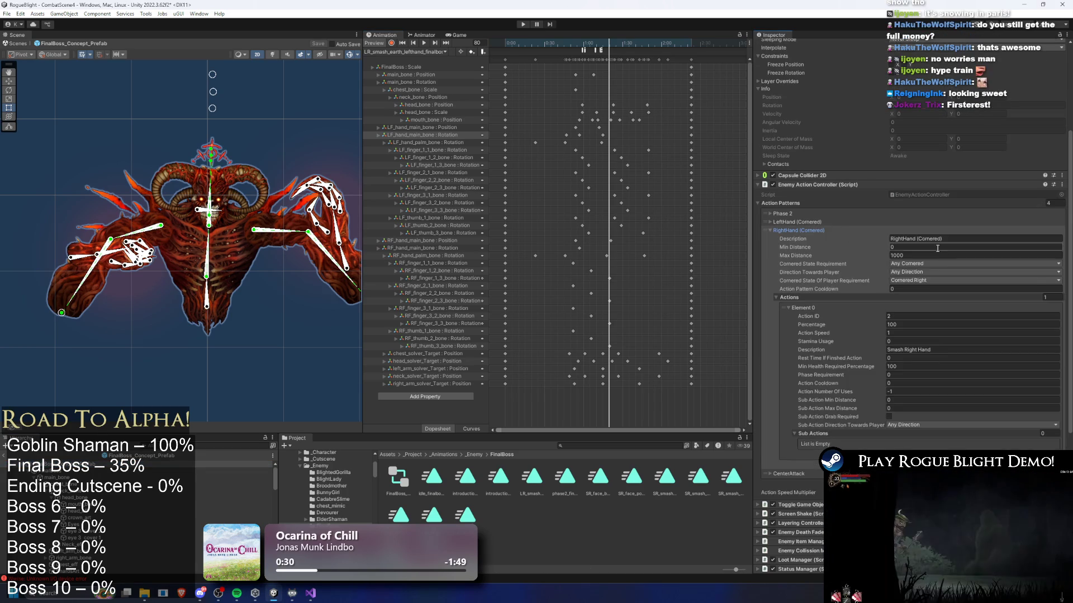
scroll(1034, 353, "down", 5)
left_click(1040, 351)
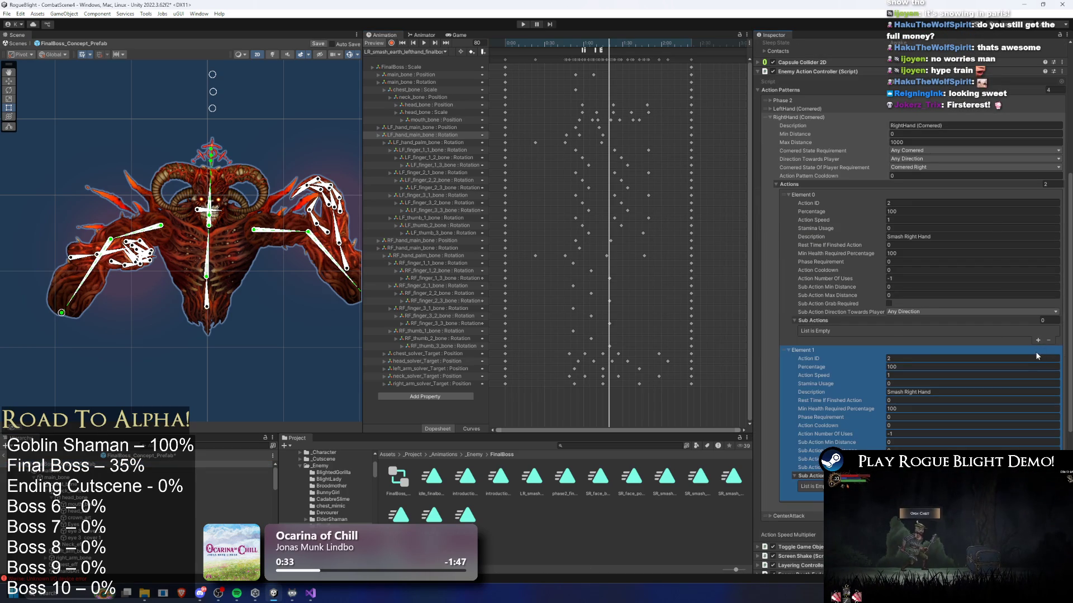
left_click(905, 365)
type("50")
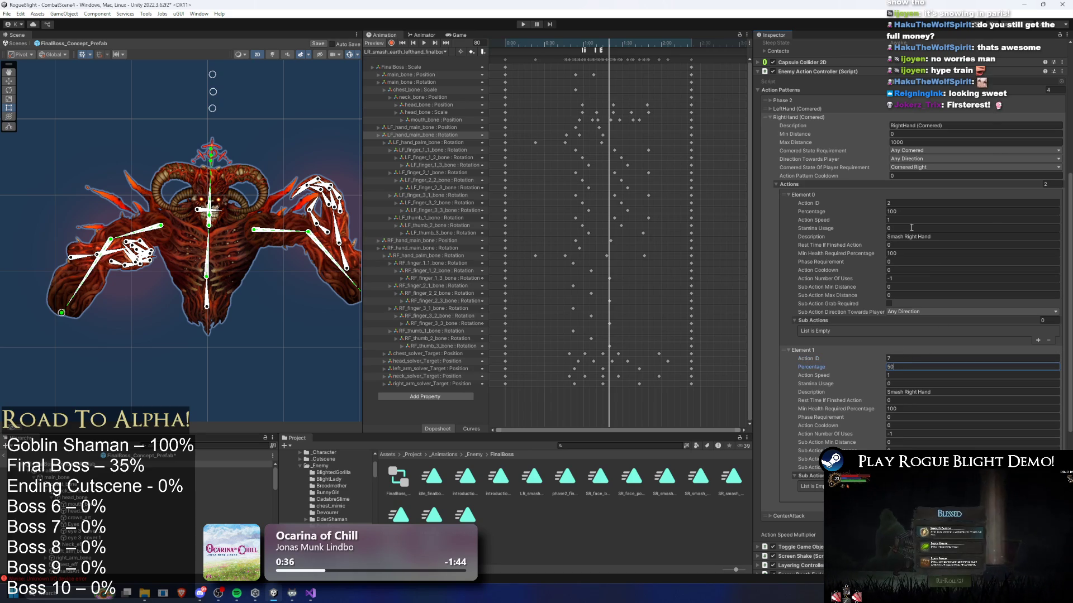
left_click(915, 212)
type("5")
left_click(917, 393)
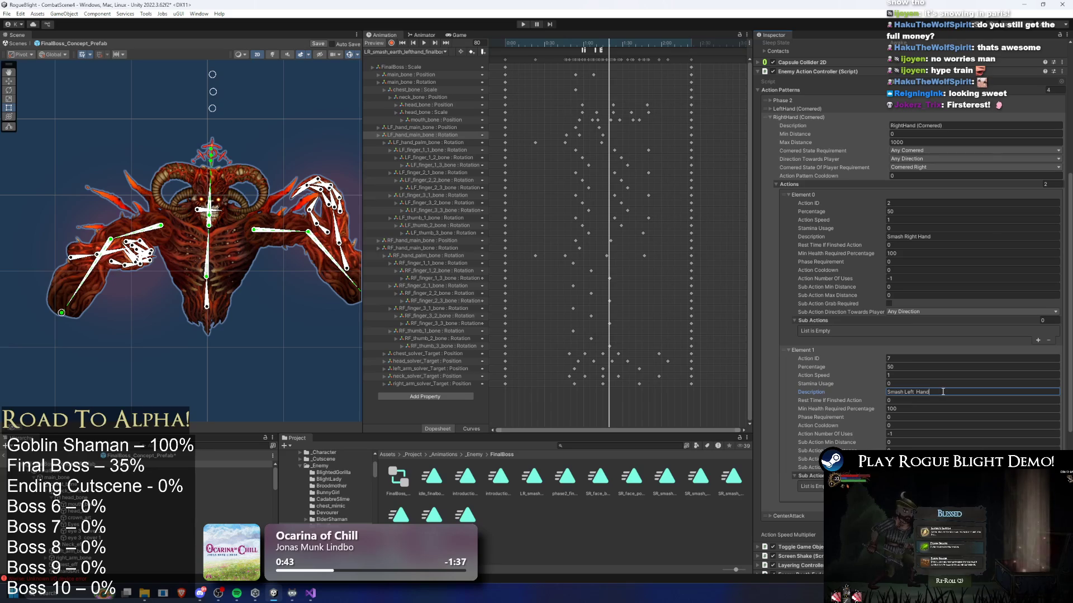
key("End")
type("(earth")
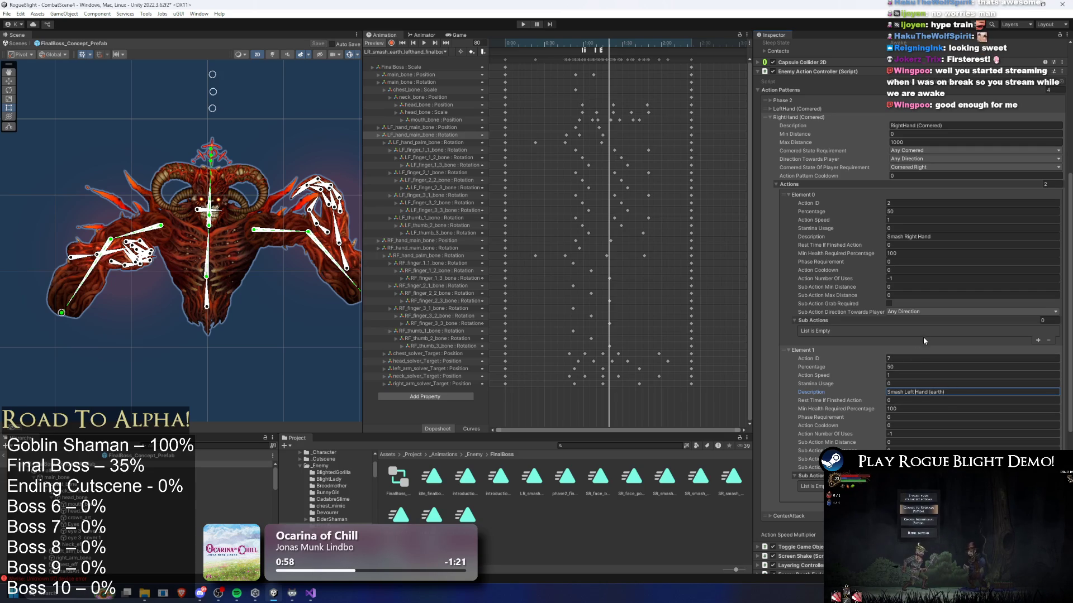
left_click(524, 24)
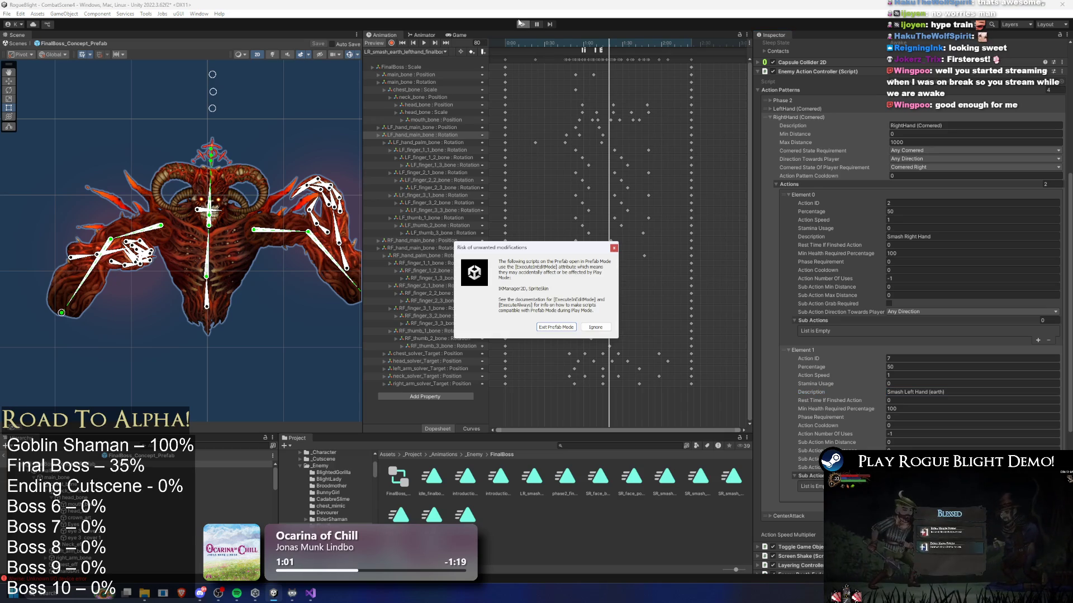
- Dismiss the prefab warning, then run and dash the player left and right across the boss arena
key("Escape")
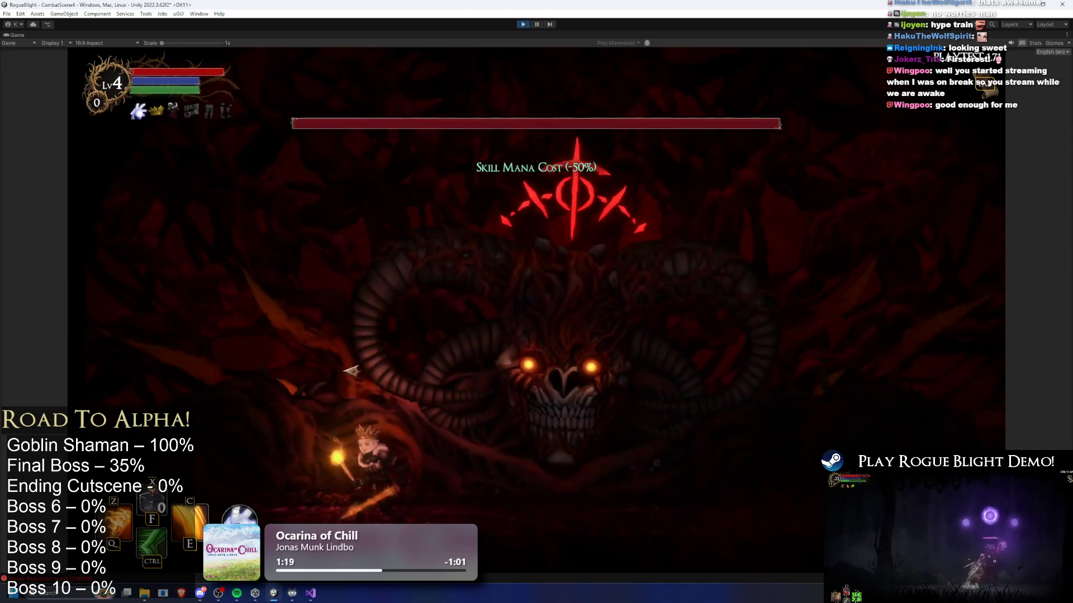
key("d")
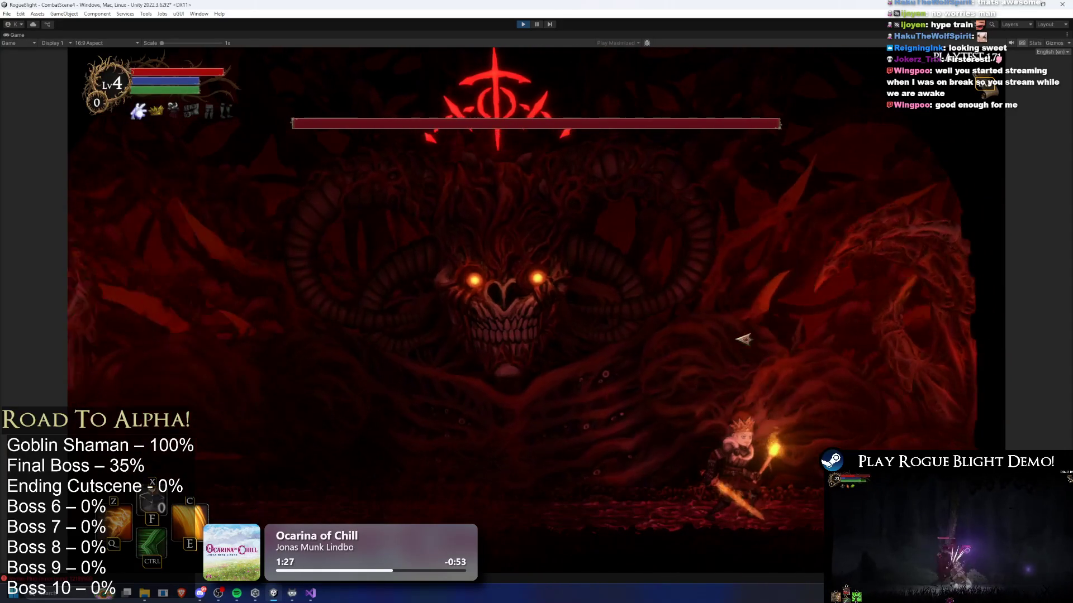
key("a")
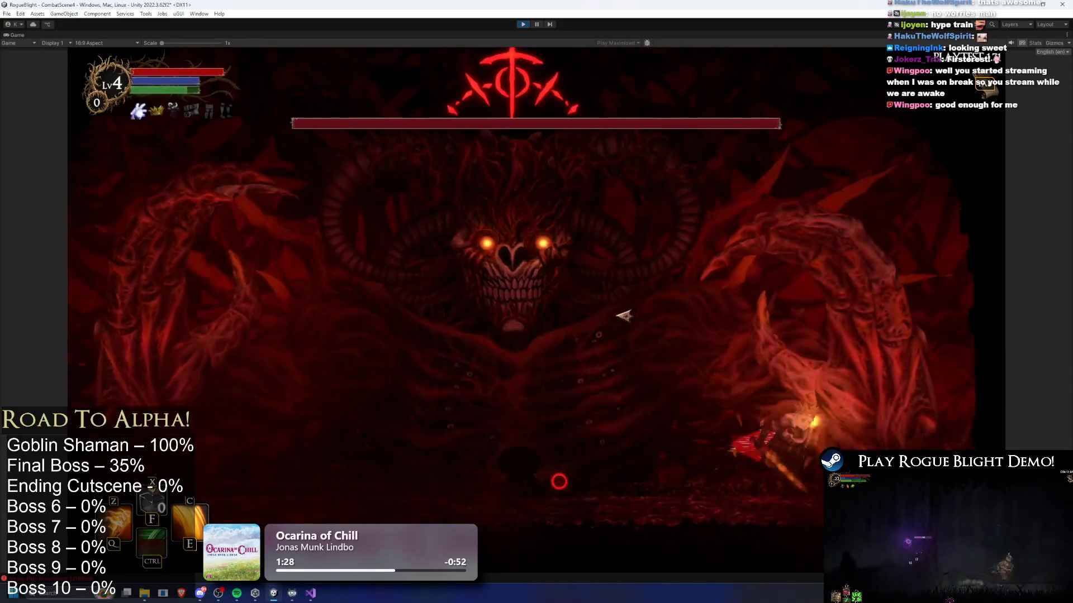
key("a")
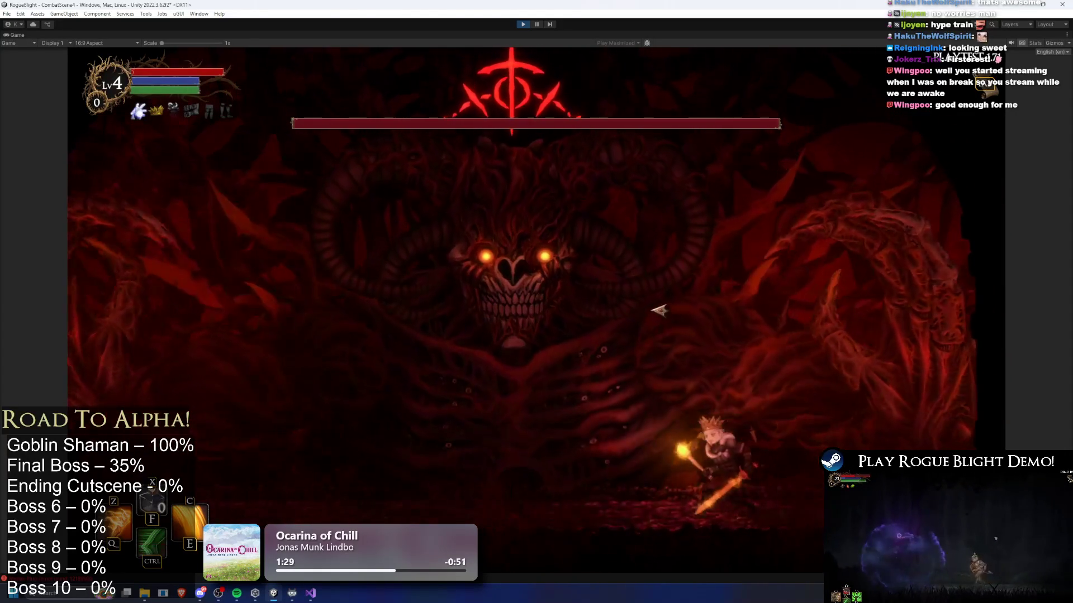
key("ctrl")
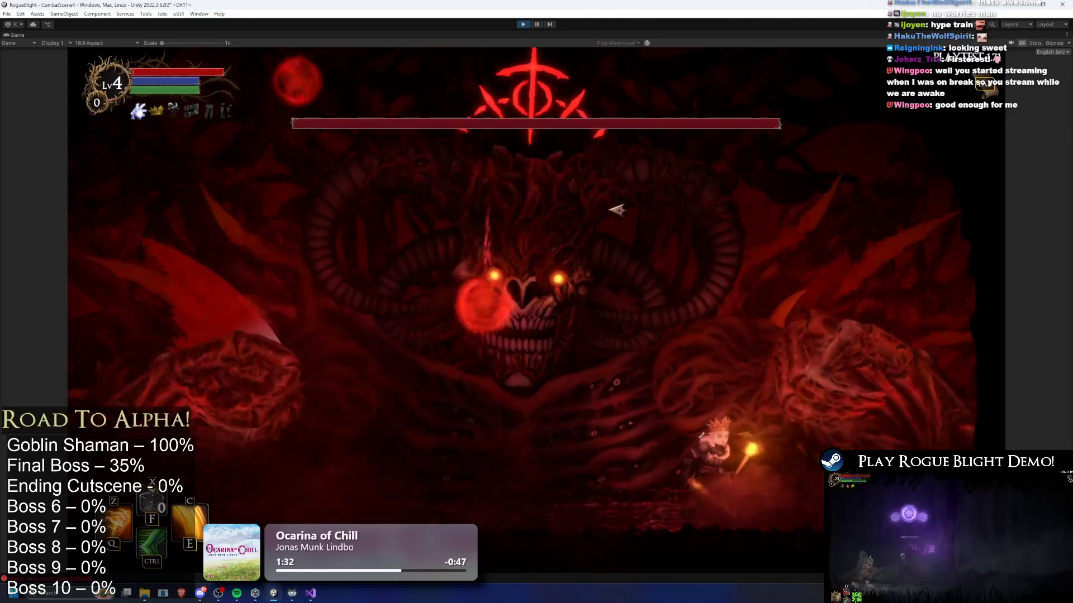
key("a")
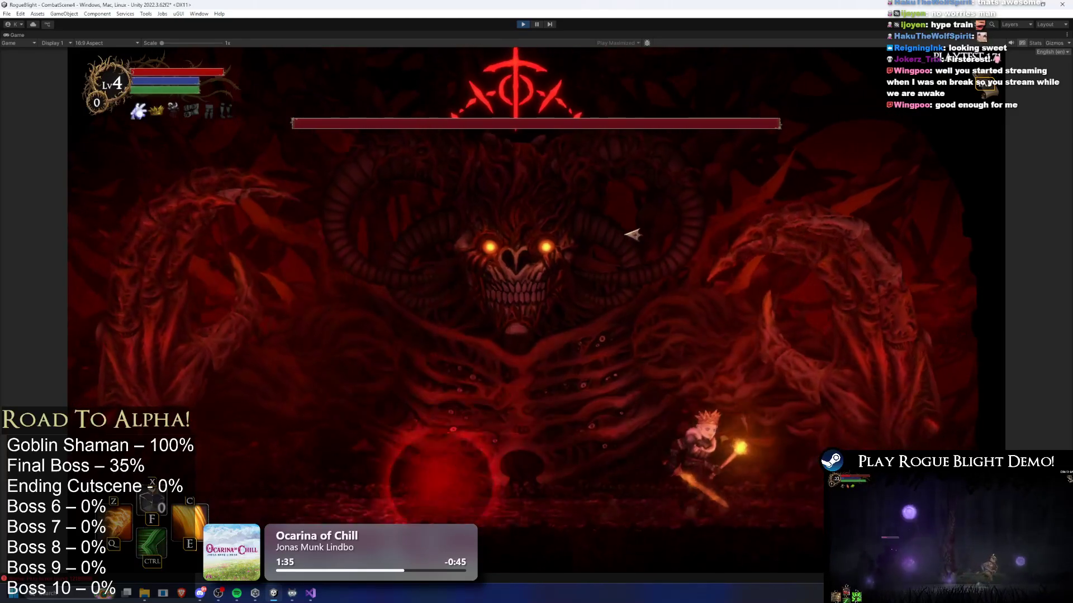
key("a")
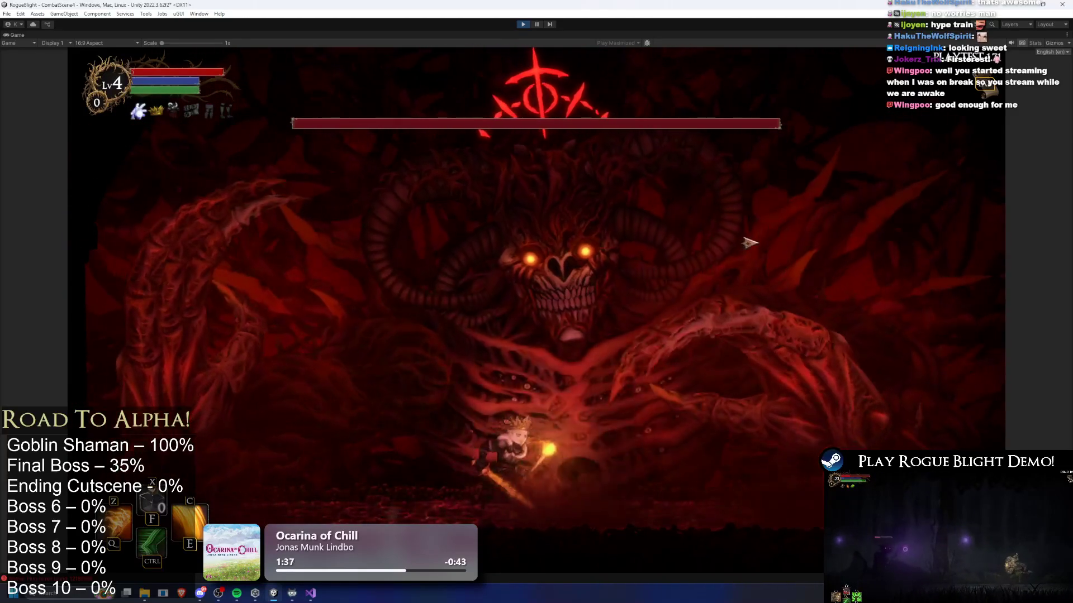
key("a")
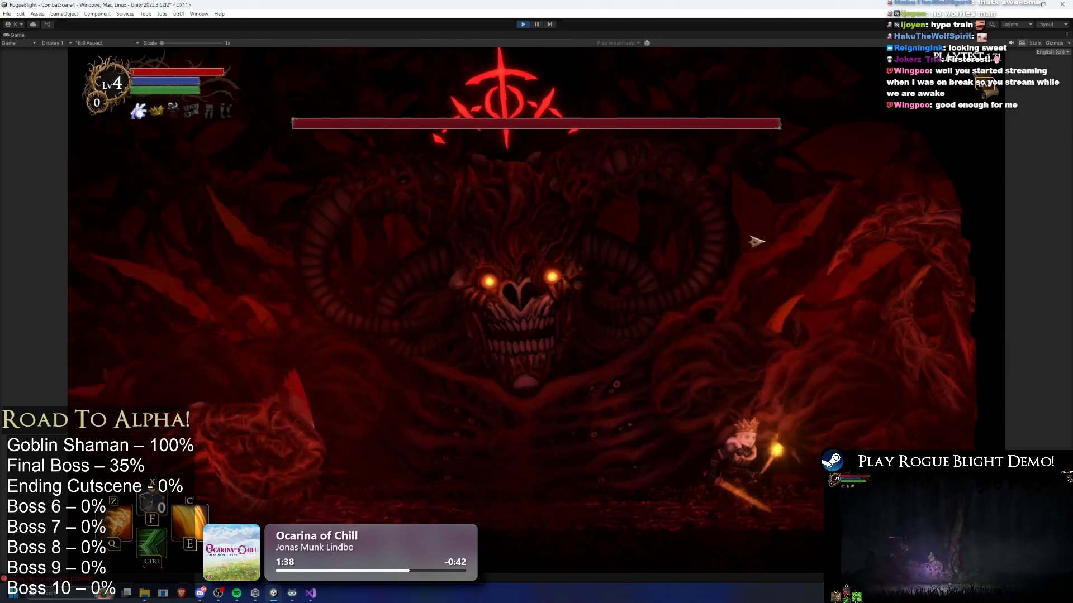
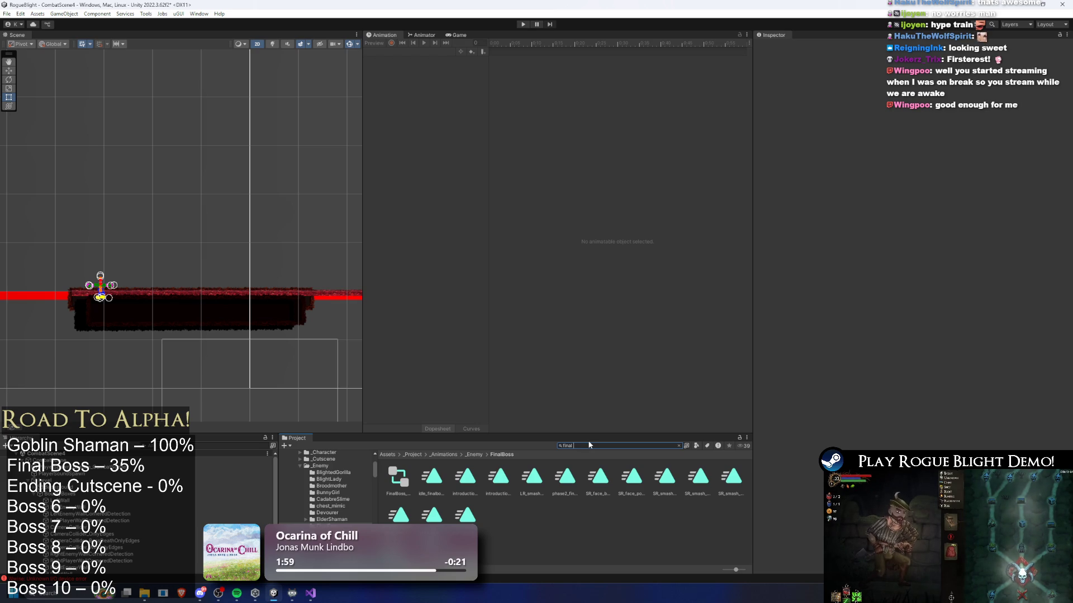
- Open FinalBoss_Concept_Prefab, load its smash earth lefthand clip, and scrub to frame 50
type("s prefab")
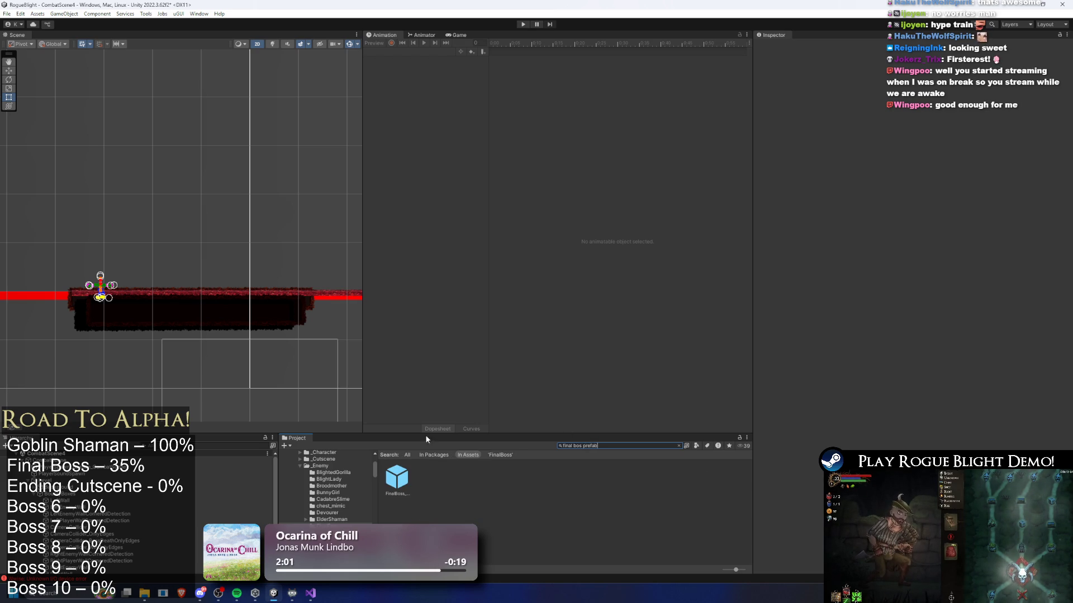
double_click(397, 477)
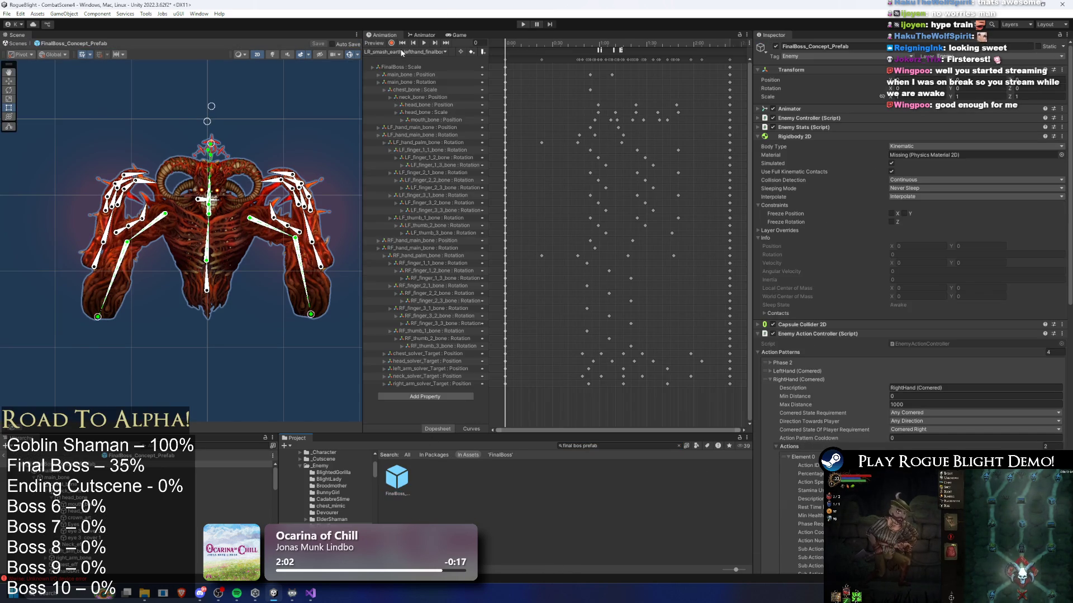
left_click(405, 52)
left_click(519, 43)
left_click_drag(520, 43, 590, 35)
left_click(422, 90)
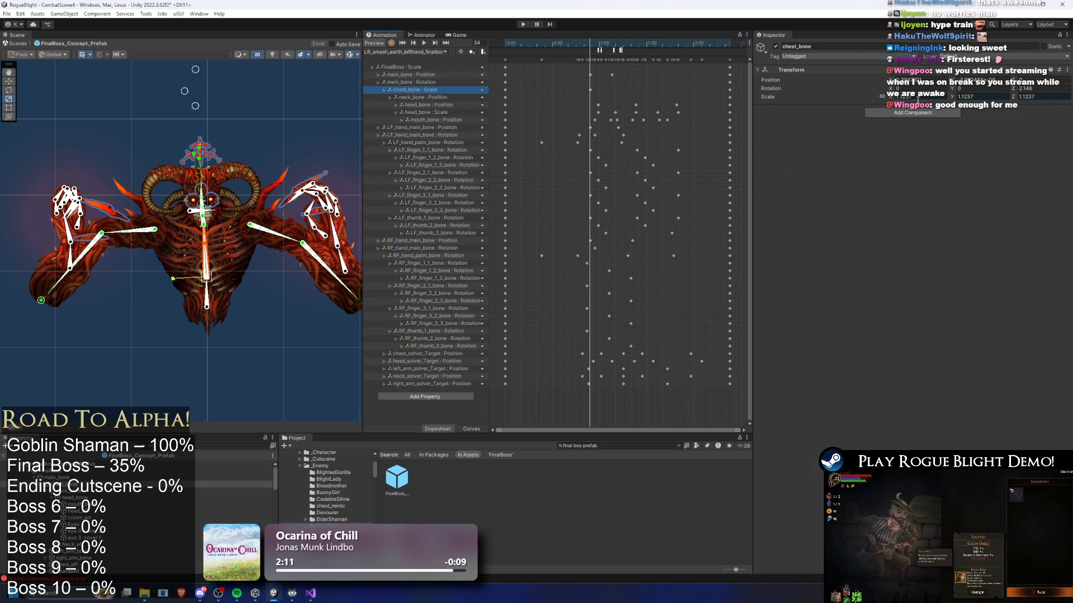
- Record a chest_bone scale keyframe with X and Y set to 1.08
left_click(678, 78)
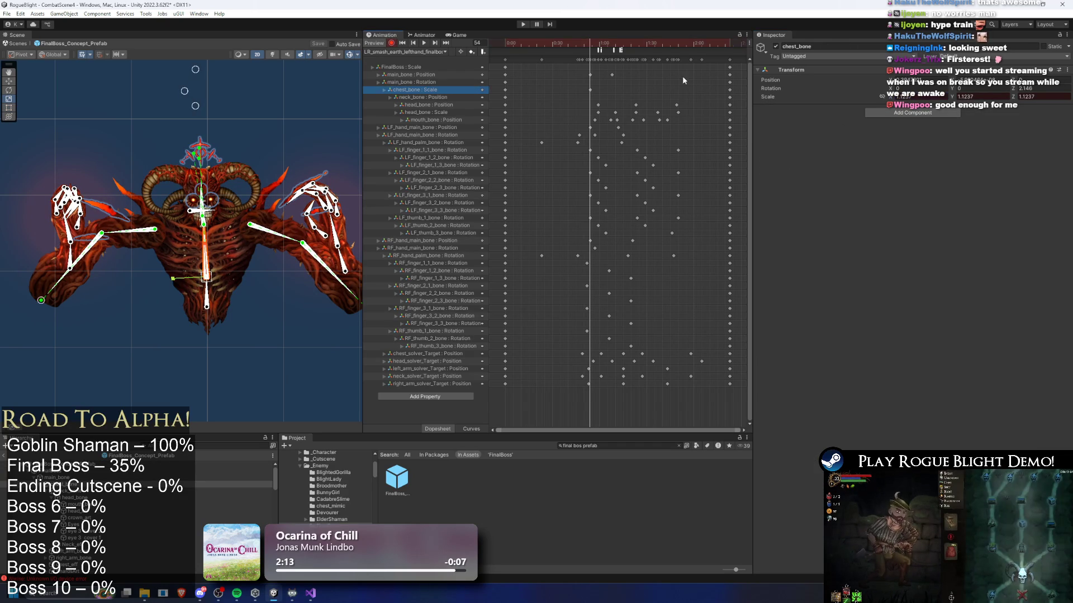
left_click(902, 98)
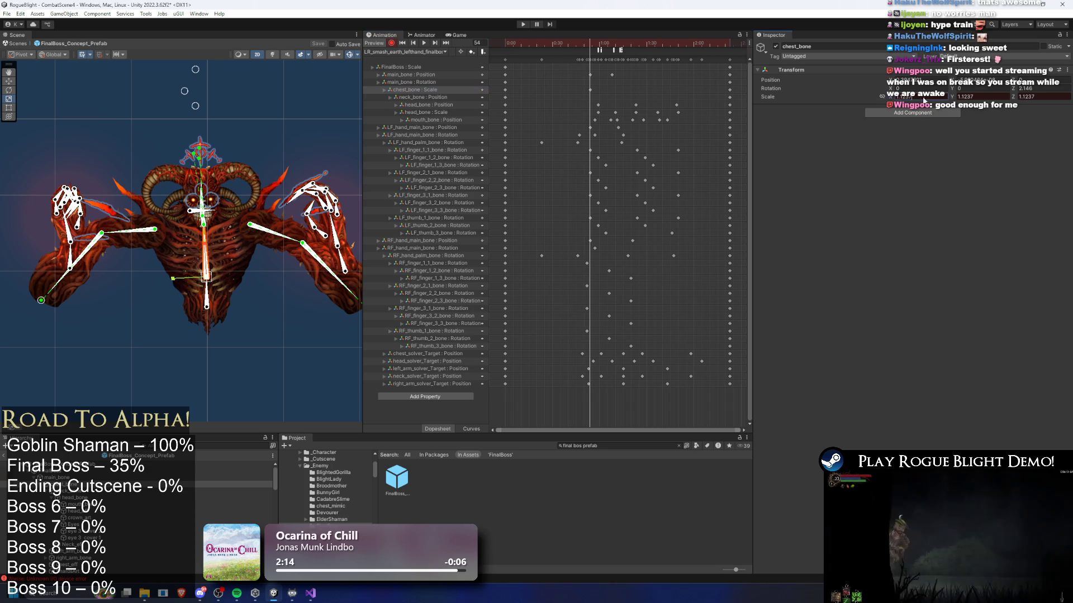
key("Return")
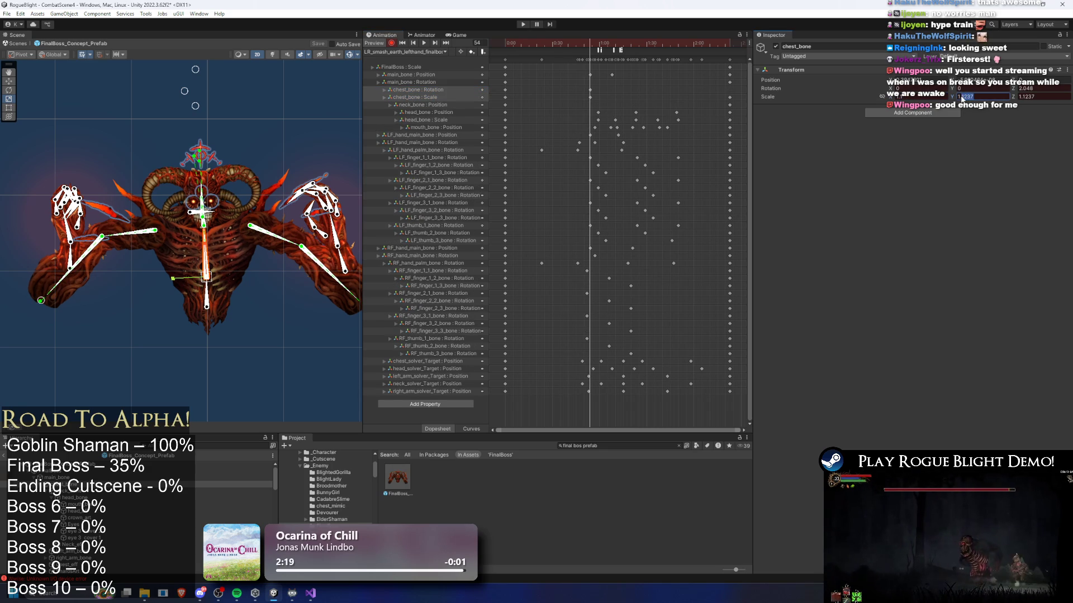
type("1.1")
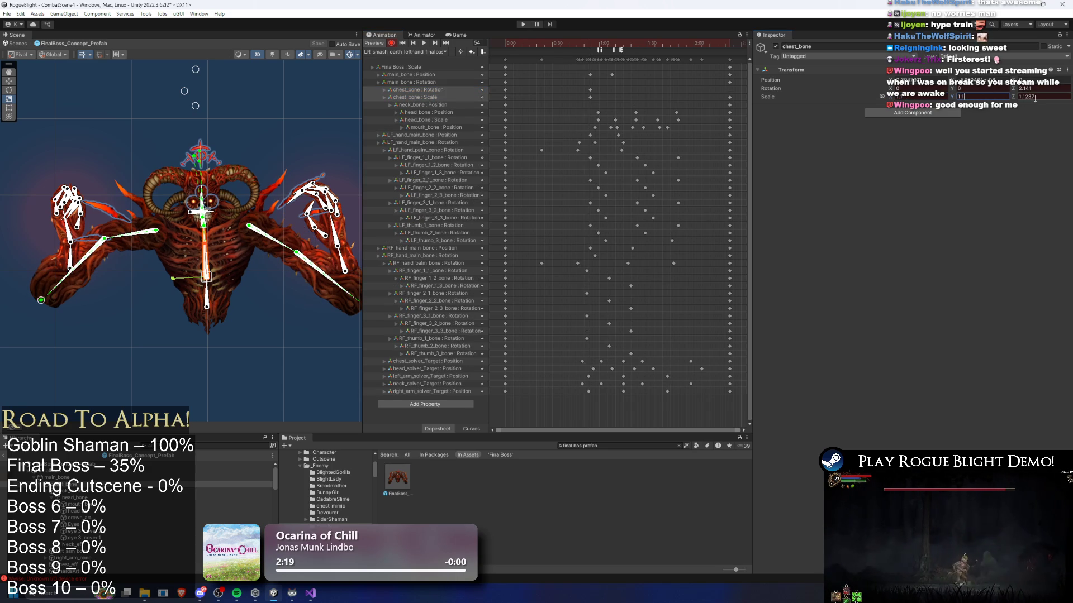
type("1.1")
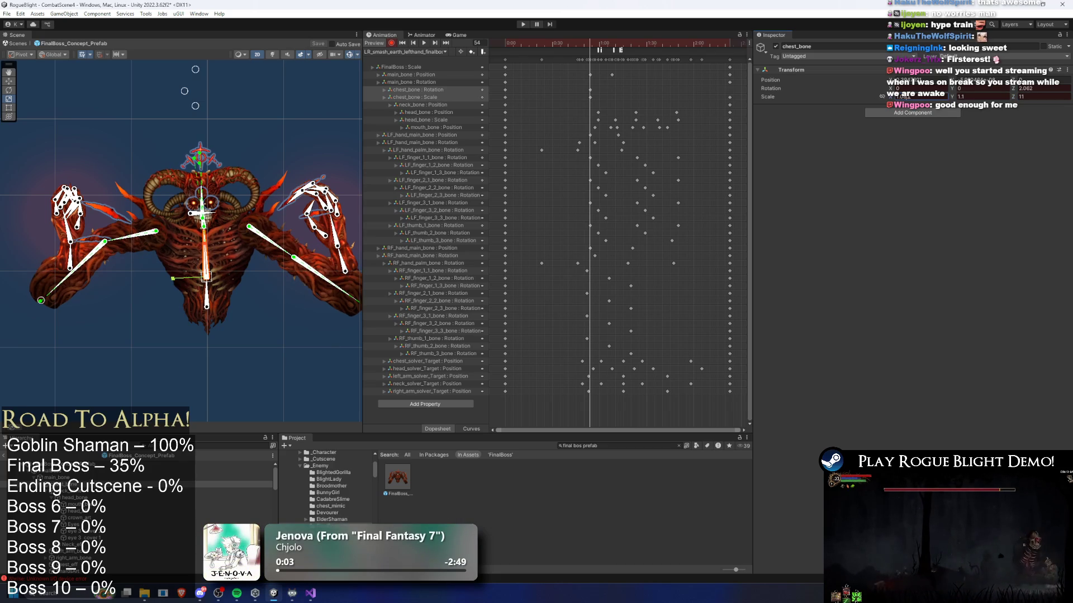
key("BackSpace")
type("08")
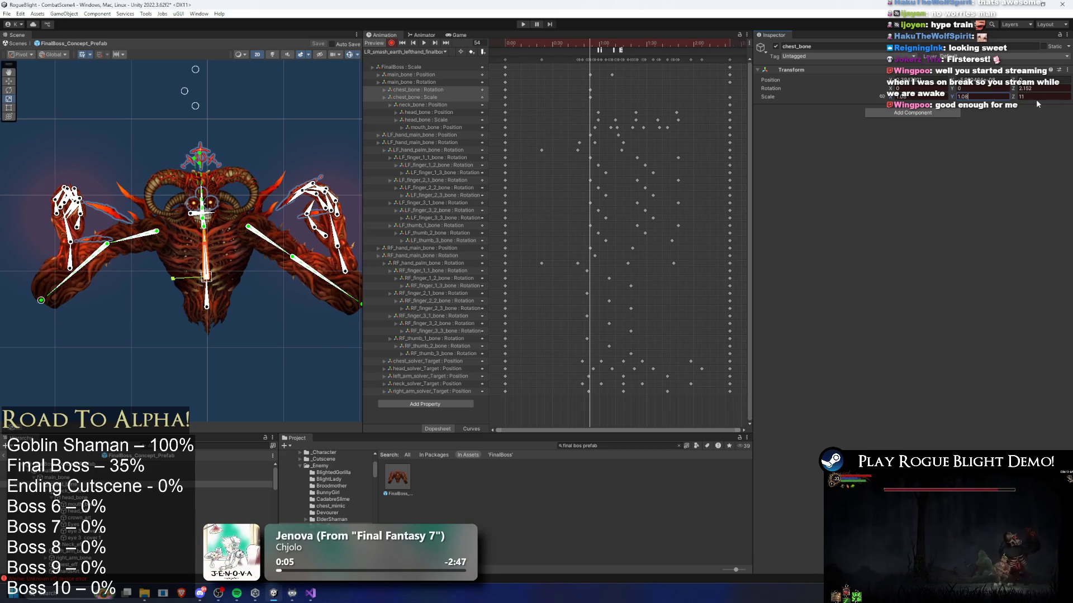
- Delete the stray chest_bone Rotation track and play the clip preview
mouse_move(593, 44)
left_mouse_down()
mouse_move(513, 45)
mouse_move(535, 44)
left_mouse_up()
key("Delete")
key("space")
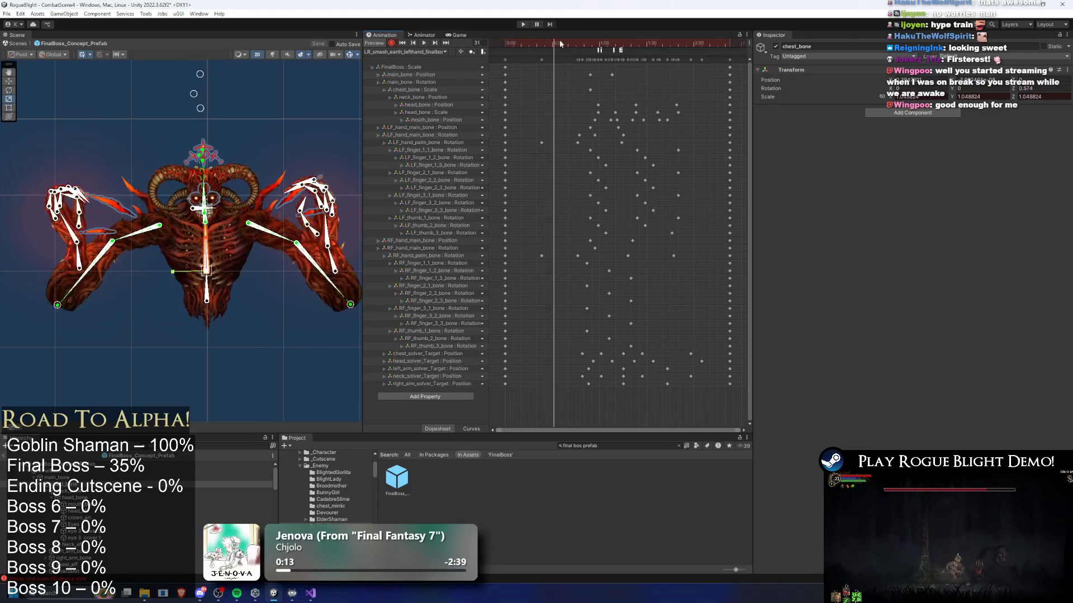
- Scrub the earth smash preview between frames 46 and 73, recentring the boss in view
left_click(579, 43)
left_click_drag(578, 42, 582, 42)
mouse_move(327, 293)
left_mouse_down()
mouse_move(294, 258)
mouse_move(328, 266)
left_mouse_up()
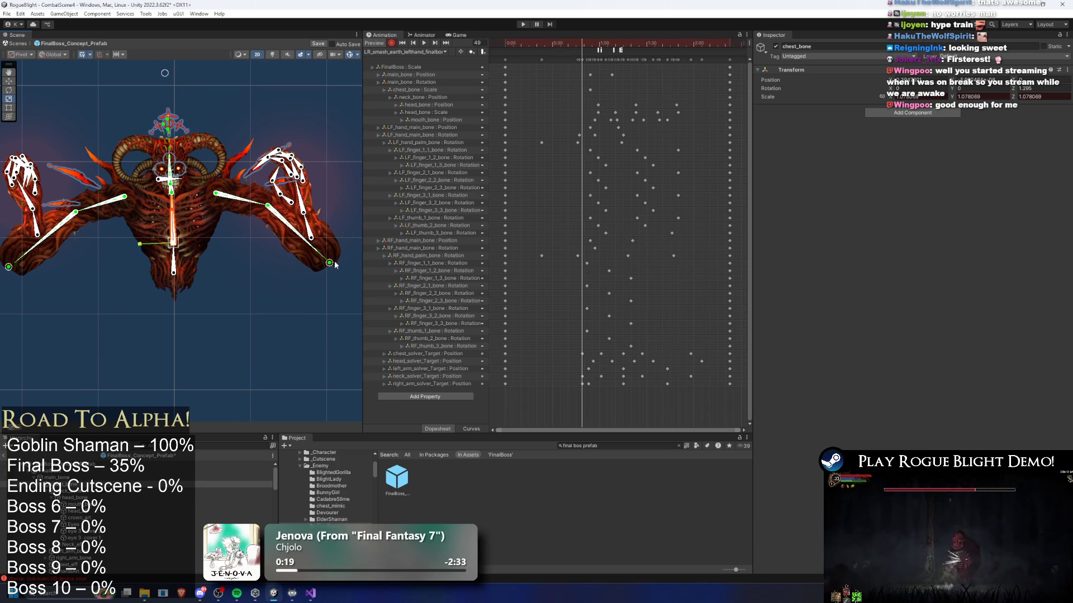
left_click(589, 384)
mouse_move(582, 54)
left_mouse_down()
mouse_move(663, 56)
mouse_move(642, 61)
left_mouse_up()
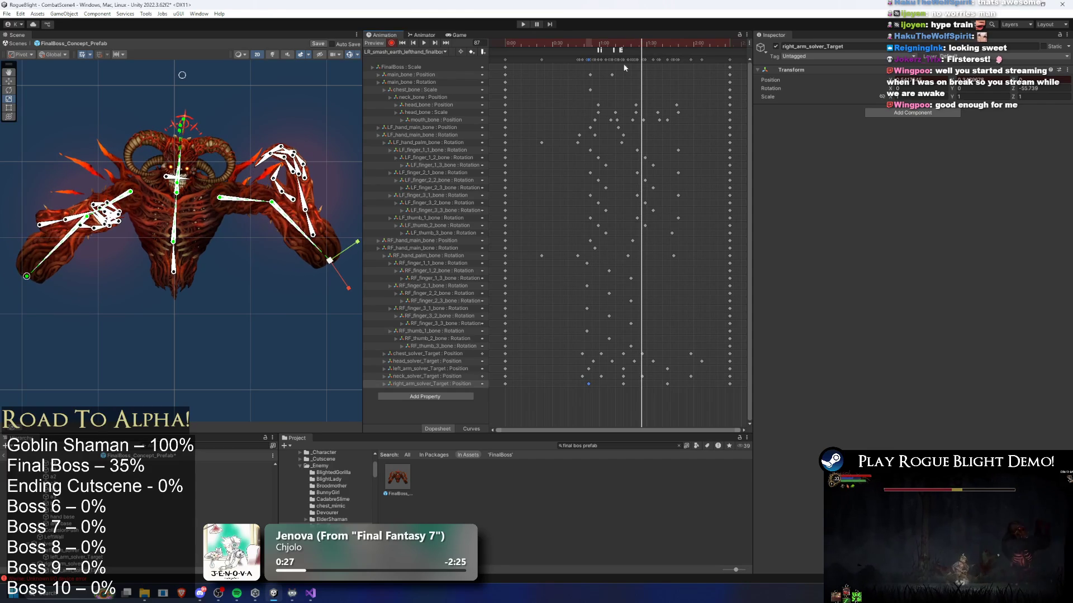
left_click_drag(35, 275, 33, 258)
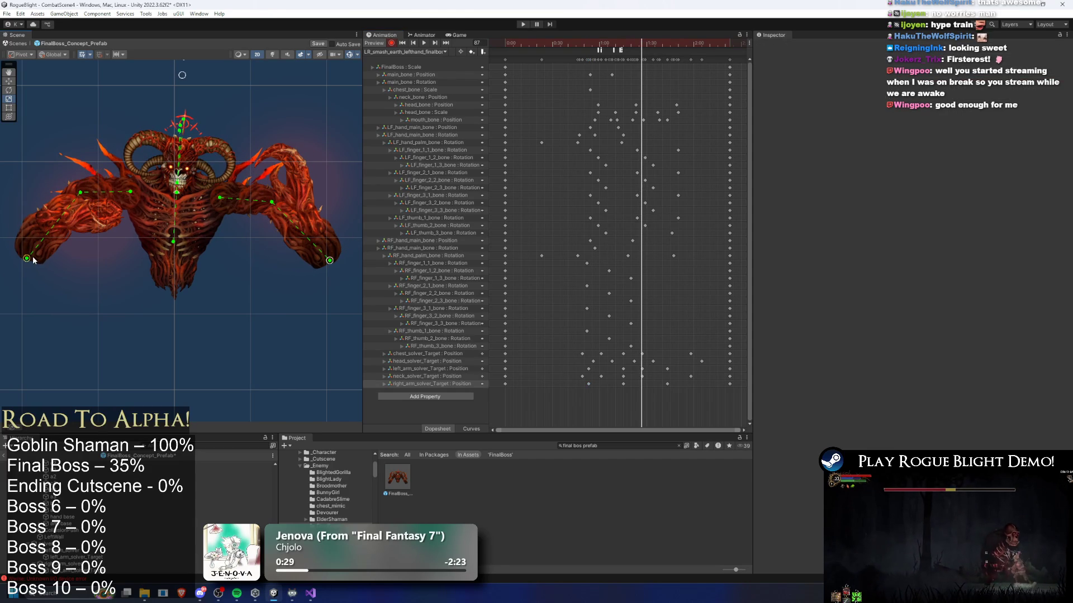
left_click_drag(649, 63, 619, 62)
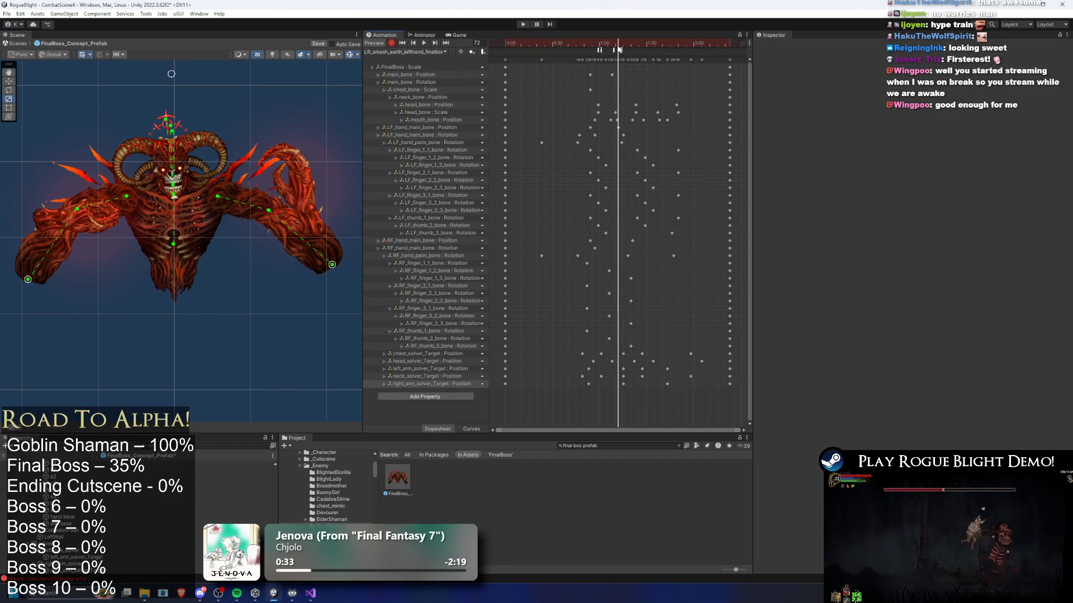
- Delete the neck_solver_Target keyframe and inspect the projectile event with int parameter 11
left_click(642, 376)
key("Delete")
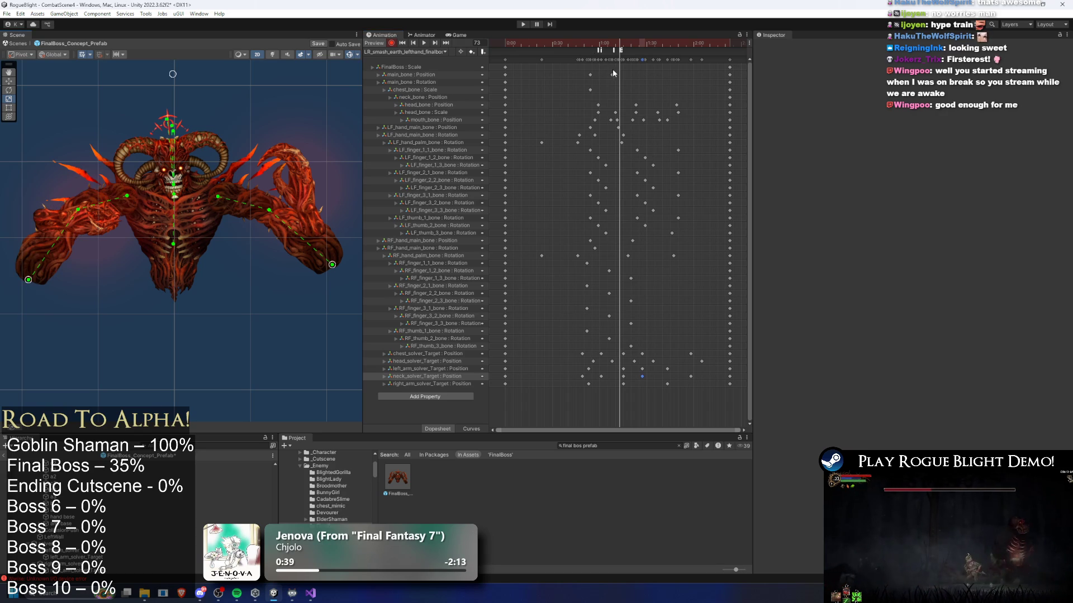
left_click(621, 50)
mouse_move(619, 42)
left_mouse_down()
mouse_move(590, 41)
mouse_move(623, 40)
left_mouse_up()
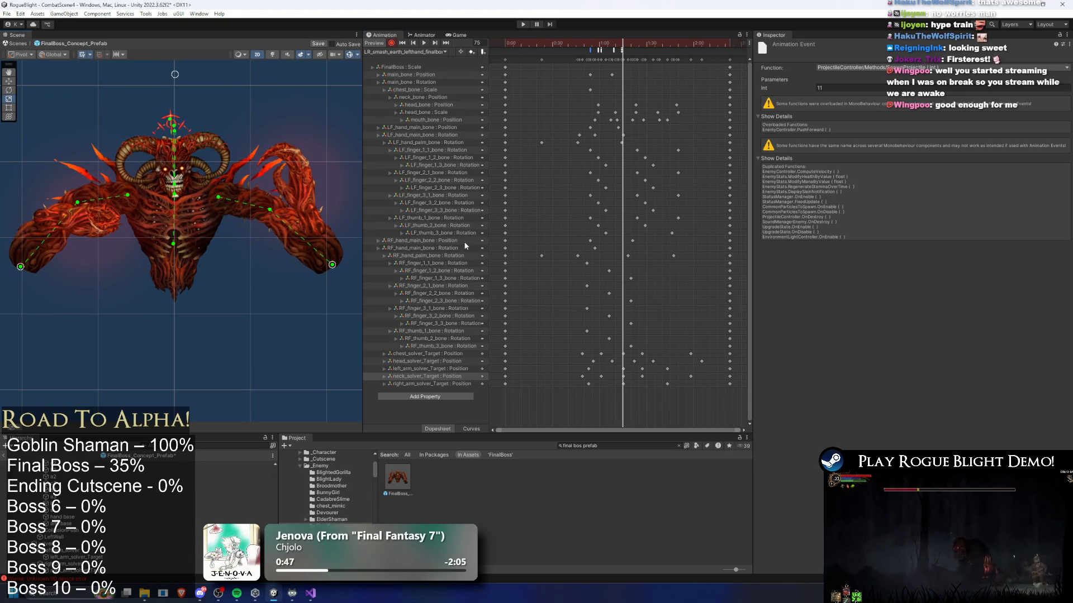
left_click_drag(629, 40, 707, 41)
left_click(668, 370)
key("space")
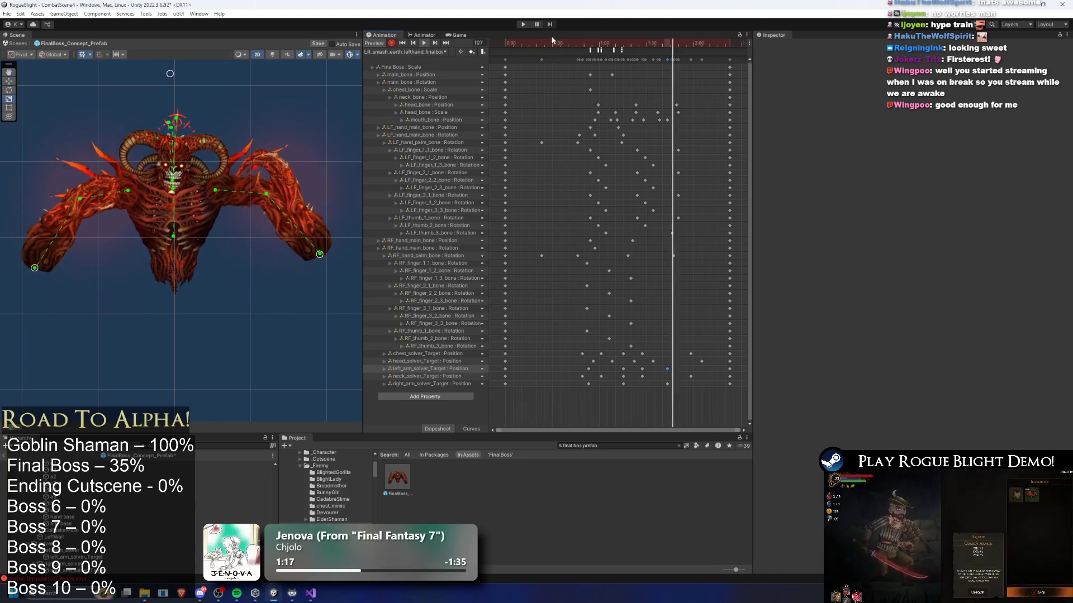
left_click_drag(567, 44, 642, 41)
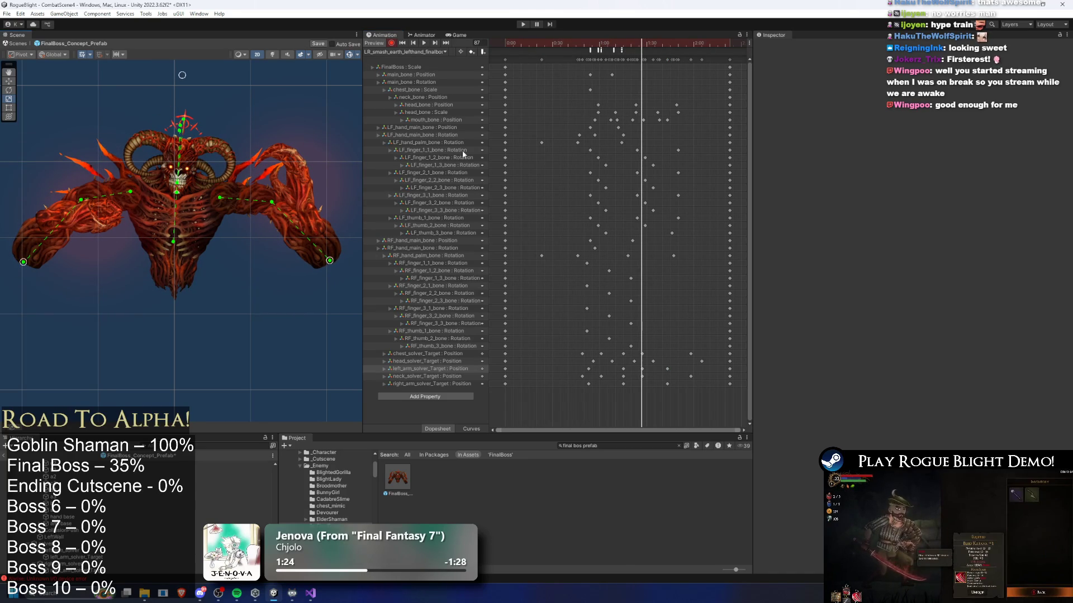
mouse_move(617, 42)
left_mouse_down()
mouse_move(592, 43)
mouse_move(645, 44)
left_mouse_up()
key("space")
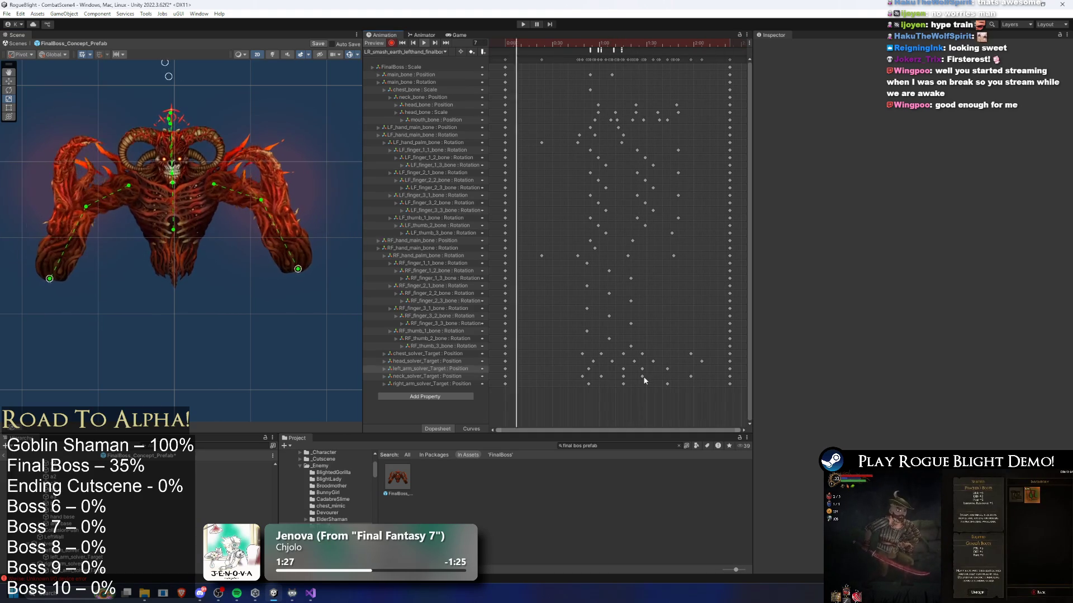
left_click(647, 377)
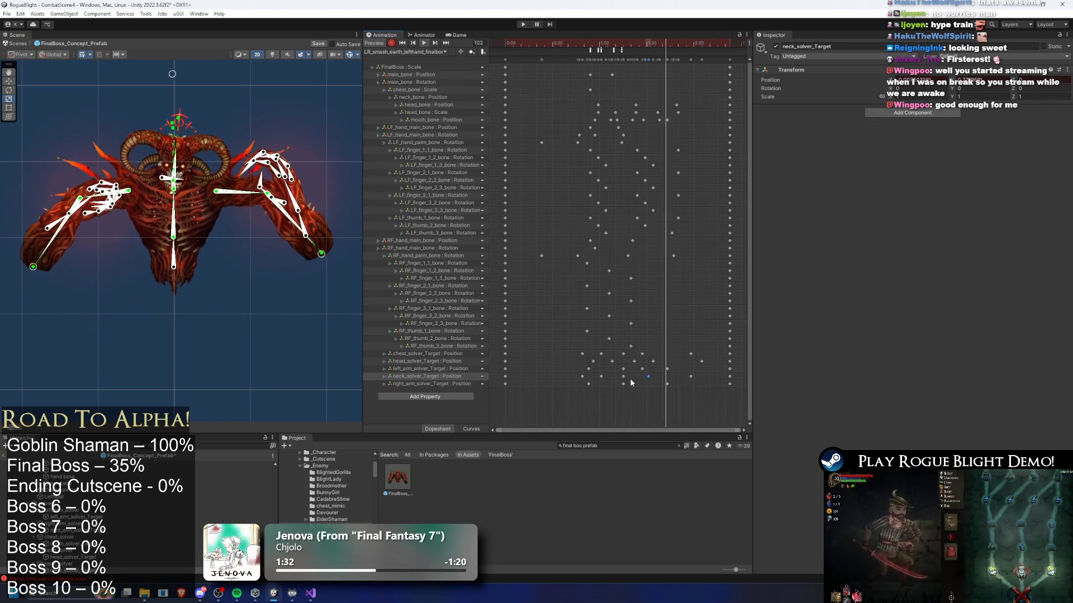
left_click(239, 73)
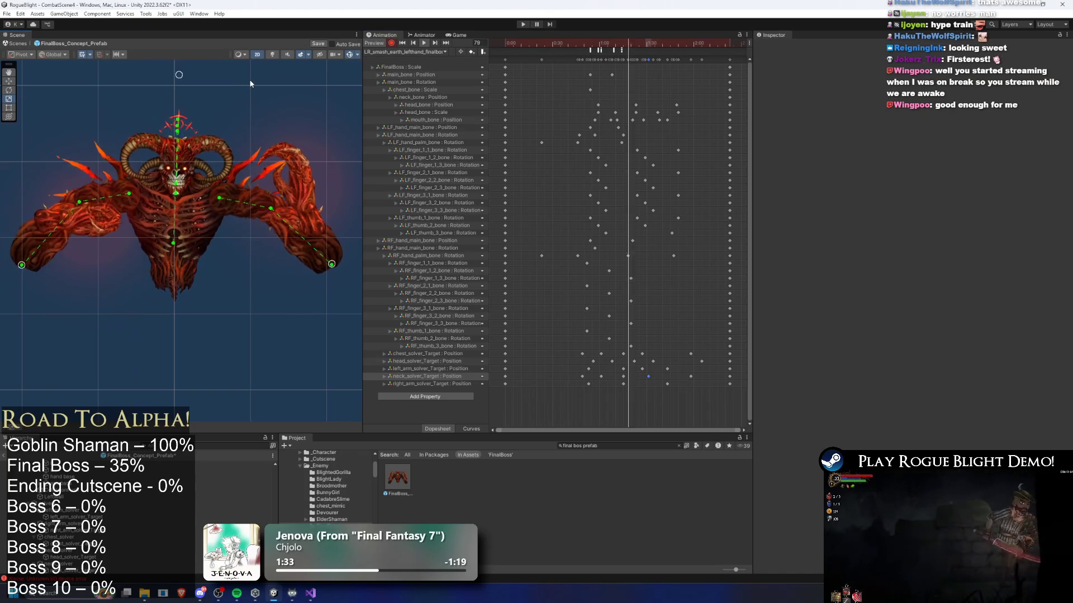
left_click(631, 42)
mouse_move(632, 43)
left_mouse_down()
mouse_move(554, 55)
mouse_move(596, 61)
left_mouse_up()
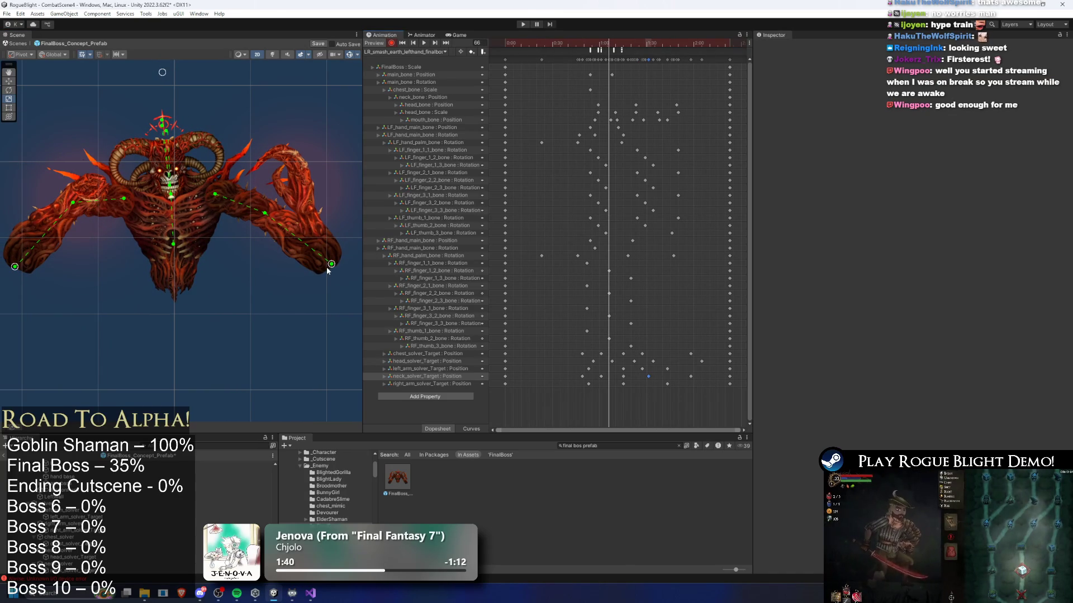
left_click(617, 45)
left_click_drag(617, 45, 622, 45)
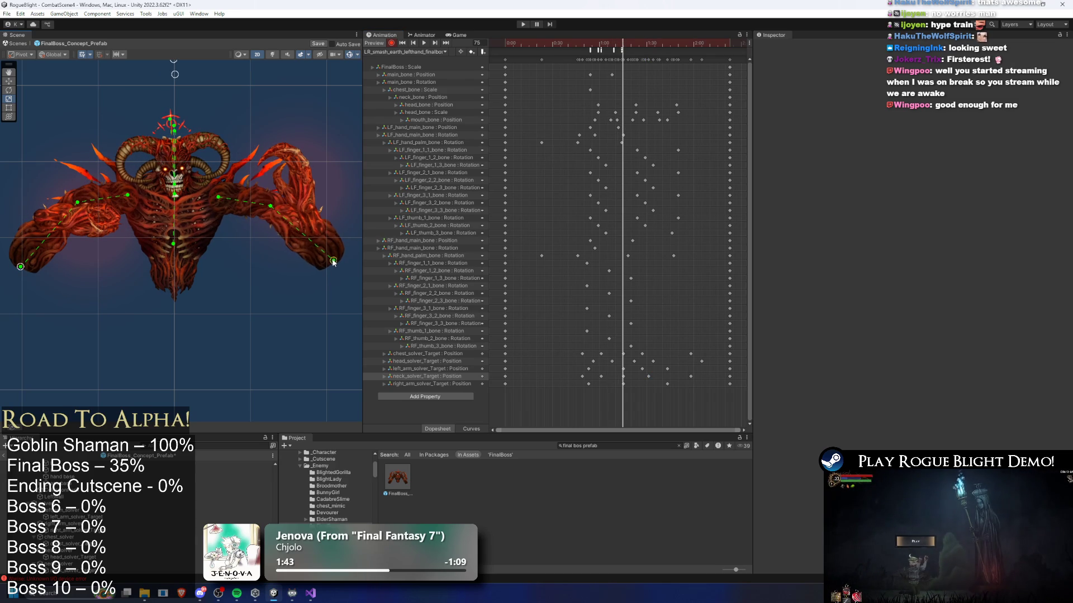
left_click(595, 45)
left_click(605, 44)
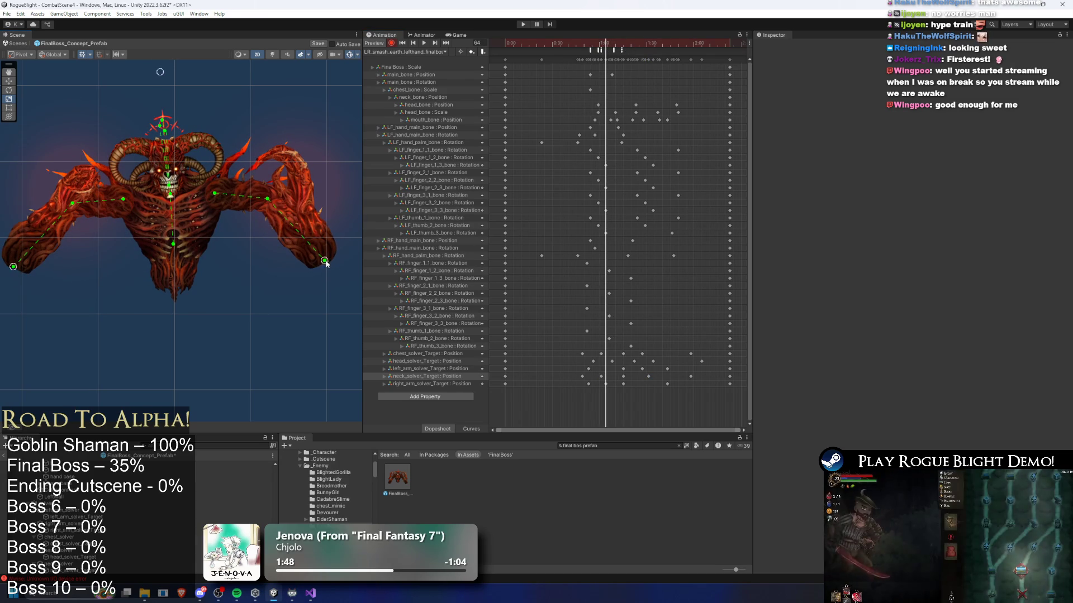
left_click(581, 45)
left_click_drag(581, 46, 622, 59)
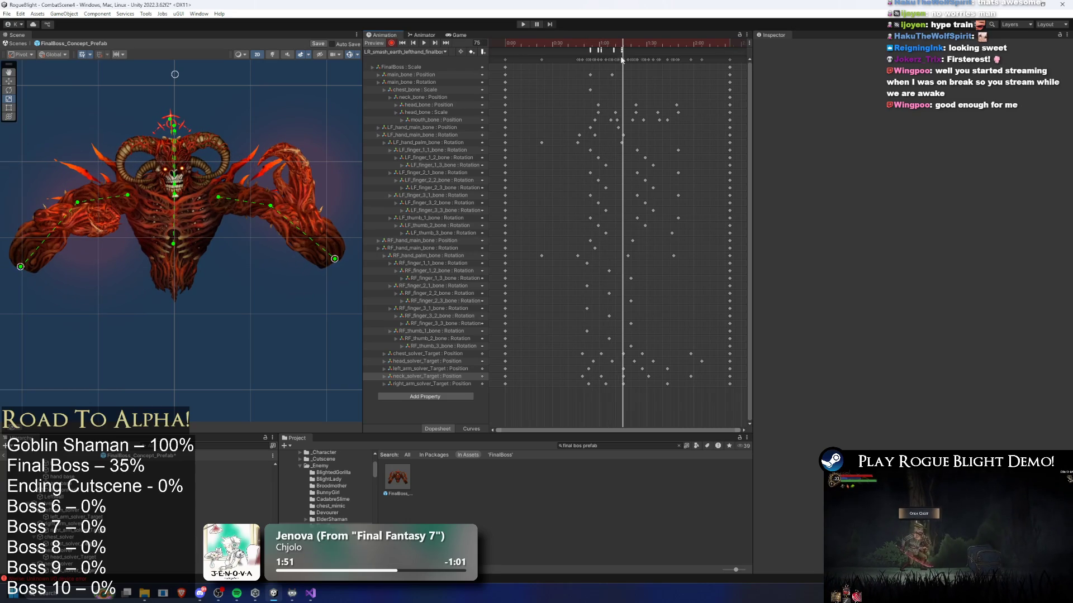
left_click(629, 385)
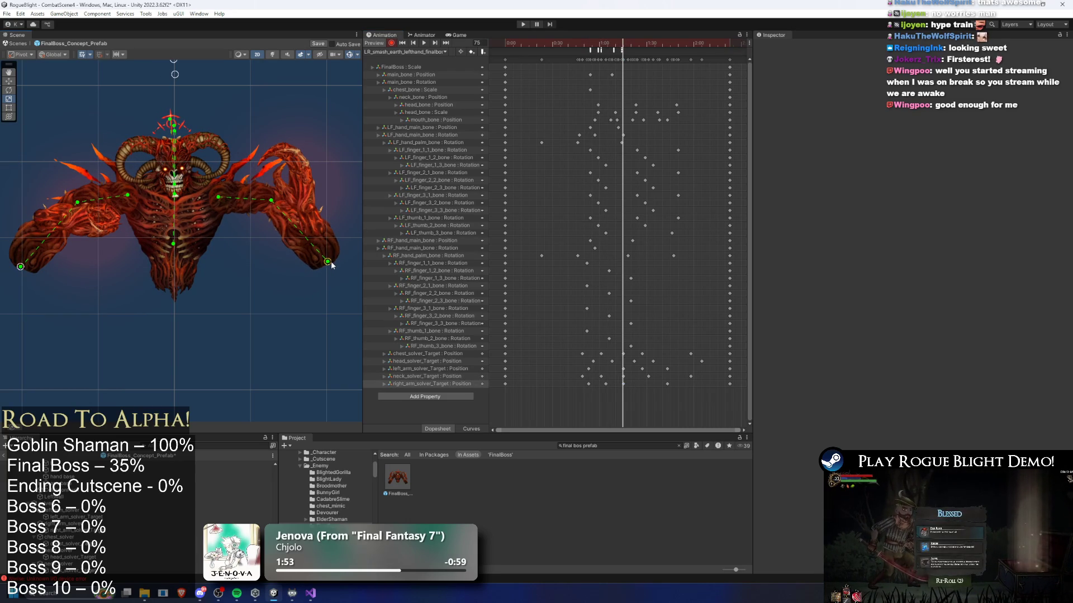
key("space")
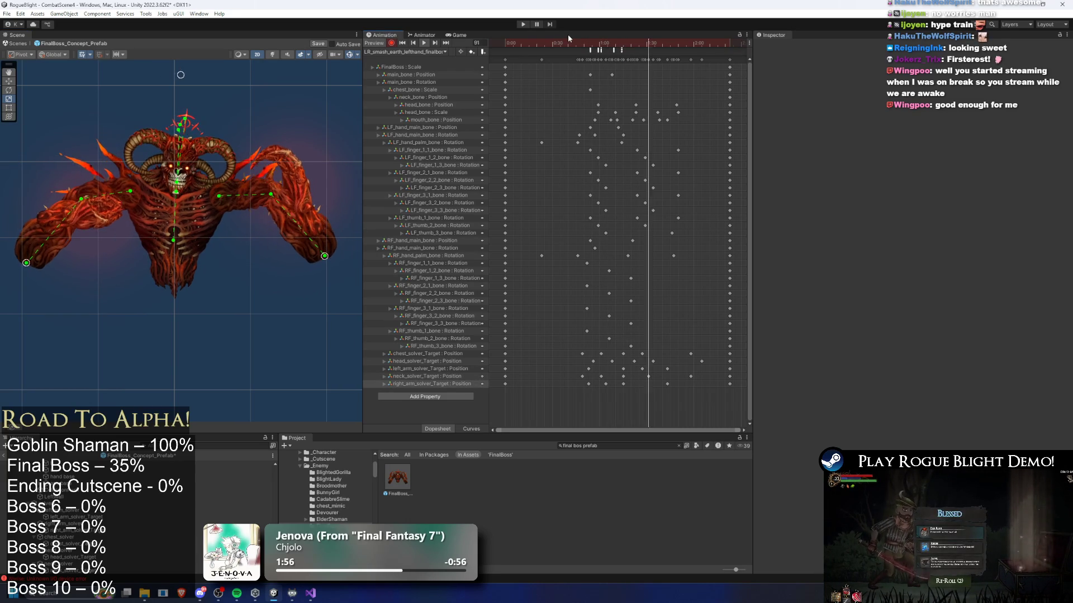
left_click(576, 44)
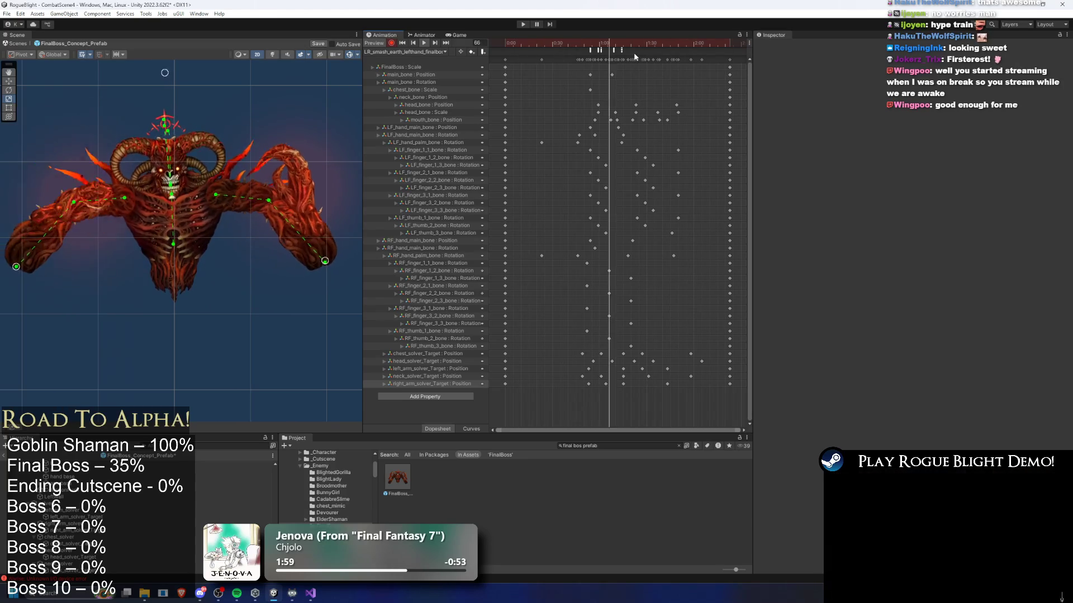
left_click(616, 444)
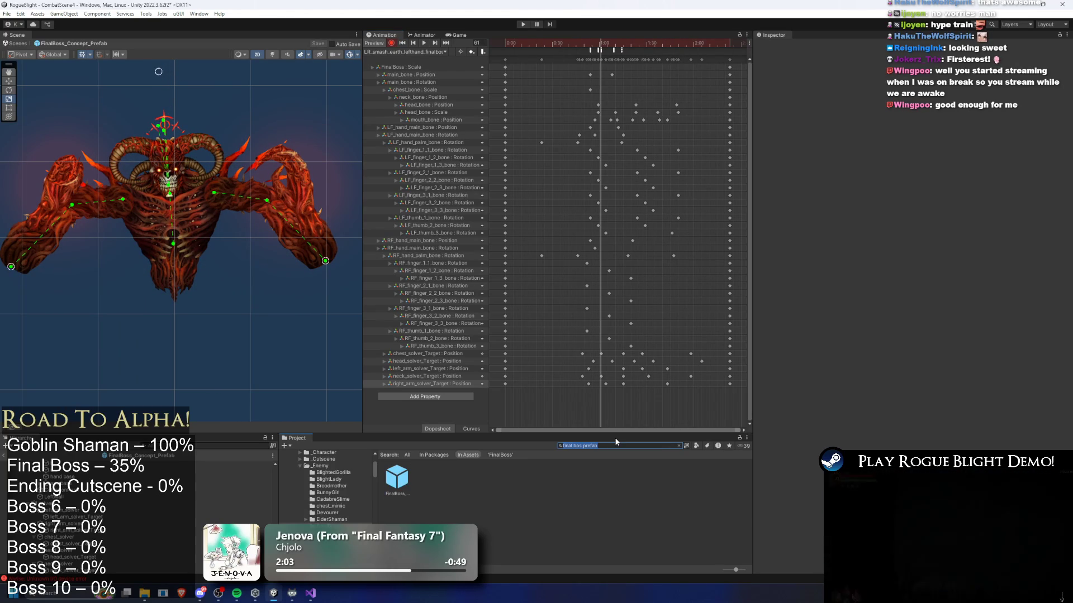
- Change the Project search to 'gorilla' and select the SkullGorilla prefab
key("BackSpace")
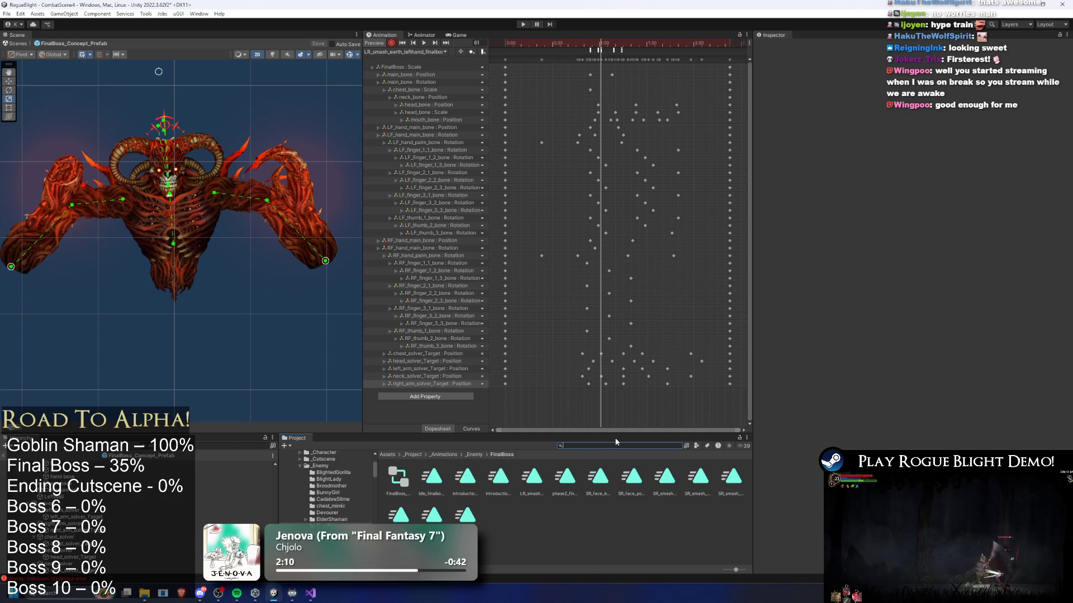
type("go")
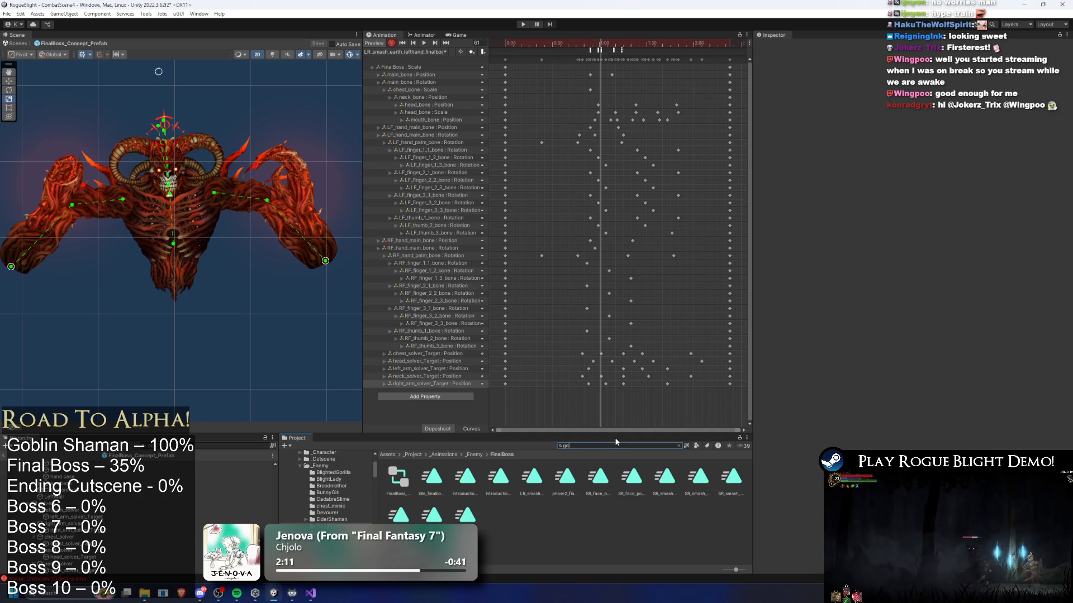
key("BackSpace")
key("BackSpace")
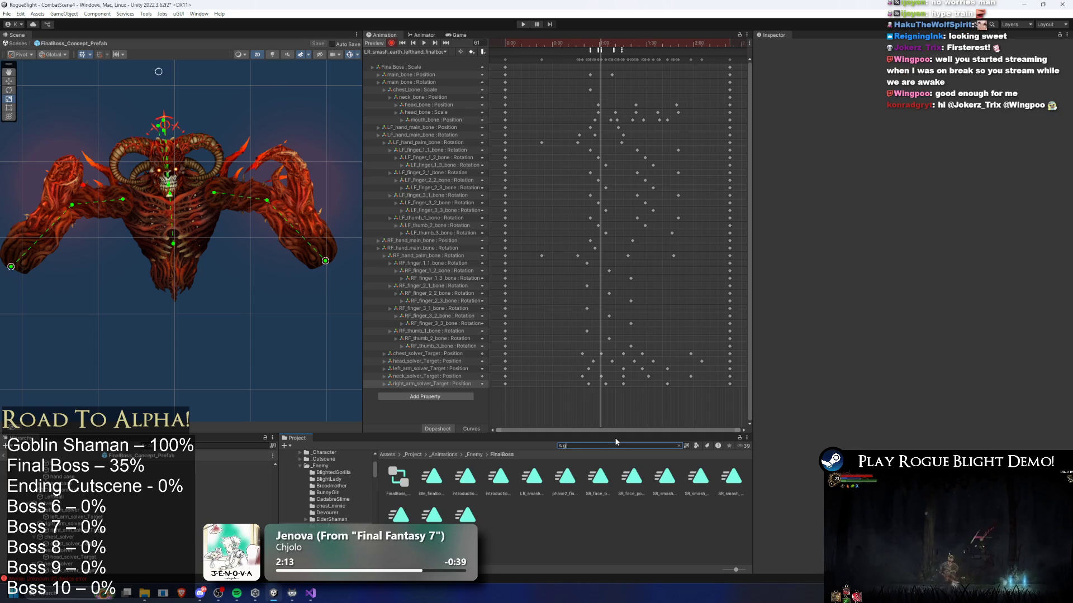
type("orilla pre")
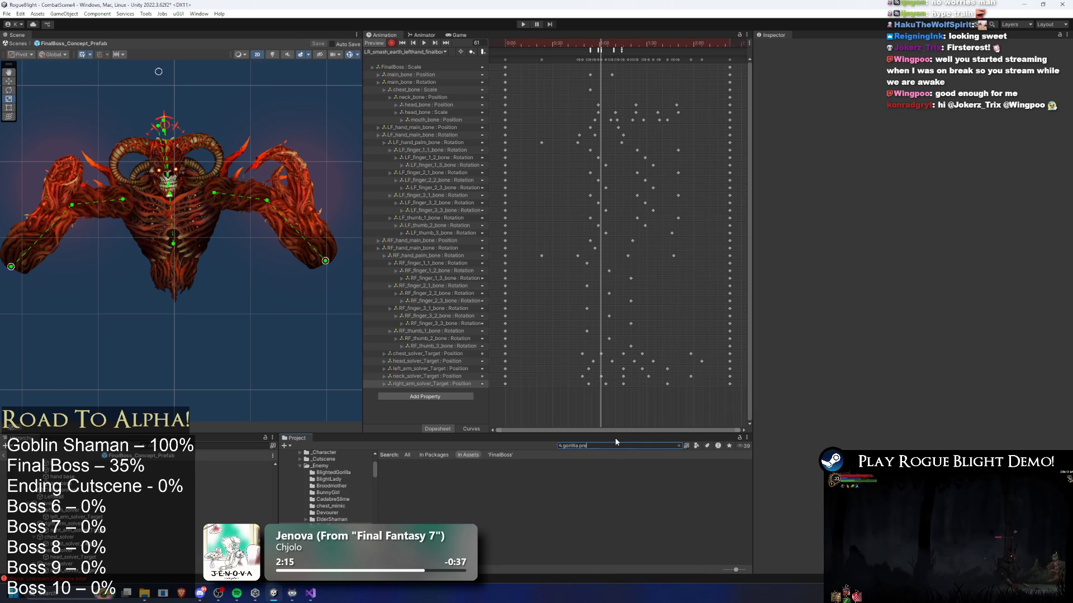
key("BackSpace")
key("BackSpace")
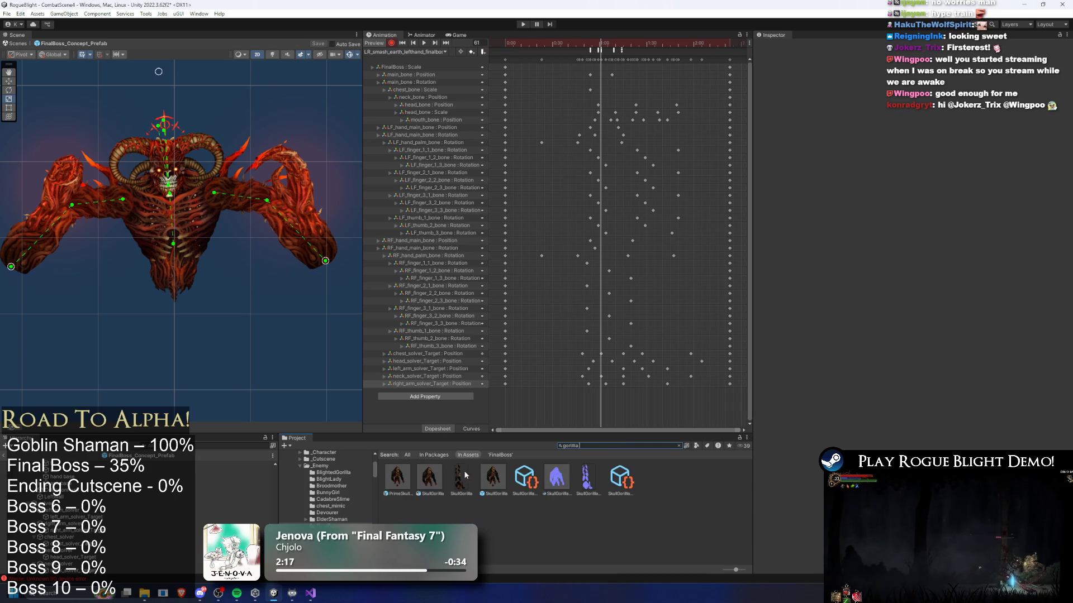
left_click(495, 475)
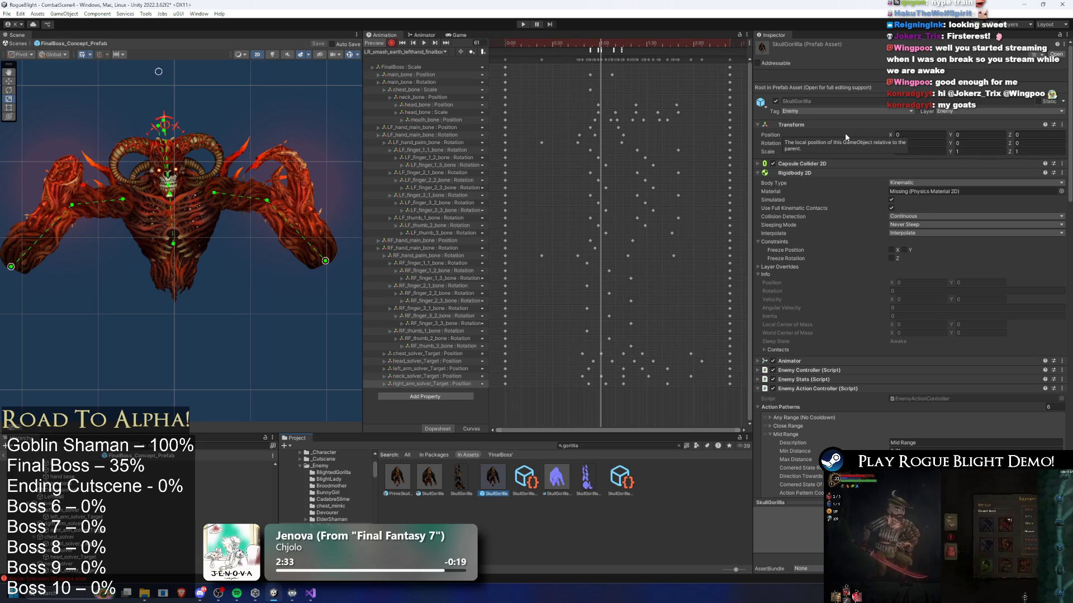
- Collapse Mid Range and scroll to the Projectile Controller's 10 projectile entries
scroll(941, 282, "down", 3)
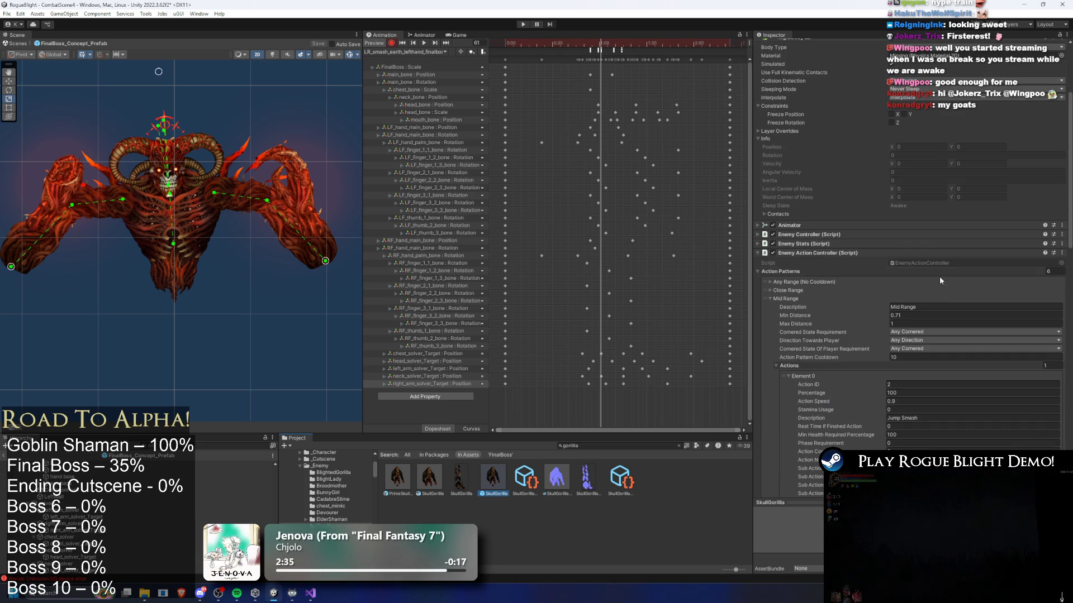
left_click(799, 298)
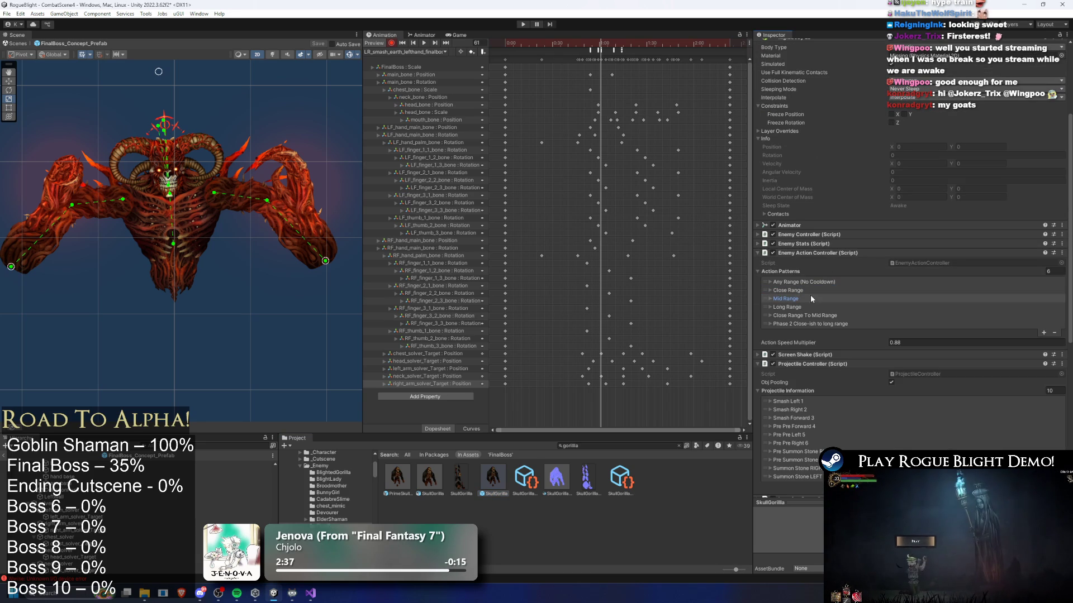
scroll(840, 305, "down", 3)
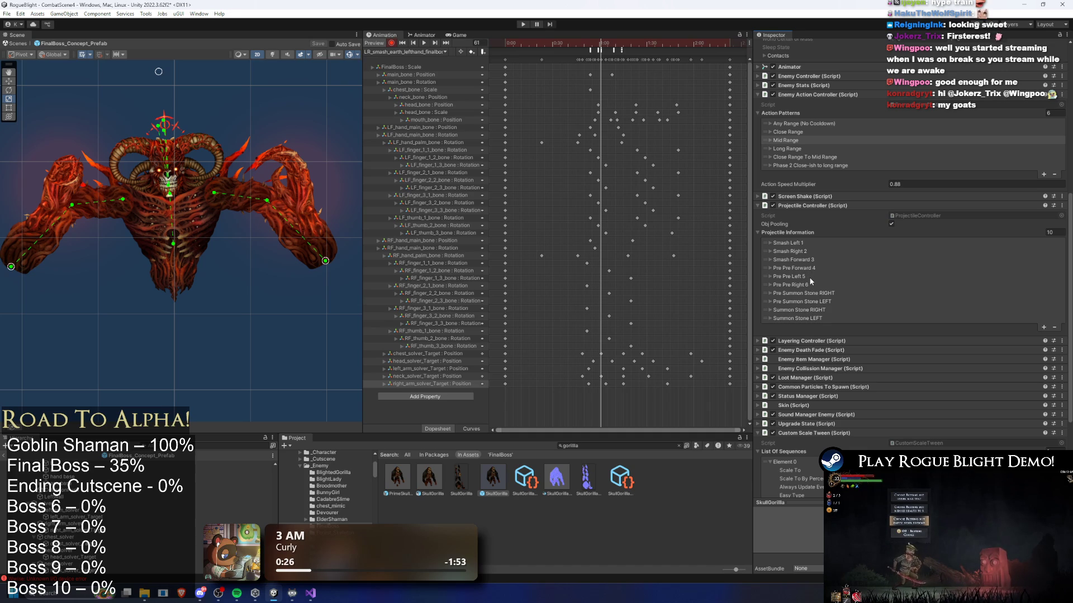
- Review the Pre Pre Left 5 and Pre Pre Right 6 projectile entries
left_click(807, 276)
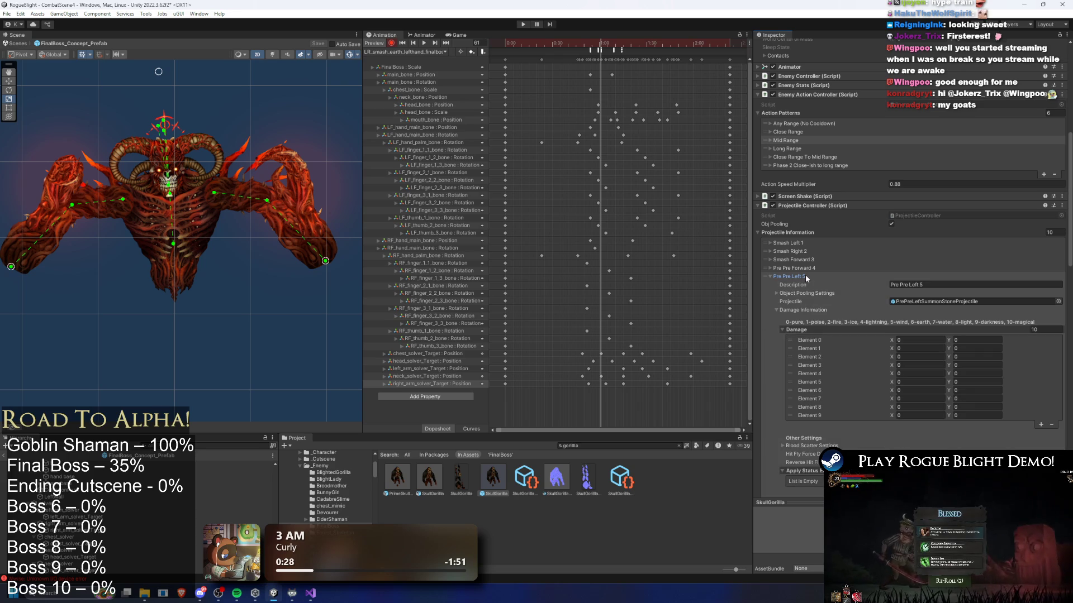
left_click(805, 275)
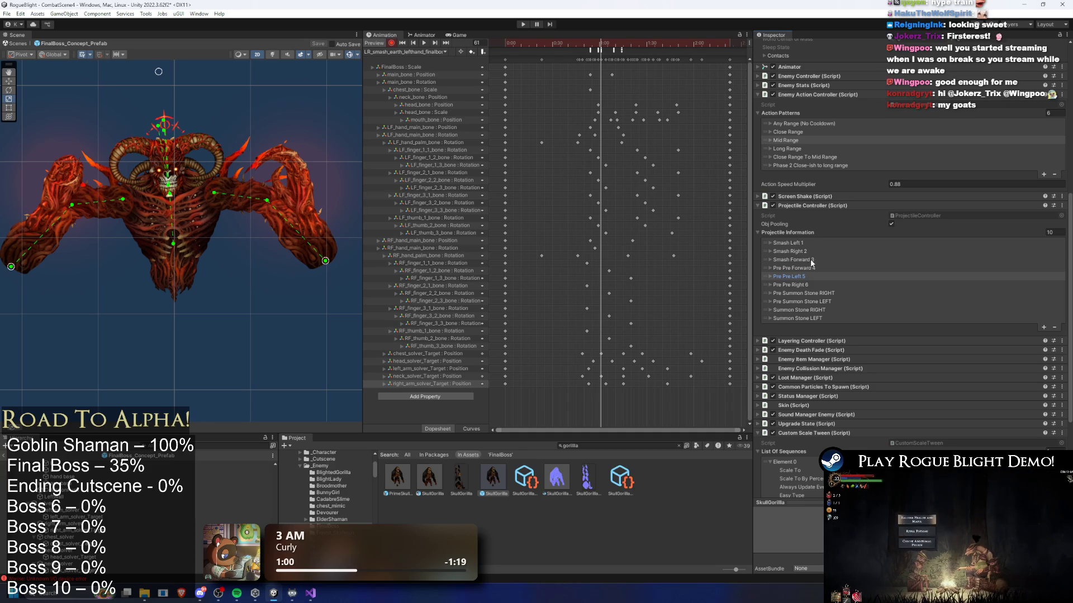
left_click(803, 286)
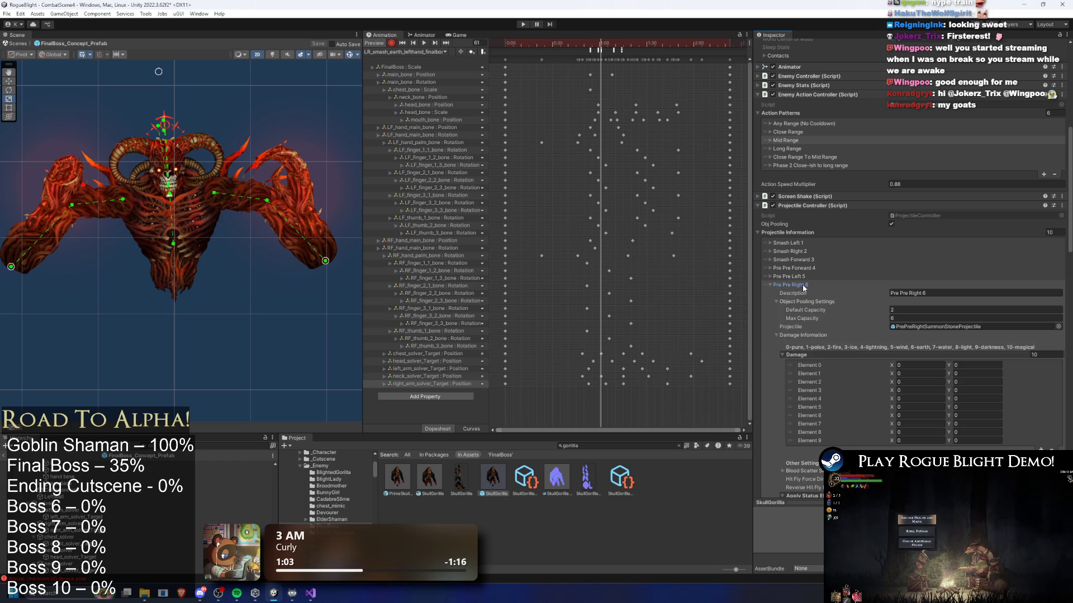
left_click(803, 286)
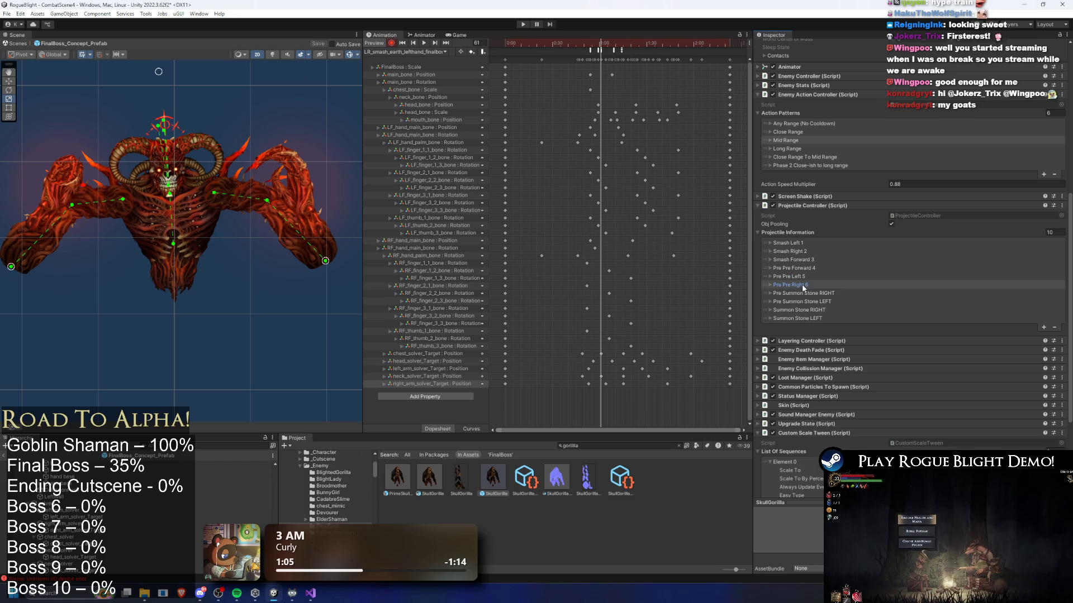
- Select the six Pre Pre and Summon Stone entries in Projectile Information
left_click(770, 277)
left_click(767, 316)
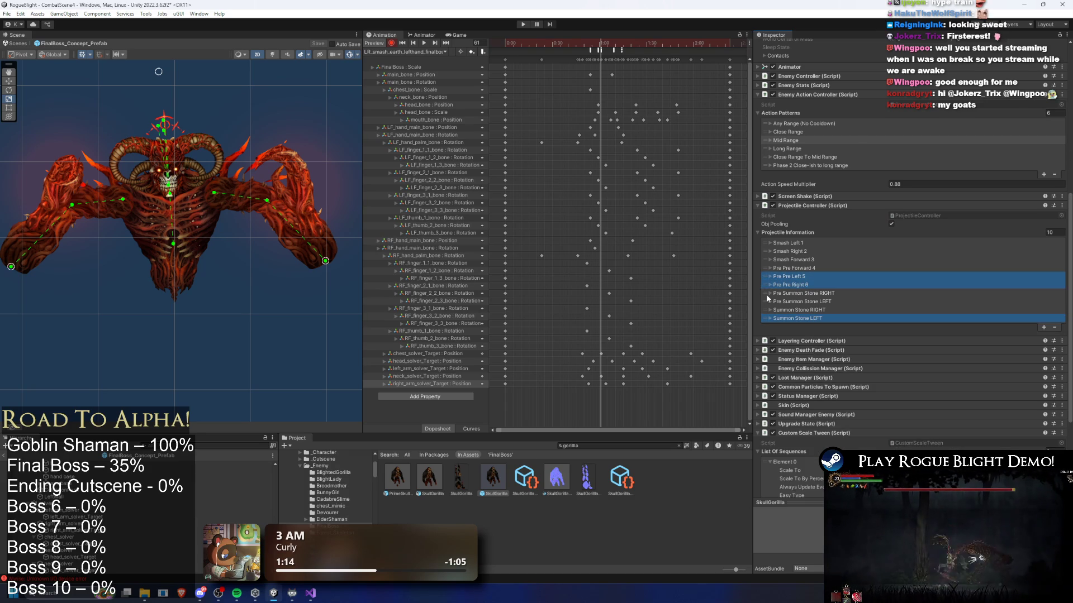
left_click(768, 302)
left_click(768, 303)
left_click(767, 276, "ctrl")
left_click(766, 285, "ctrl")
left_click(762, 294, "ctrl")
left_click(761, 310, "ctrl")
left_click(765, 318, "ctrl")
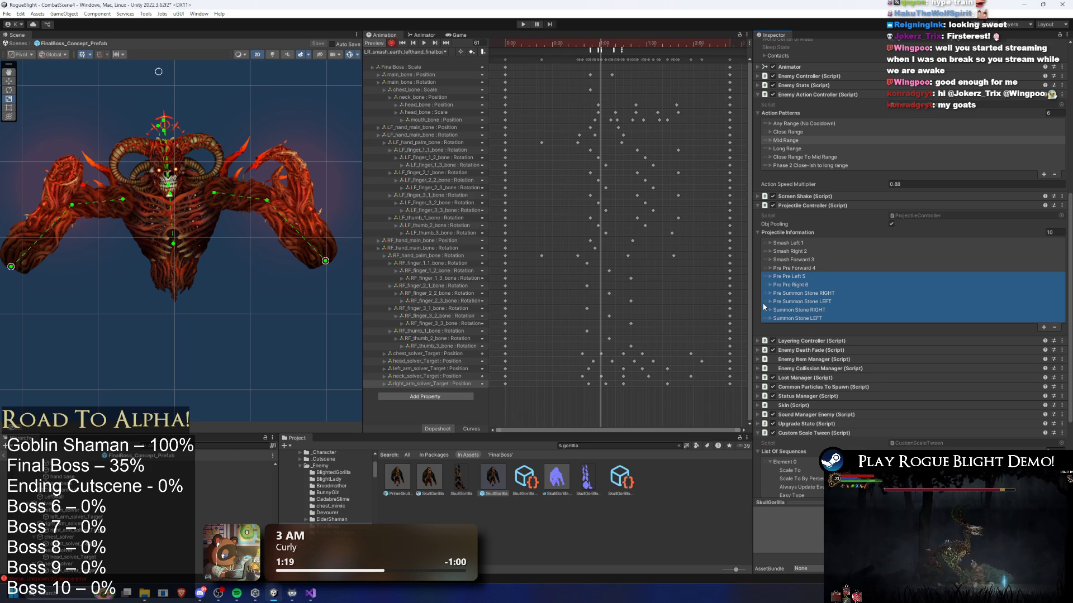
- Switch the Inspector to the FinalBoss prefab and add a new projectile entry
scroll(235, 481, "down", 5)
right_click(506, 478)
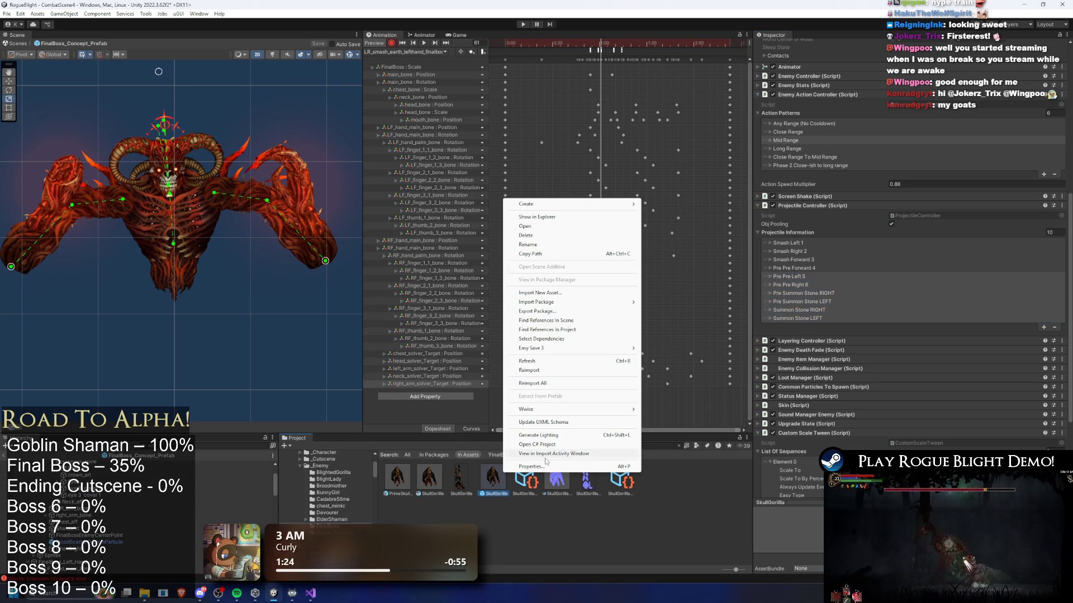
left_click(597, 453)
left_click(235, 464)
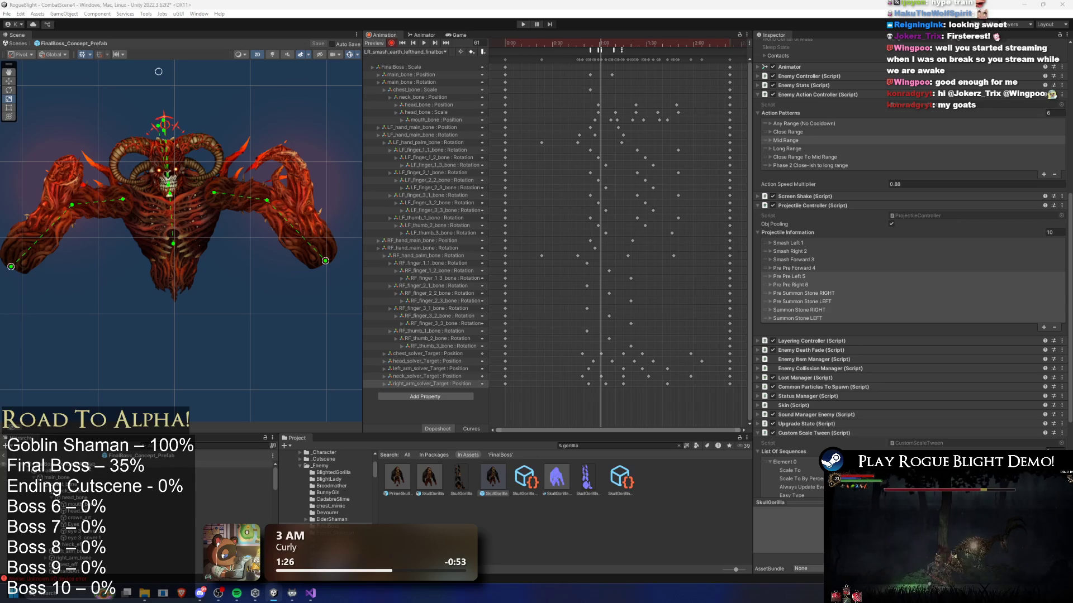
left_click(1043, 491)
- Paste Pre Pre Left 5 into the new entry, duplicate it, and paste Pre Pre Right 6
right_click(796, 490)
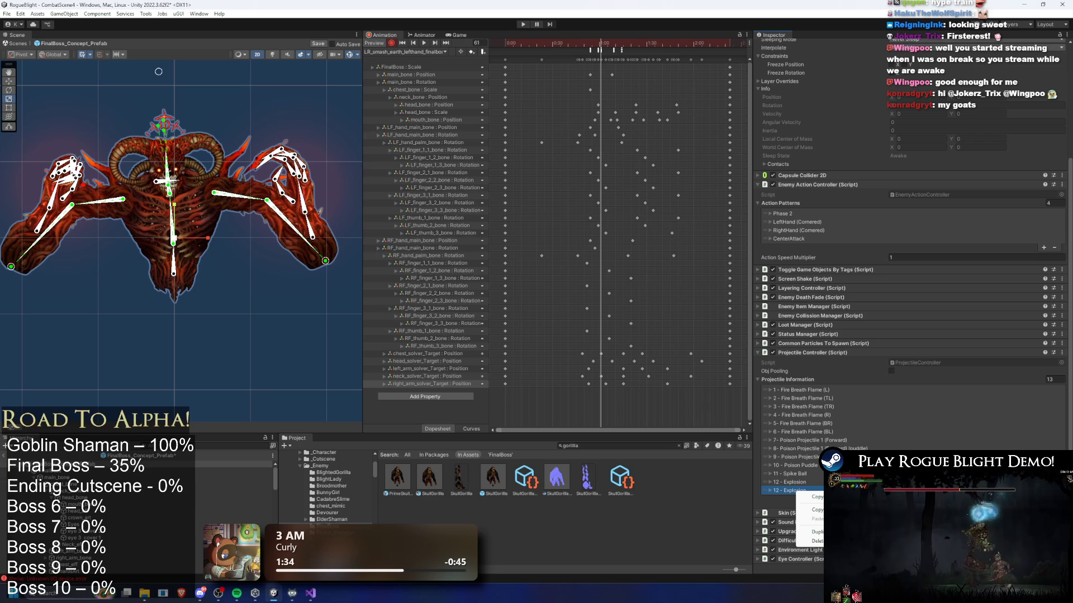
key("Escape")
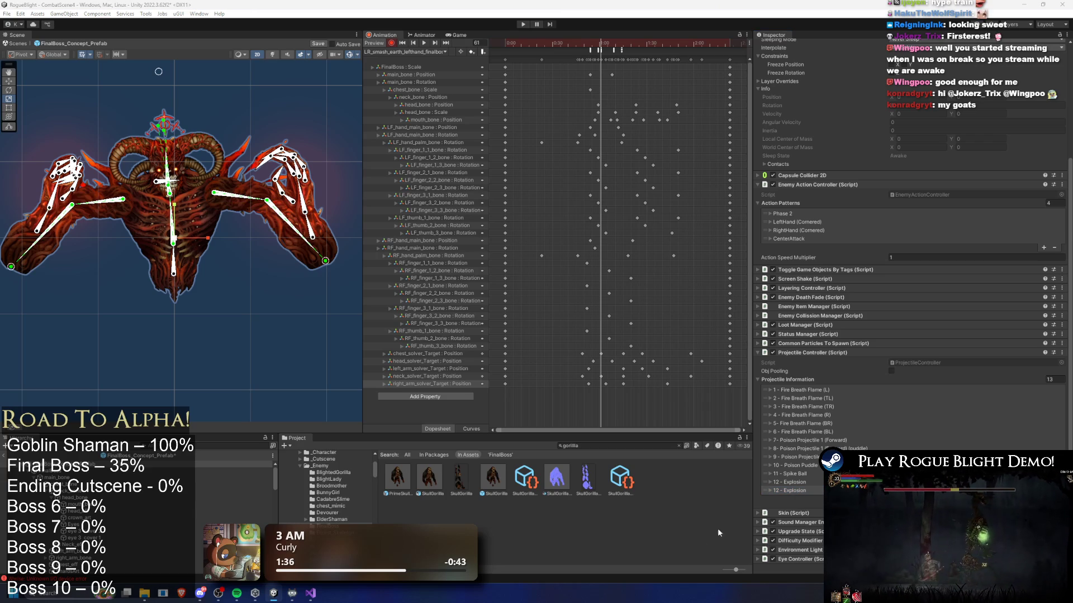
right_click(805, 491)
left_click(810, 503)
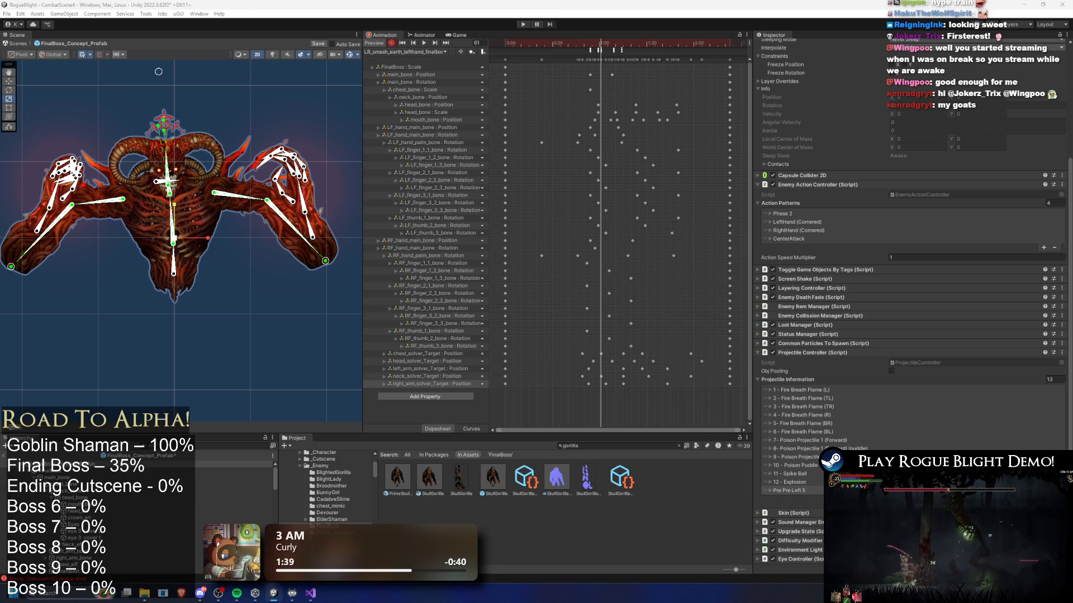
key("ctrl+d")
right_click(799, 499)
left_click(805, 504)
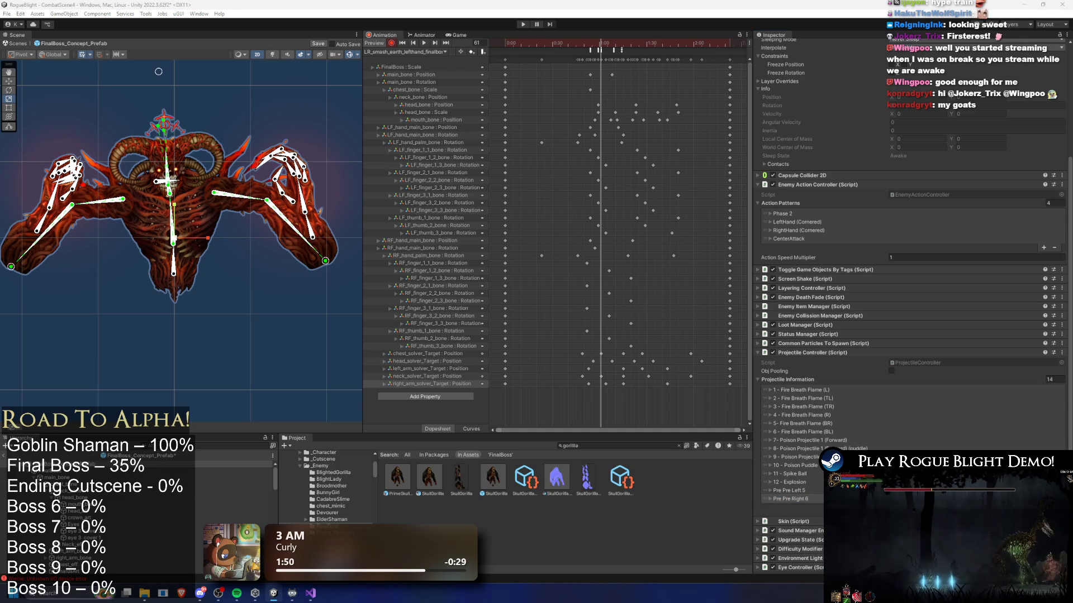
- Paste Smash Left 1 into entry 13 and delete the extra Pre Pre Right 6 rows
left_click(1044, 509)
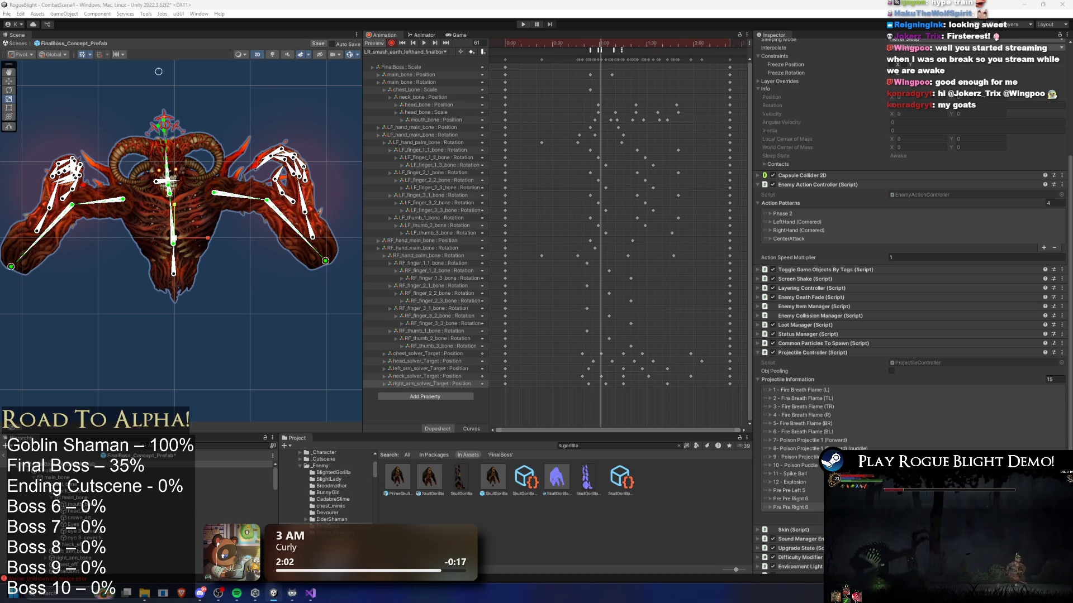
right_click(810, 495)
left_click(821, 517)
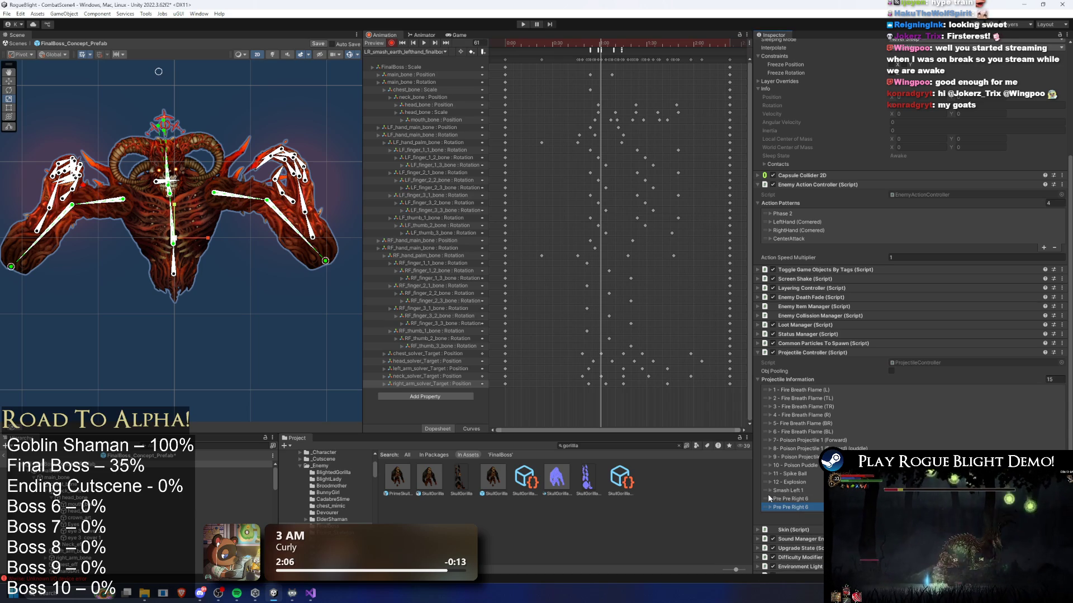
key("Delete")
key("Delete")
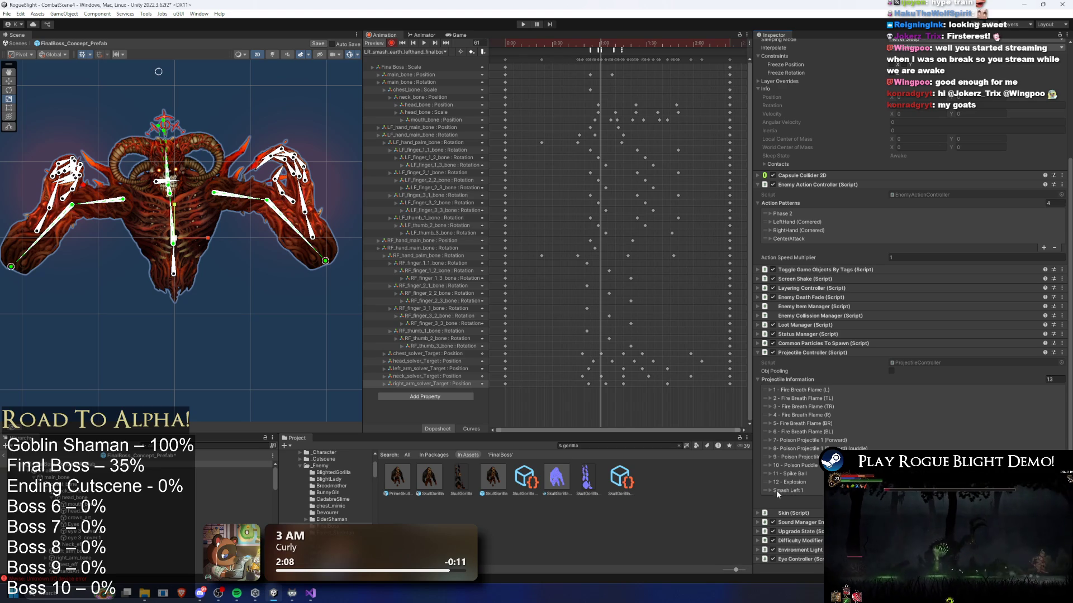
left_click(783, 491)
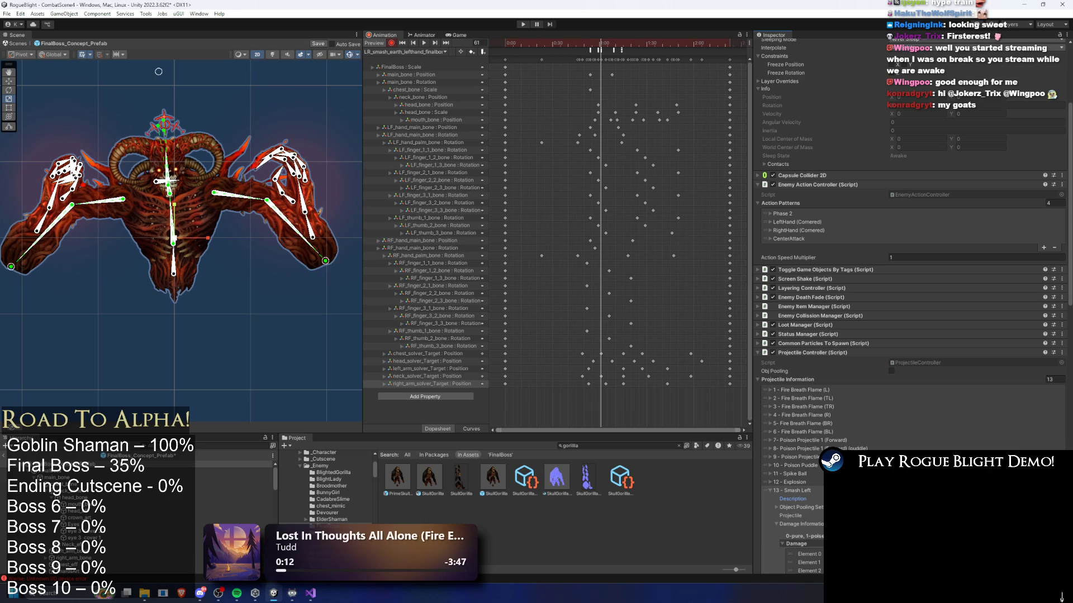
- Scroll the Inspector to show entry 13, named '13 - Smash Left'
scroll(905, 391, "down", 5)
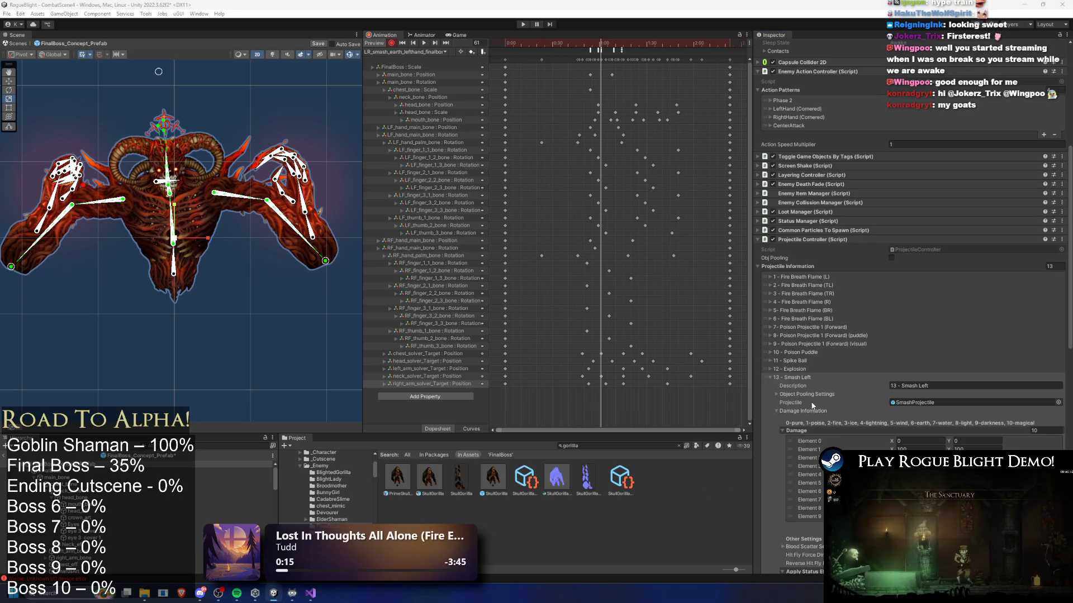
- Add Pre Pre Left 5 and Pre Pre Right 6 entries by pasting values and duplicating
right_click(804, 379)
left_click(833, 407)
scroll(813, 379, "up", 5)
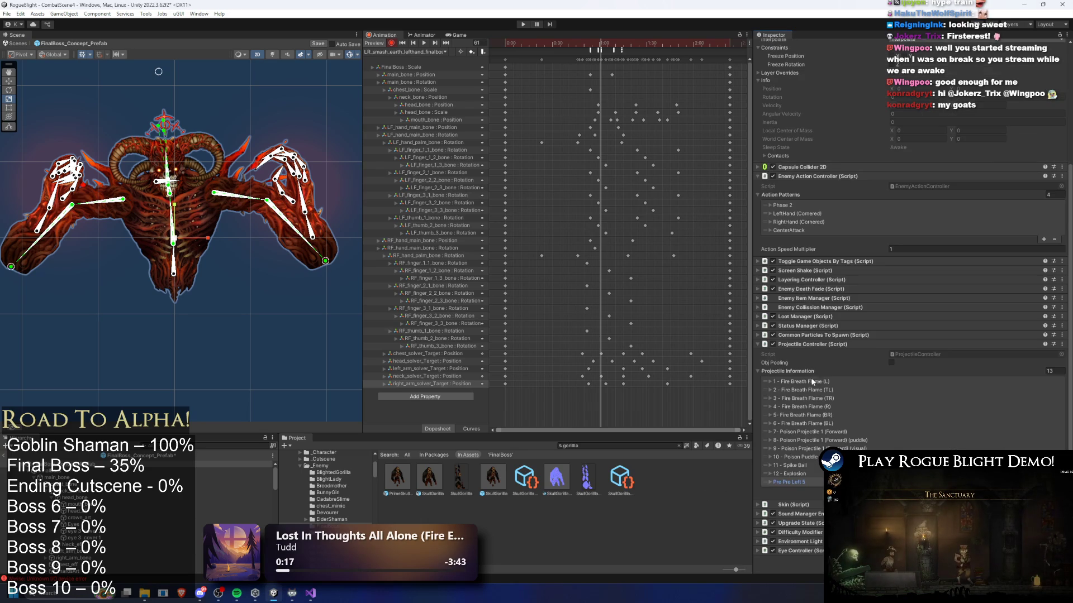
key("ctrl+d")
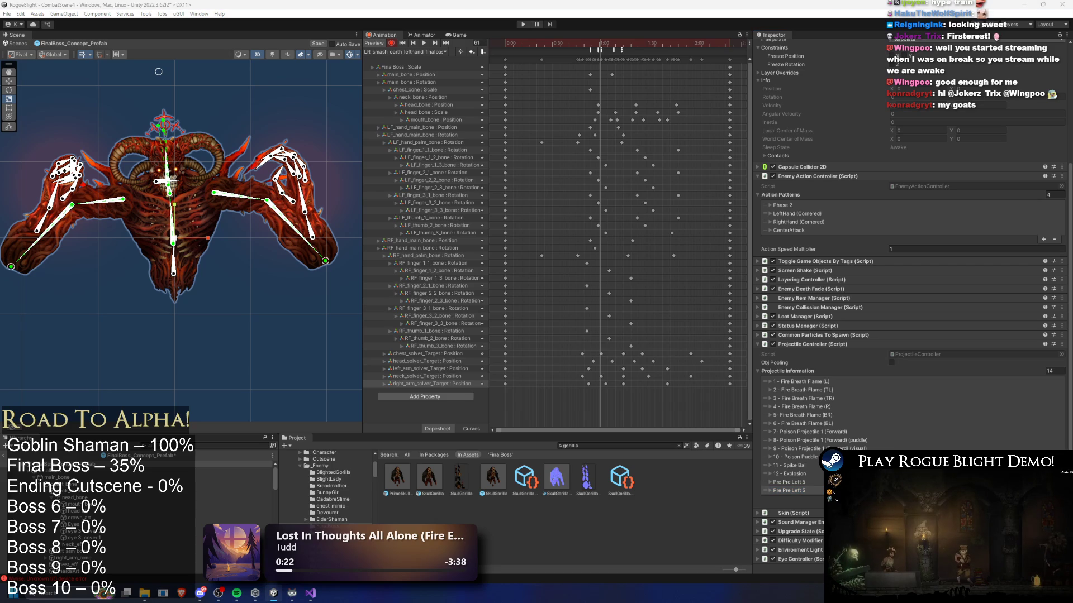
left_click(782, 491)
key("ctrl+v")
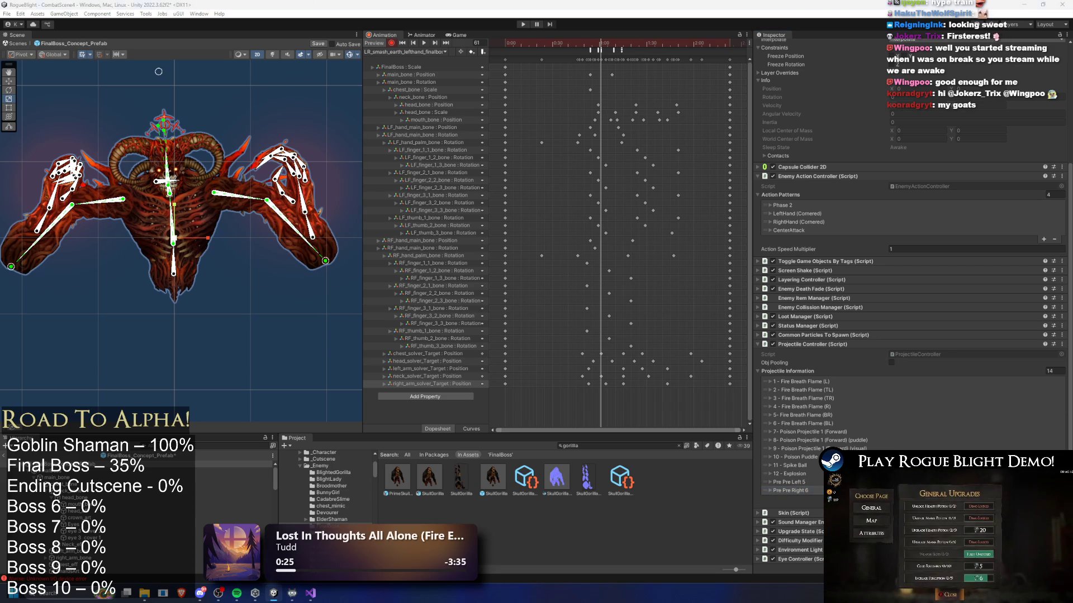
- Add the Pre Summon Stone and Summon Stone entries, reaching 18 in total
key("ctrl+d")
right_click(808, 498)
left_click(833, 516)
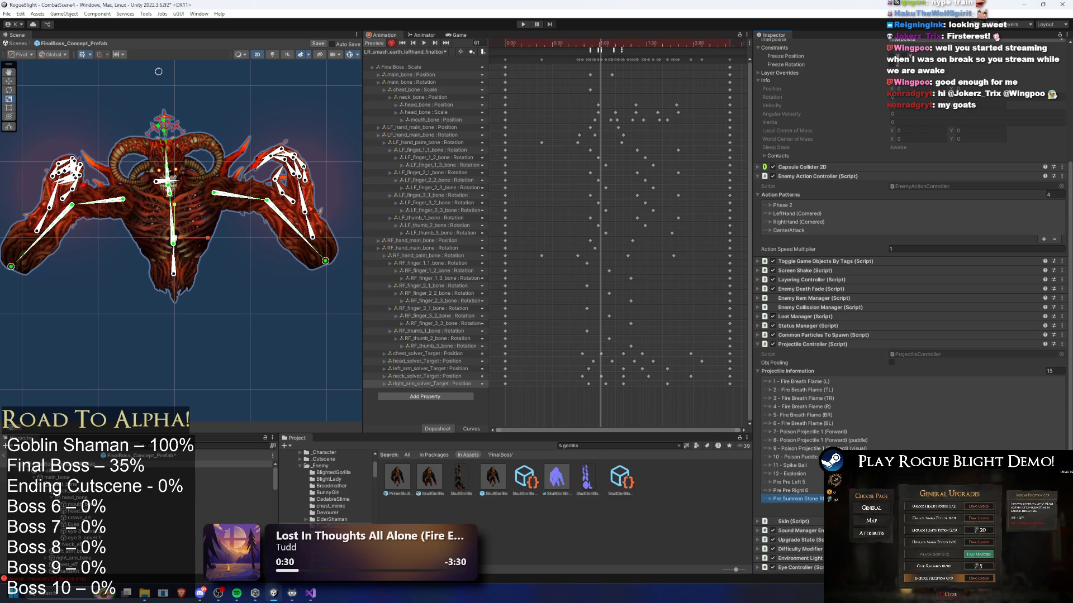
key("ctrl+d")
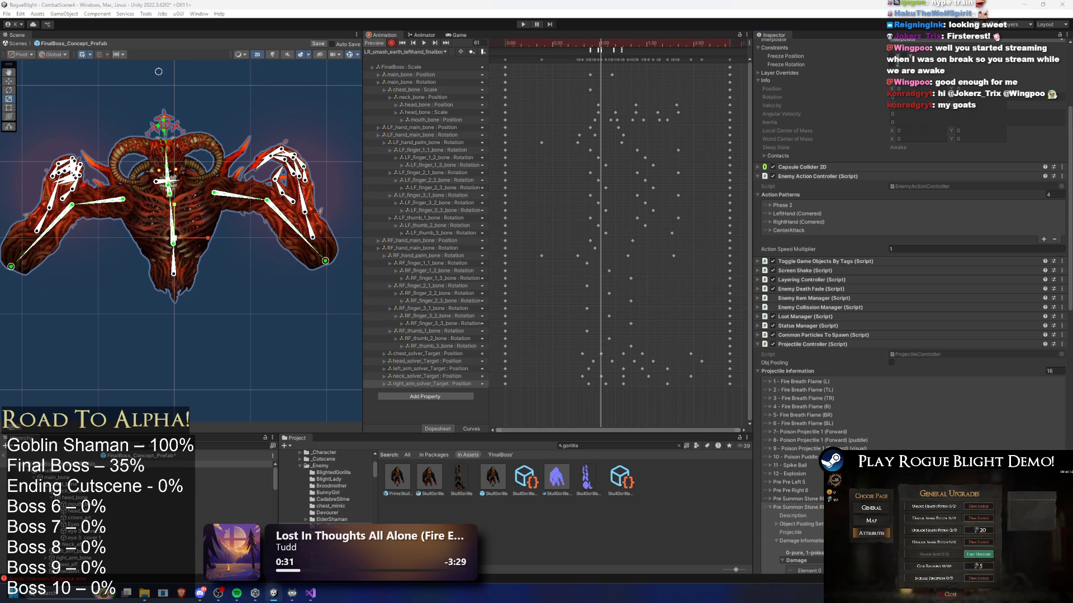
left_click(821, 507)
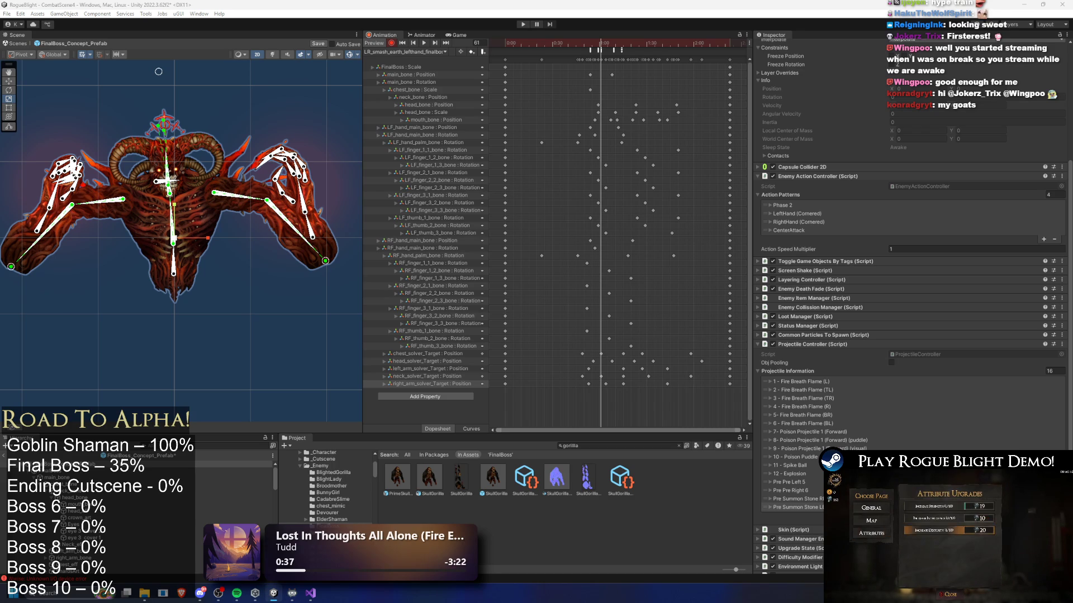
key("ctrl+d")
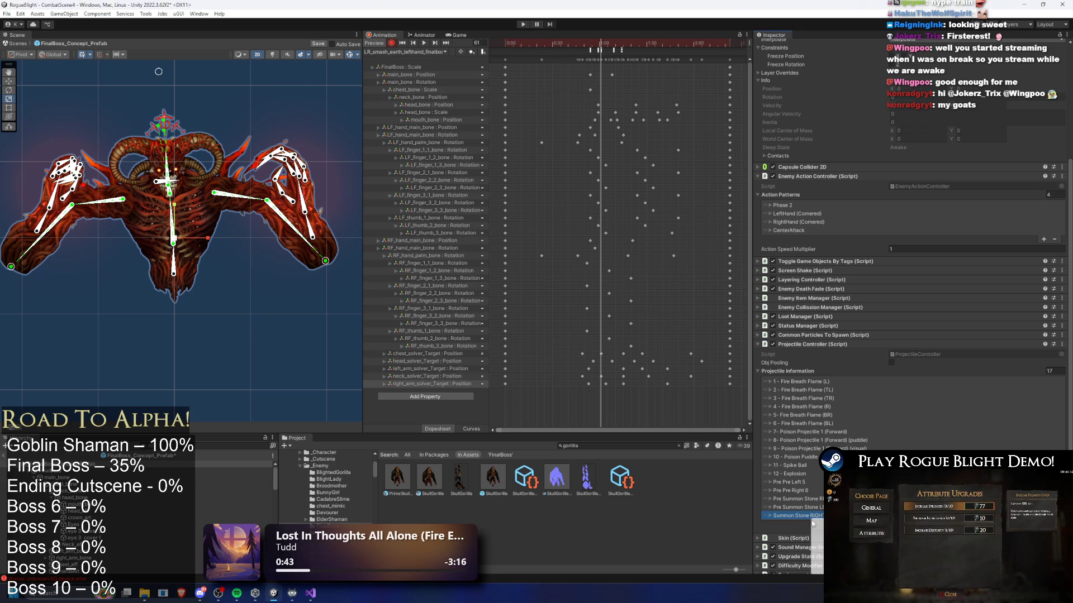
key("ctrl+d")
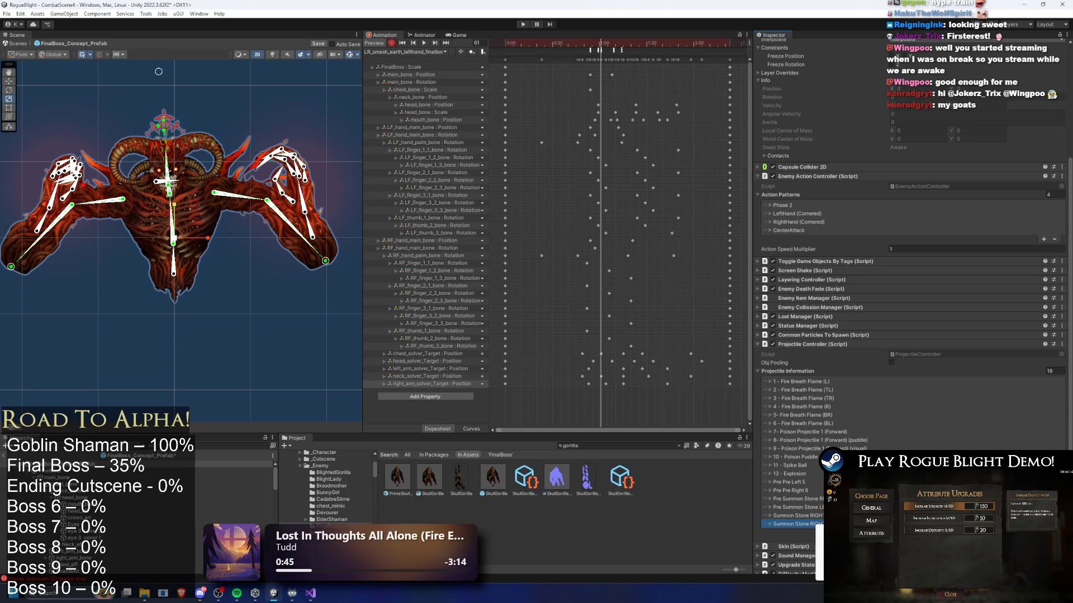
- Number the entries '13 - Pre Pre Left 5' and '14 - Pre Pre Right 6'
left_click(790, 482)
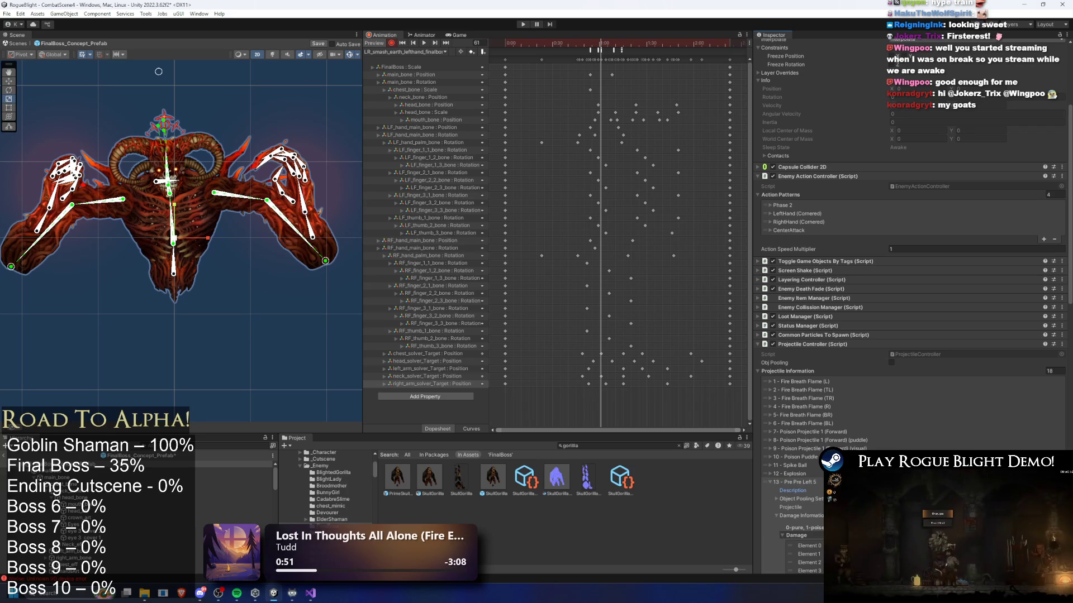
key("Left")
scroll(849, 434, "down", 2)
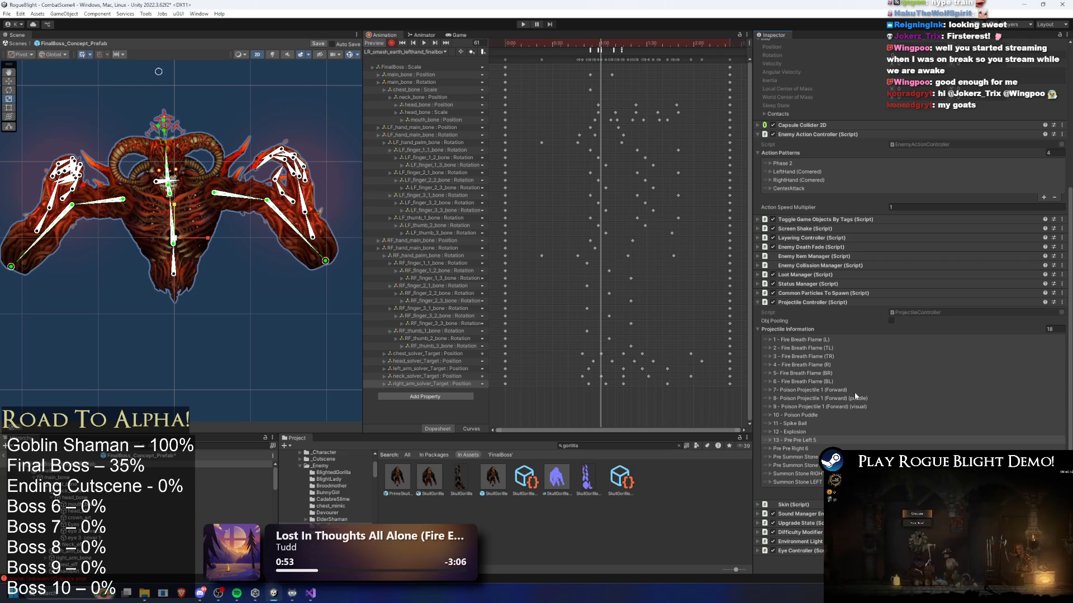
key("Down")
key("Right")
key("Down")
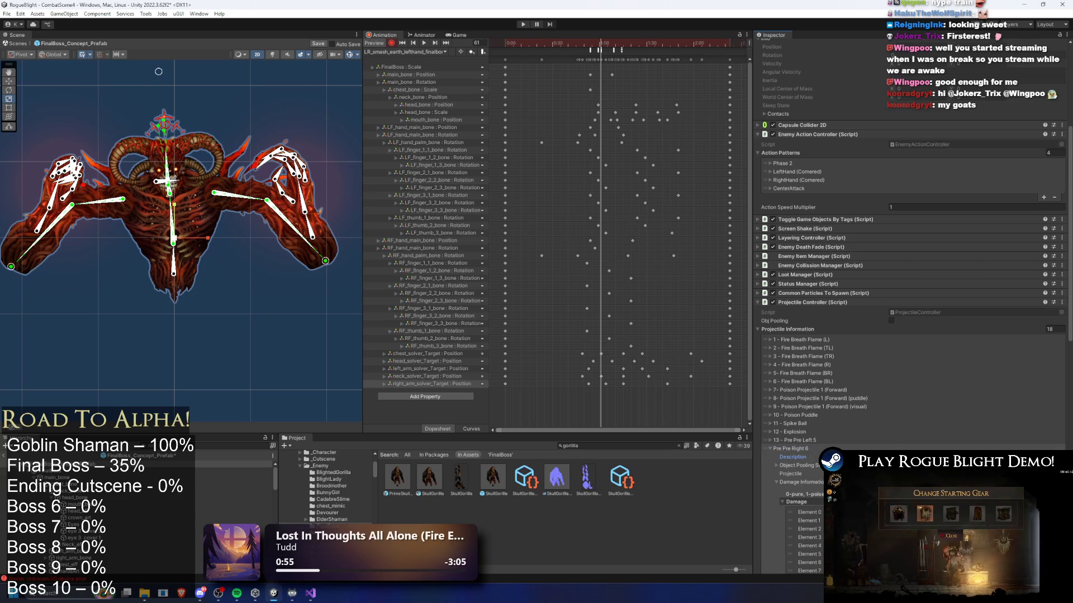
left_click(796, 449)
- Name the next entry '15 - Pre Summon Stone' and start editing the following description
left_click(790, 459)
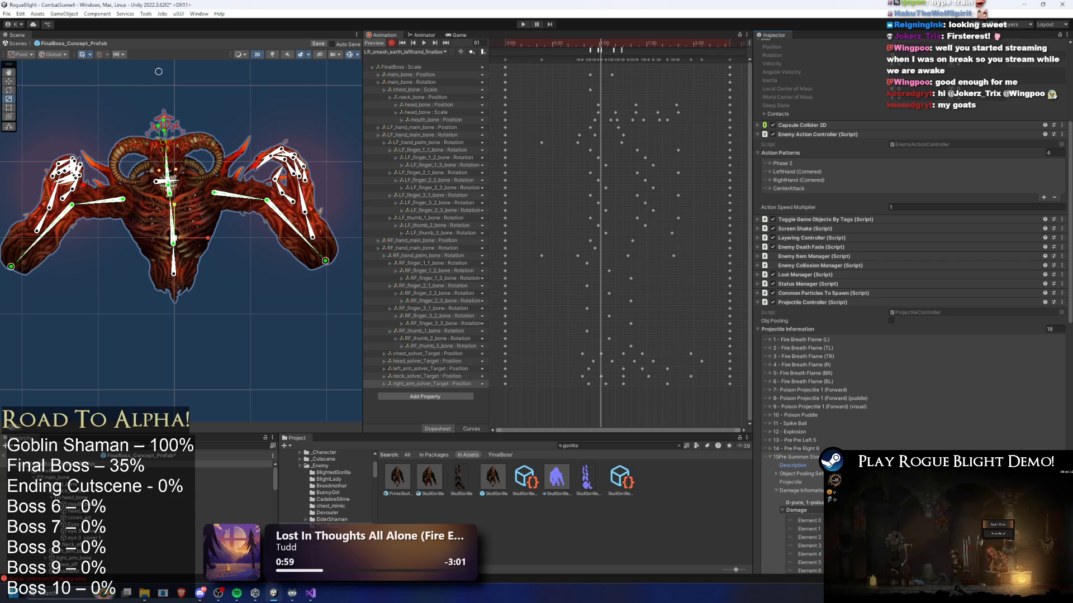
left_click(805, 457)
left_click(818, 459)
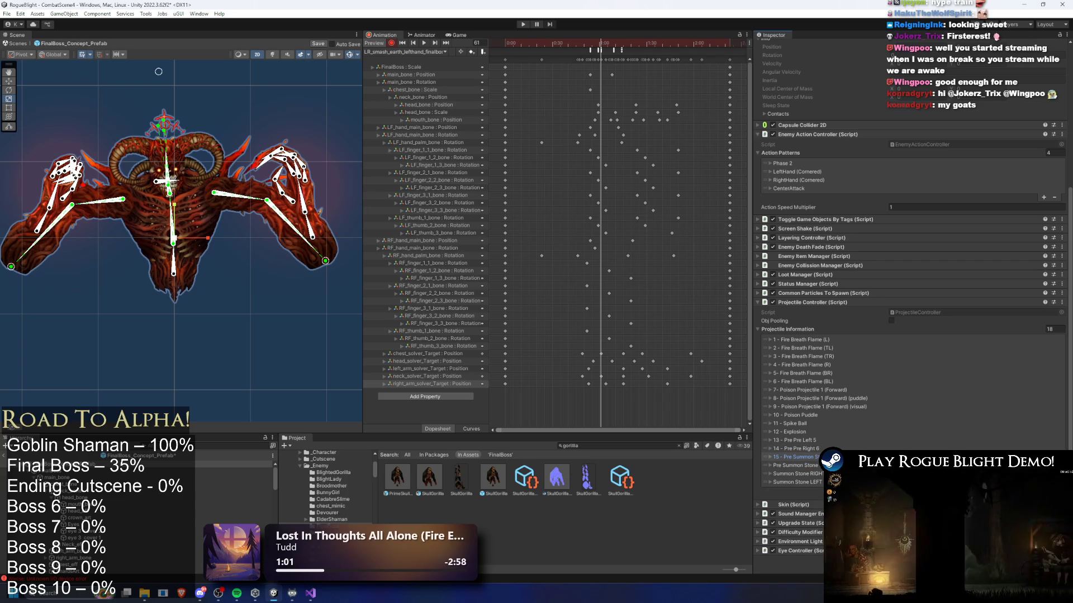
left_click(793, 474)
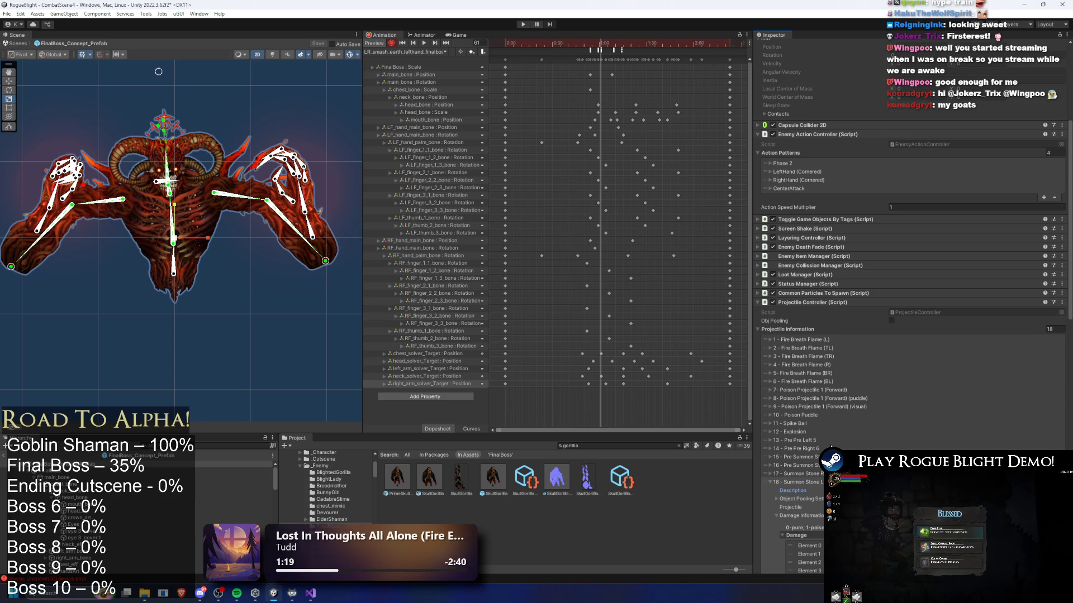
- Check which SkullGorilla projectile prefabs entries 13 through 16 point to
left_click(808, 442)
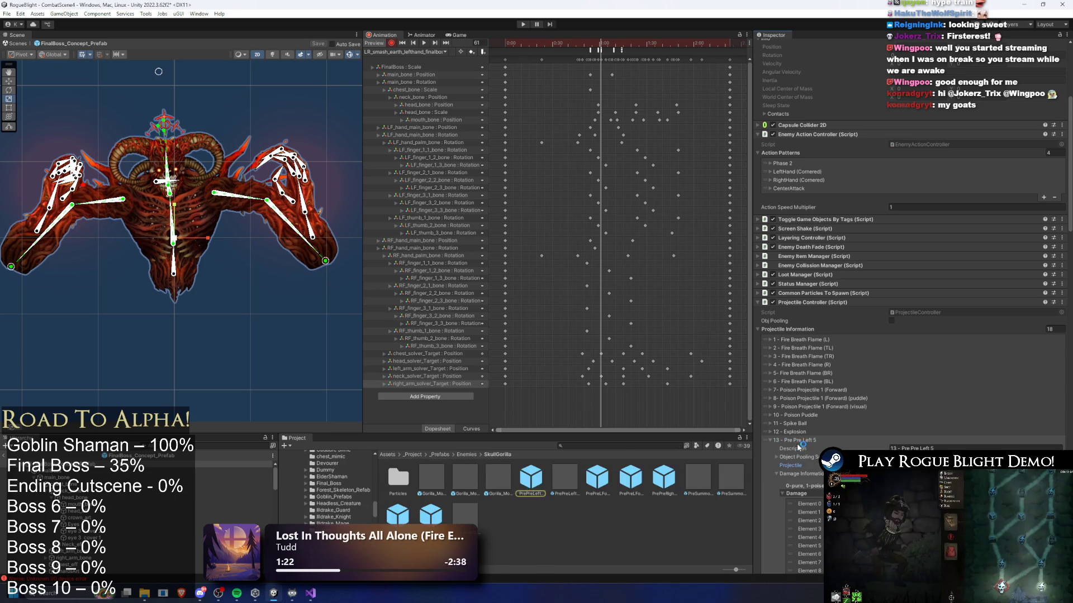
left_click(804, 441)
left_click(802, 449)
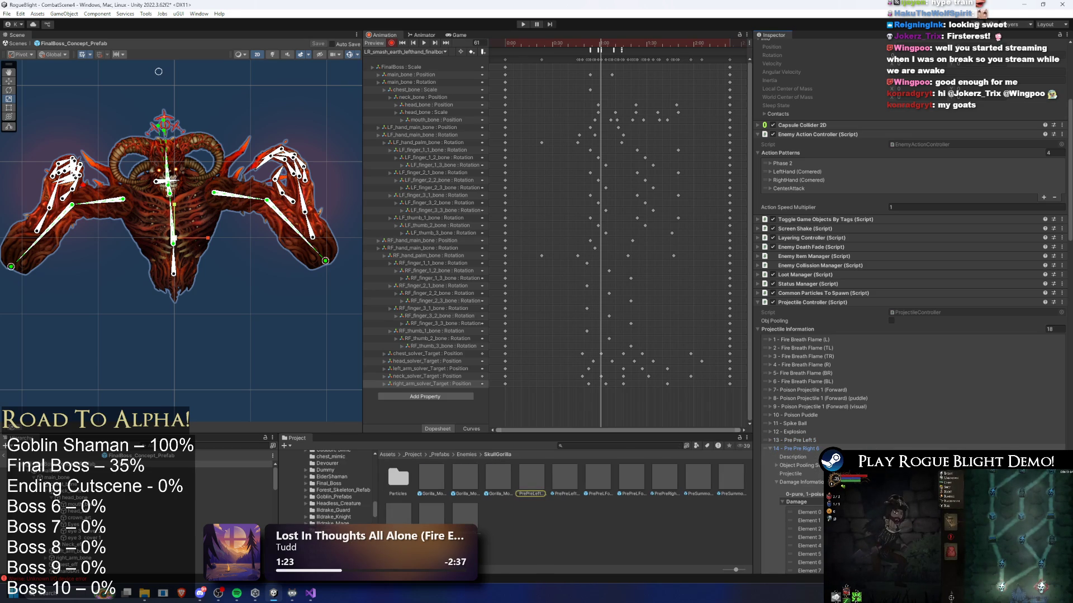
left_click(805, 449)
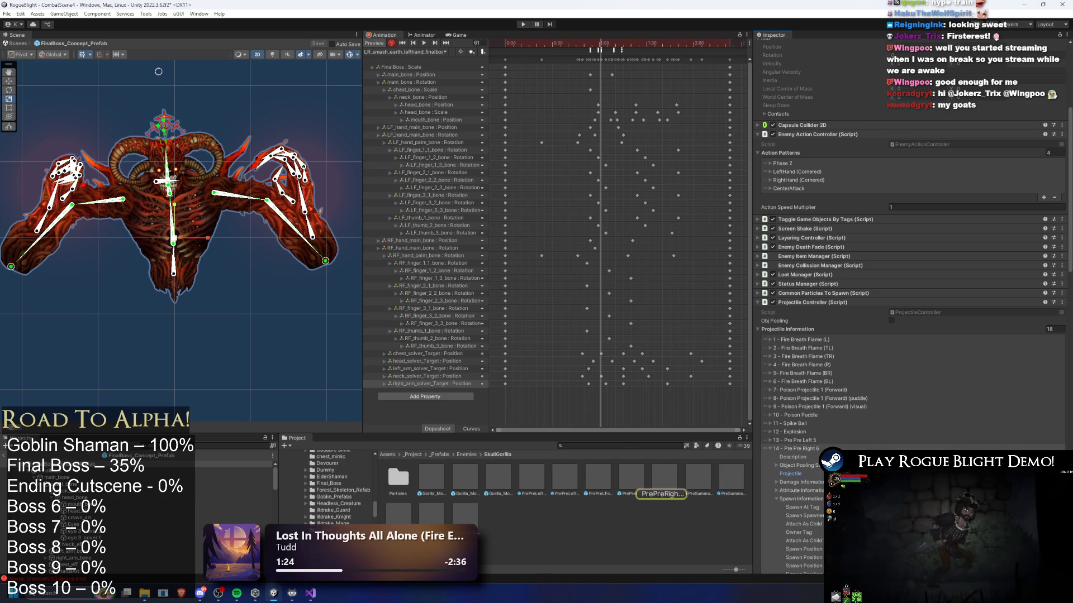
left_click(810, 448)
left_click(816, 457)
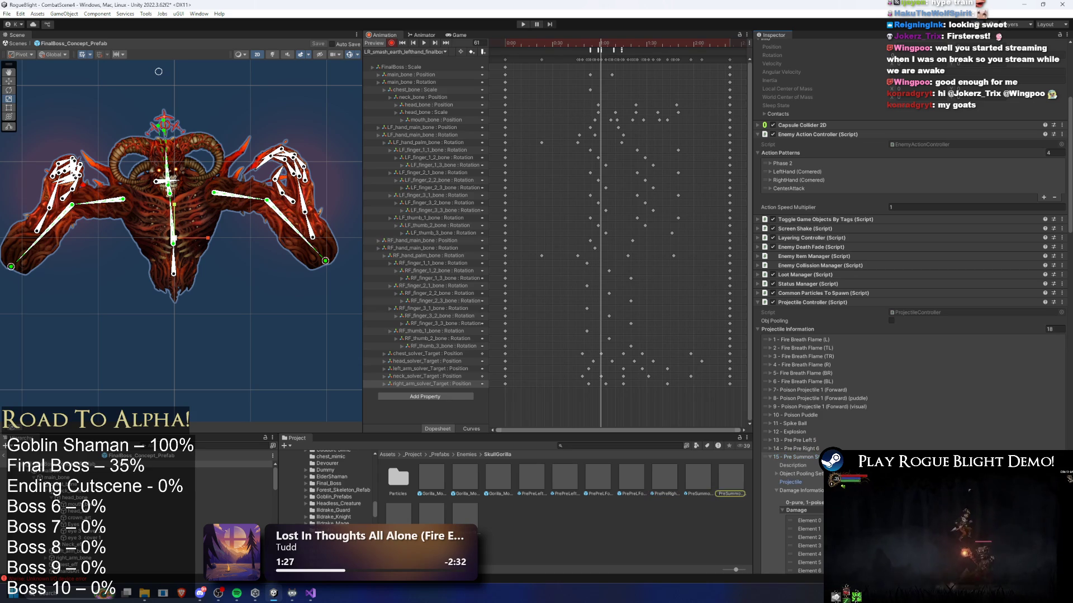
left_click(805, 457)
left_click(804, 465)
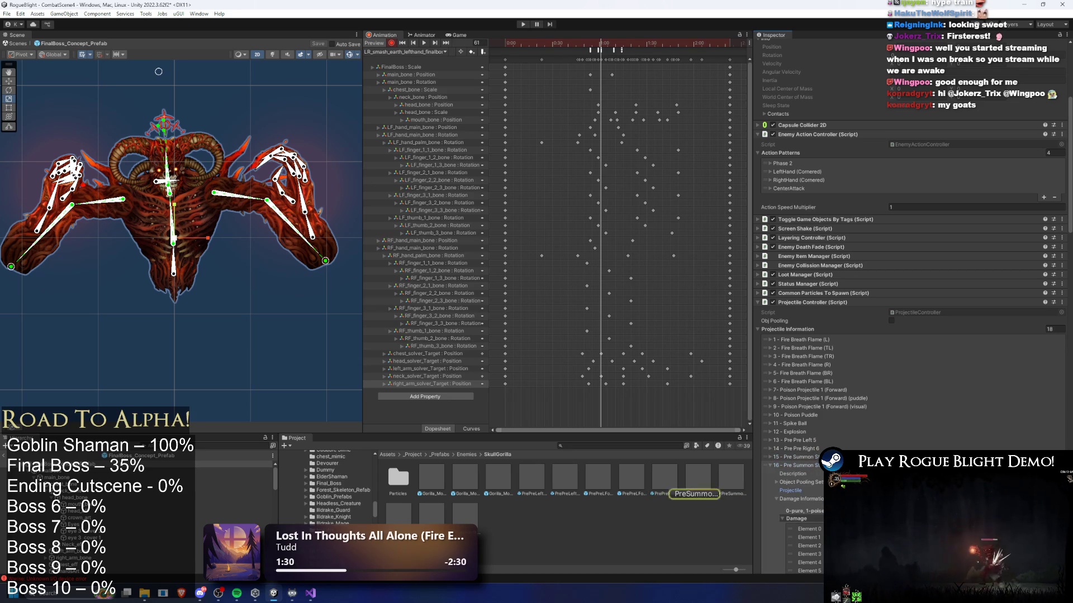
left_click(805, 466)
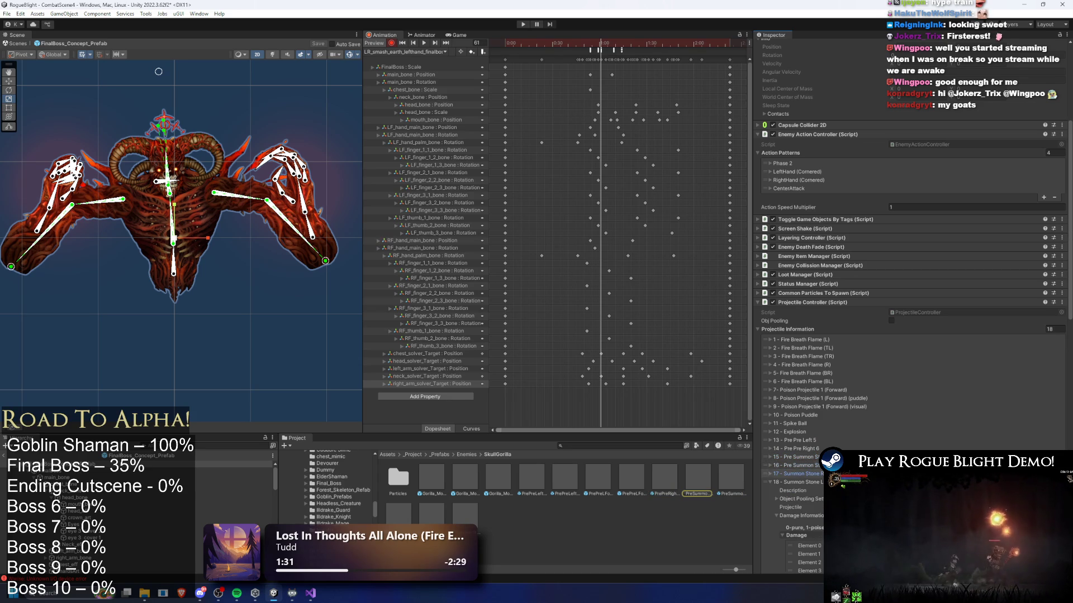
- Inspect entries 17 and 18, including 17's damage info and 18's projectile prefab
left_click(811, 473)
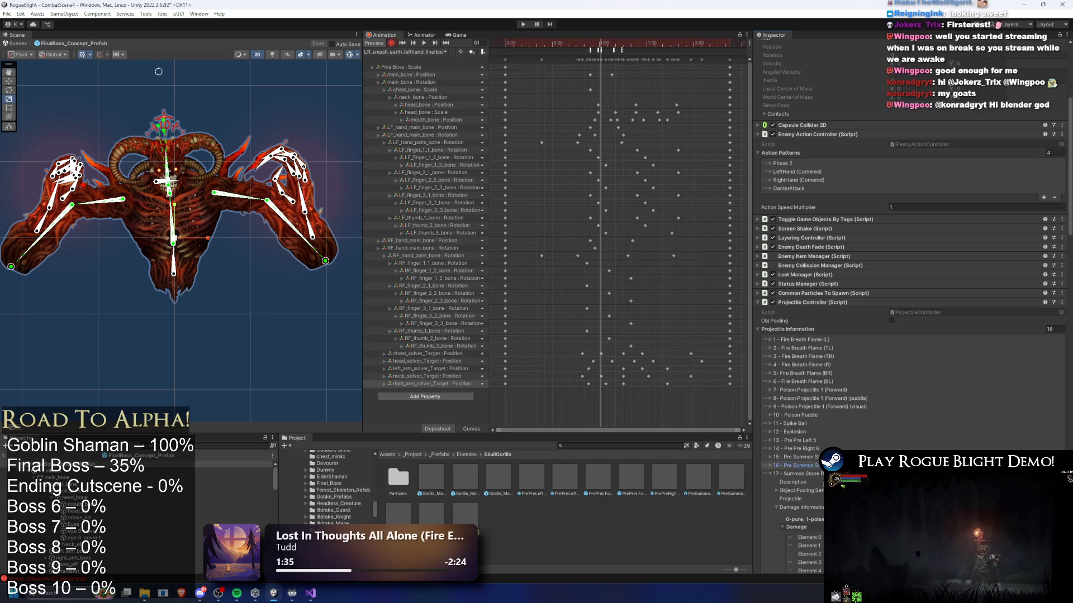
left_click(800, 507)
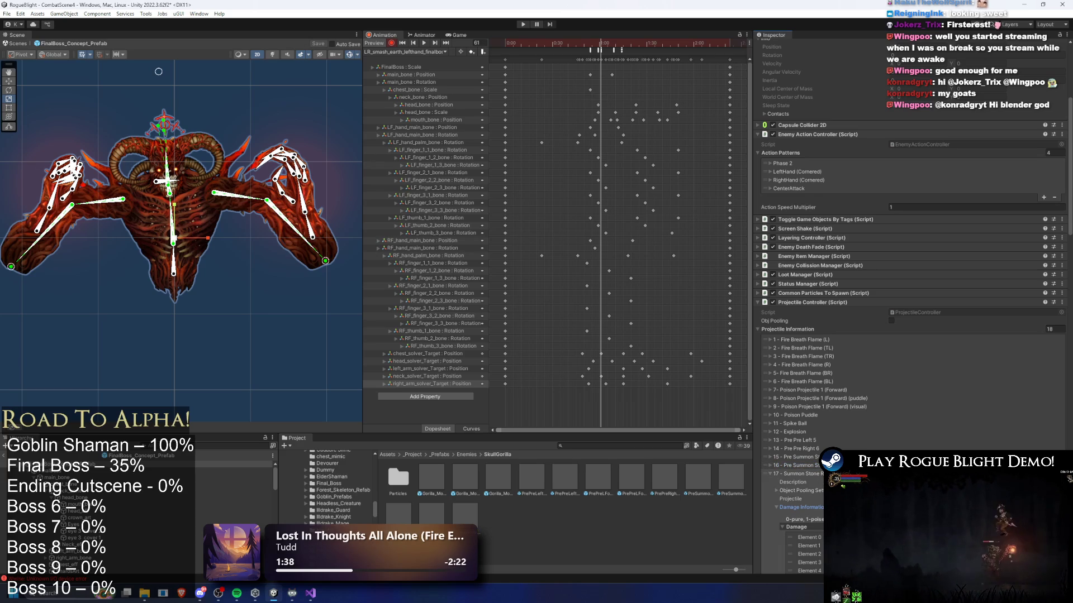
key("Down")
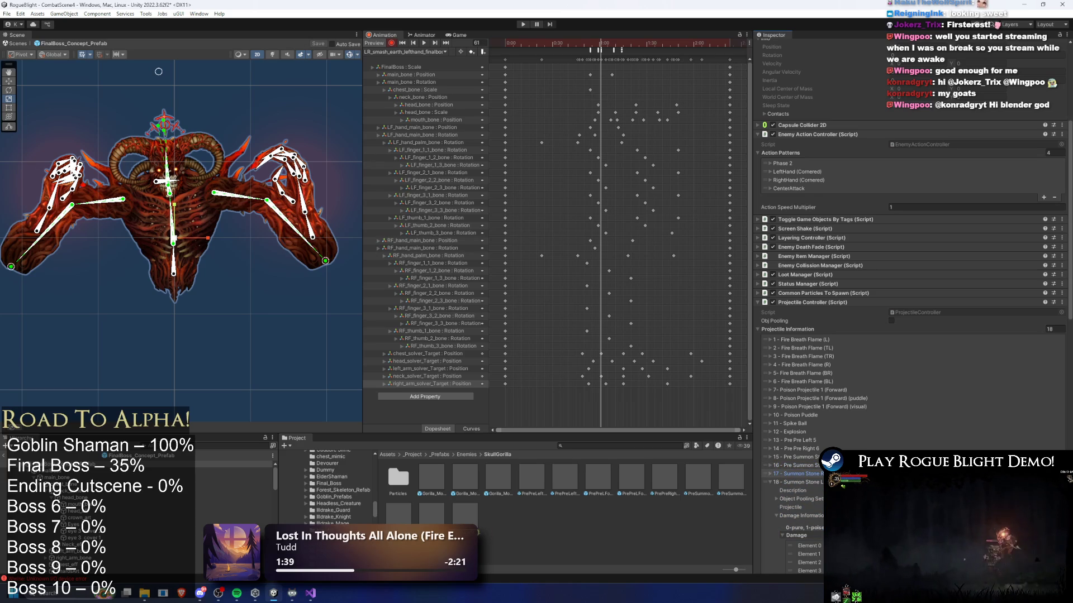
left_click(790, 507)
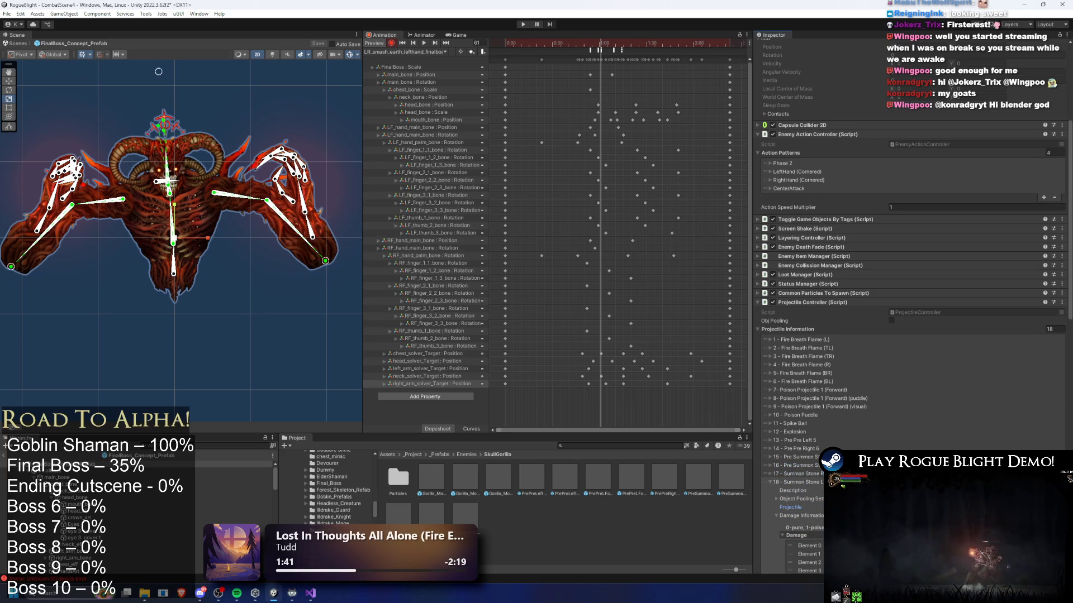
left_click(806, 481)
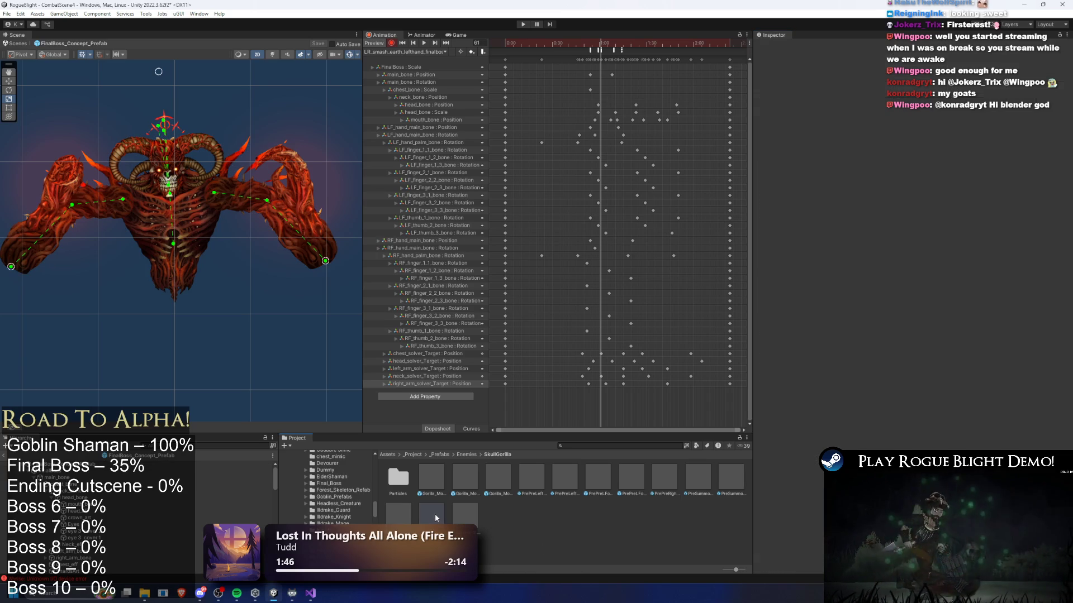
- Show the SummonStoneProjectile_LEFT prefab in File Explorer
left_click(432, 514)
right_click(433, 514)
left_click(472, 267)
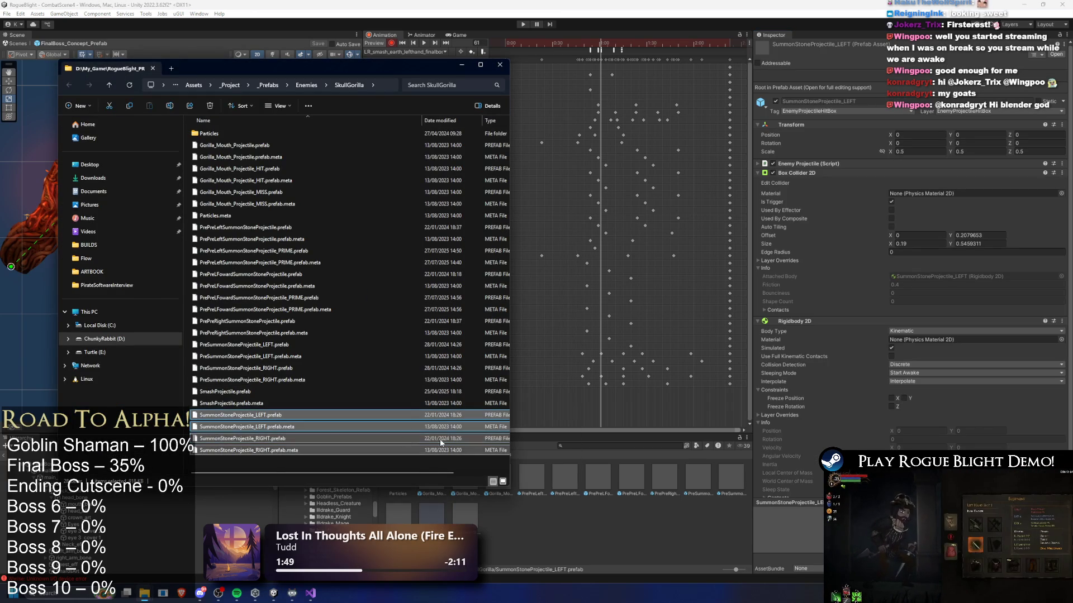
- Back in Unity, select FinalBoss_Concept_Prefab and search the project for 'final boss prefa'
left_click(584, 445)
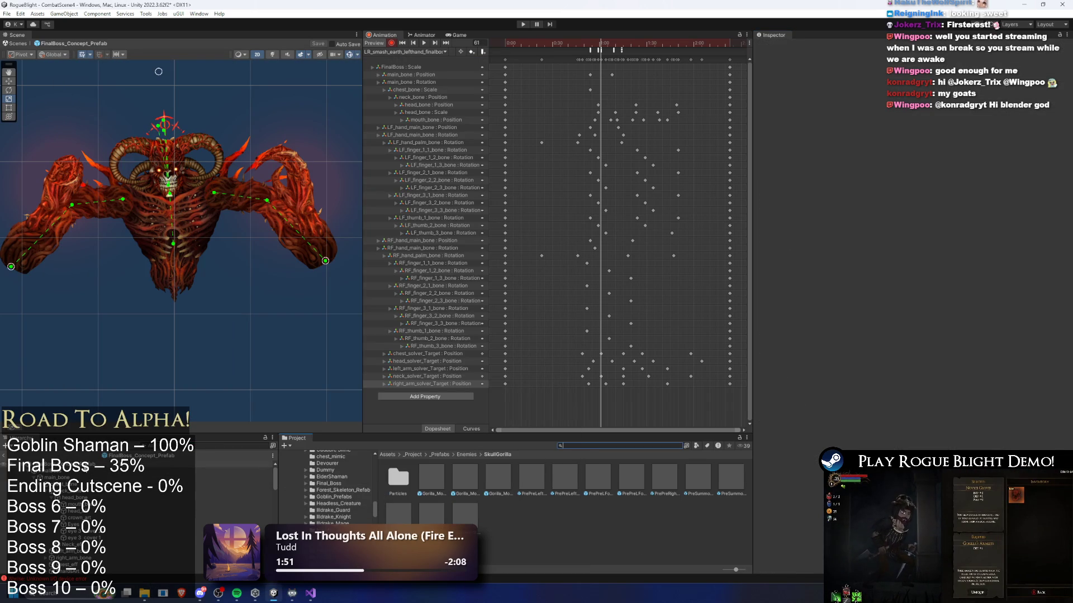
left_click(150, 464)
left_click(582, 445)
type("final")
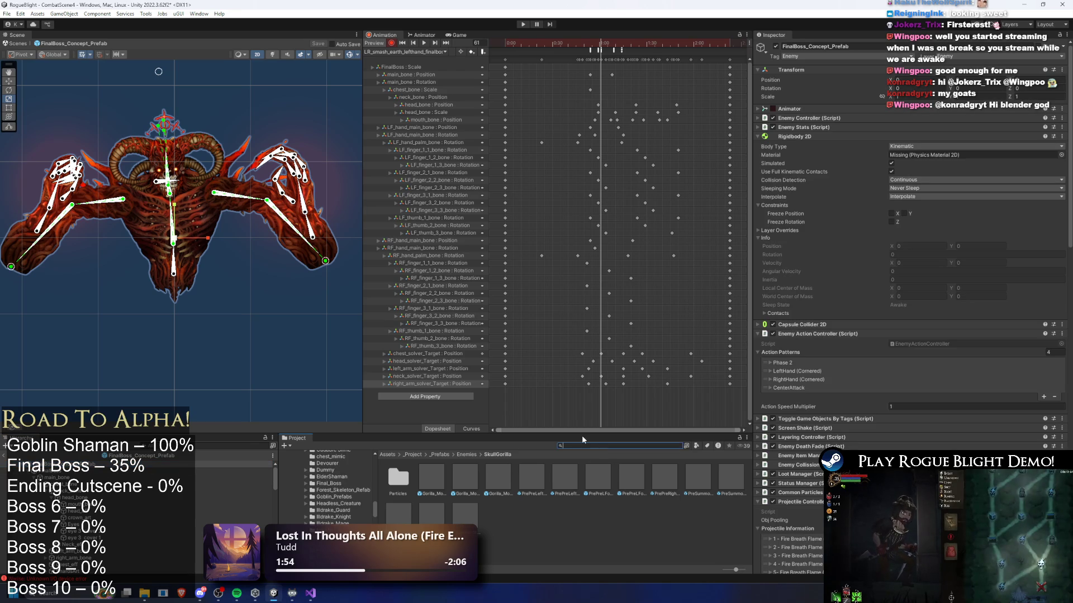
type(" boss prefa")
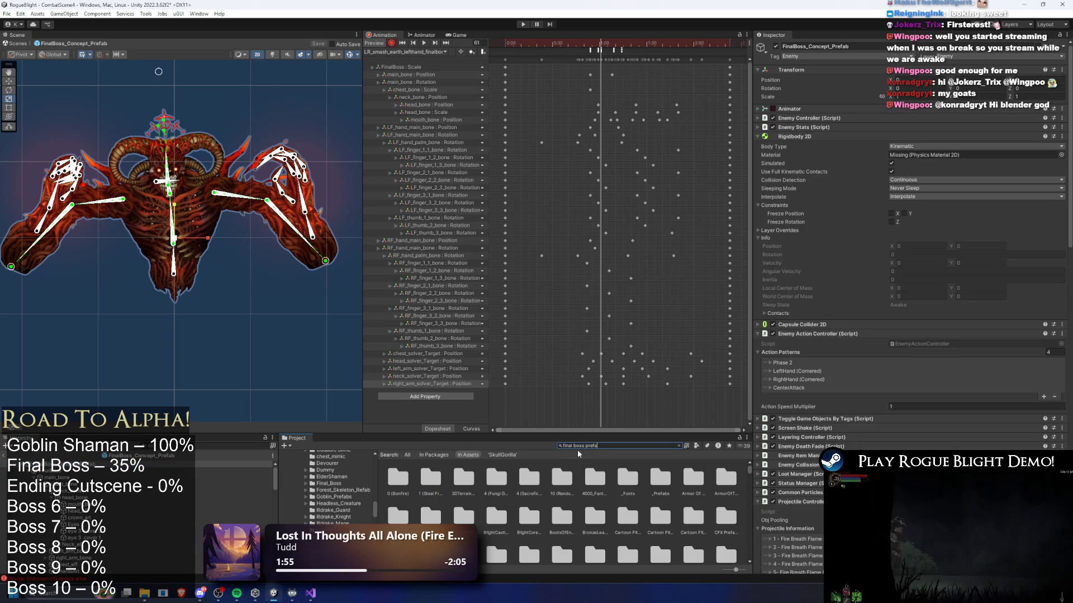
- Create a new folder named 'earth' in the final boss Projectiles folder
left_click(414, 474)
key("Escape")
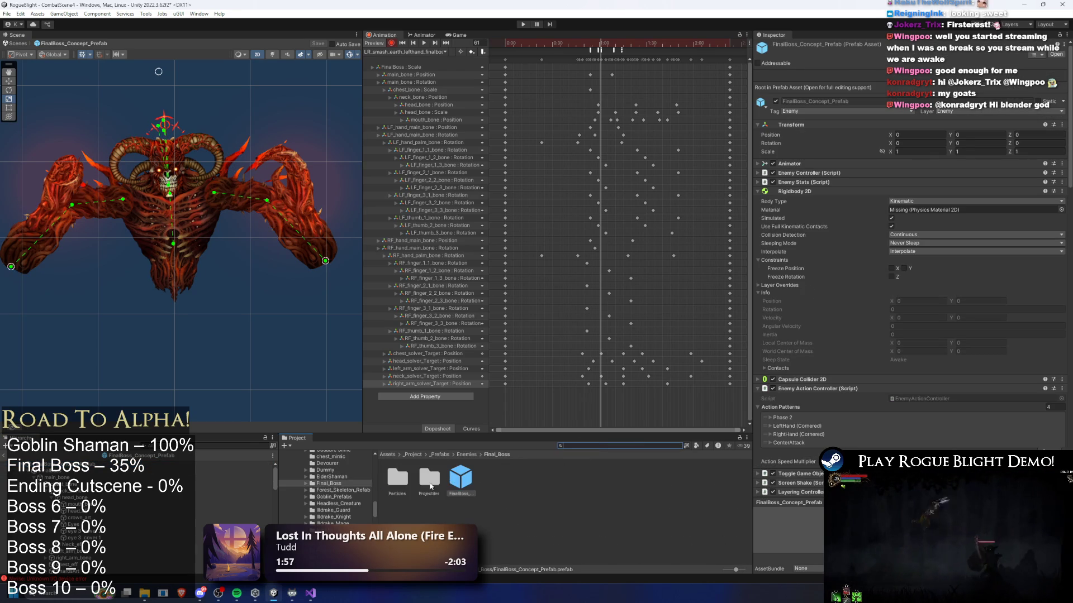
right_click(530, 491)
mouse_move(625, 222)
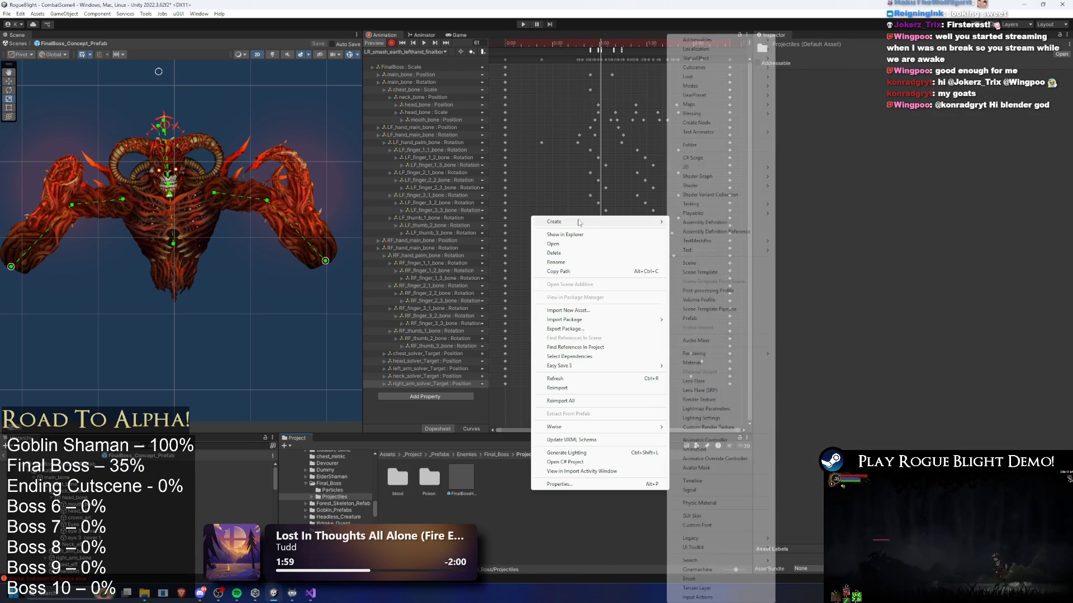
left_click(723, 146)
type("eart")
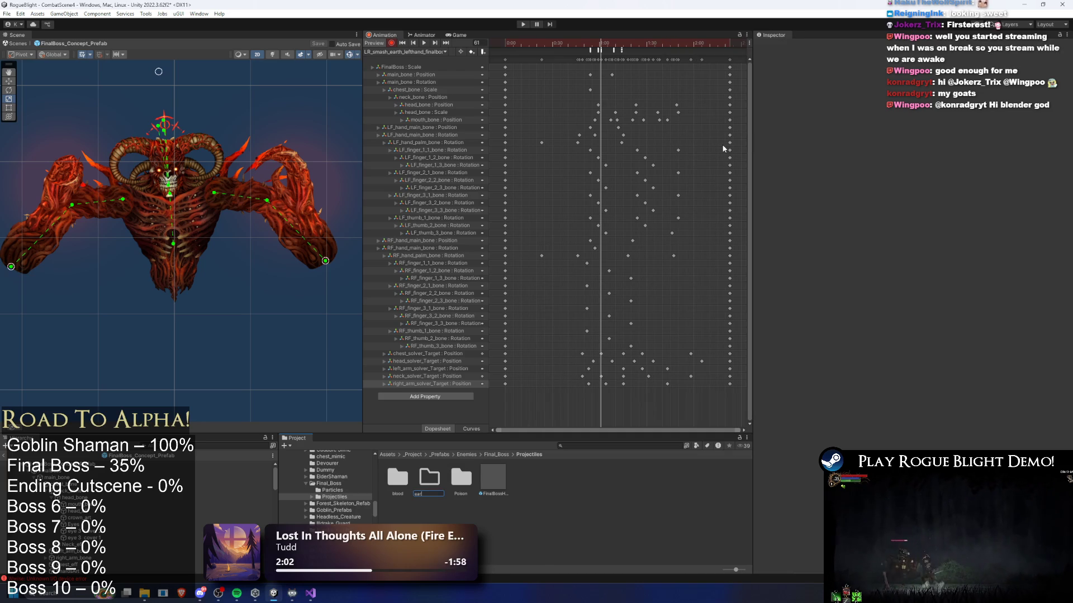
key("Return")
key("Return")
- Paste the copied summon-stone prefab and meta files into earth via File Explorer
right_click(480, 495)
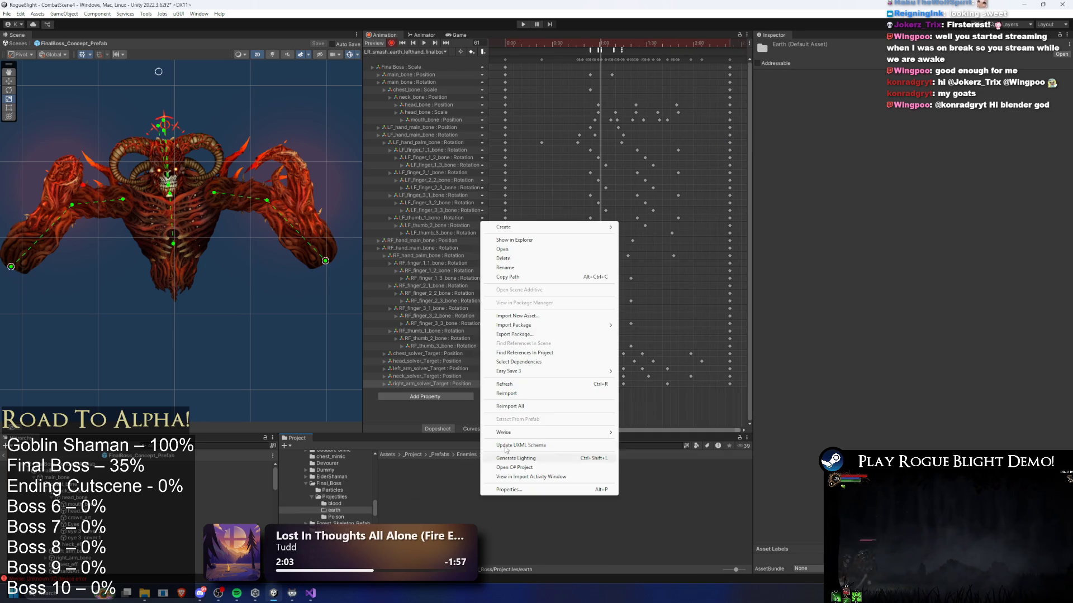
left_click(545, 242)
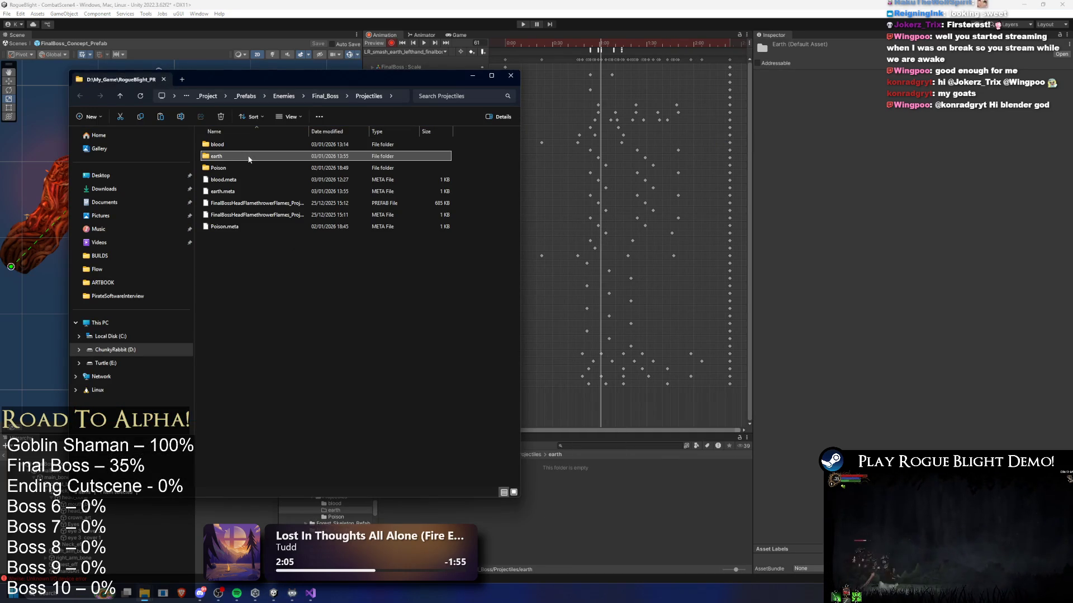
key("Return")
key("ctrl+v")
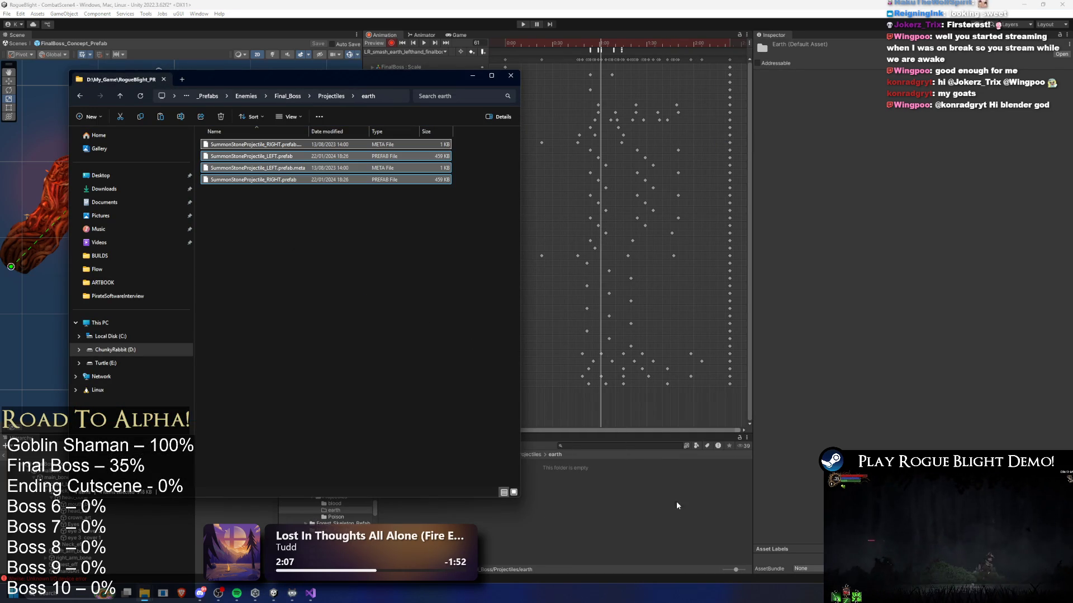
key("alt+Tab")
left_click(158, 460)
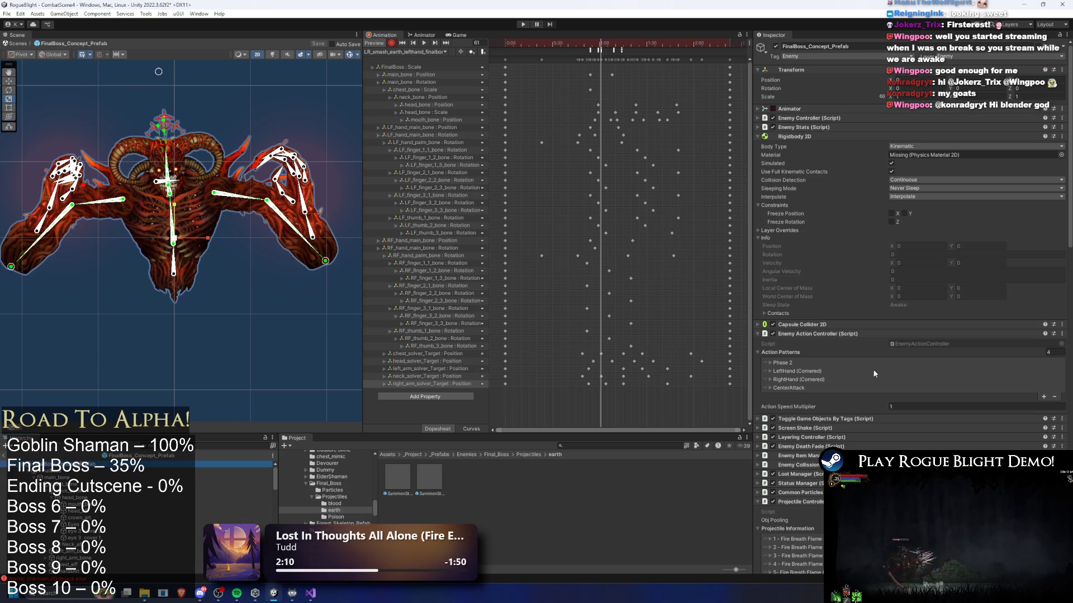
- Search 'gorilla' and ping SkullGorilla's Pre Summon Stone LEFT and RIGHT projectile prefabs
left_click(592, 445)
type("gorilla")
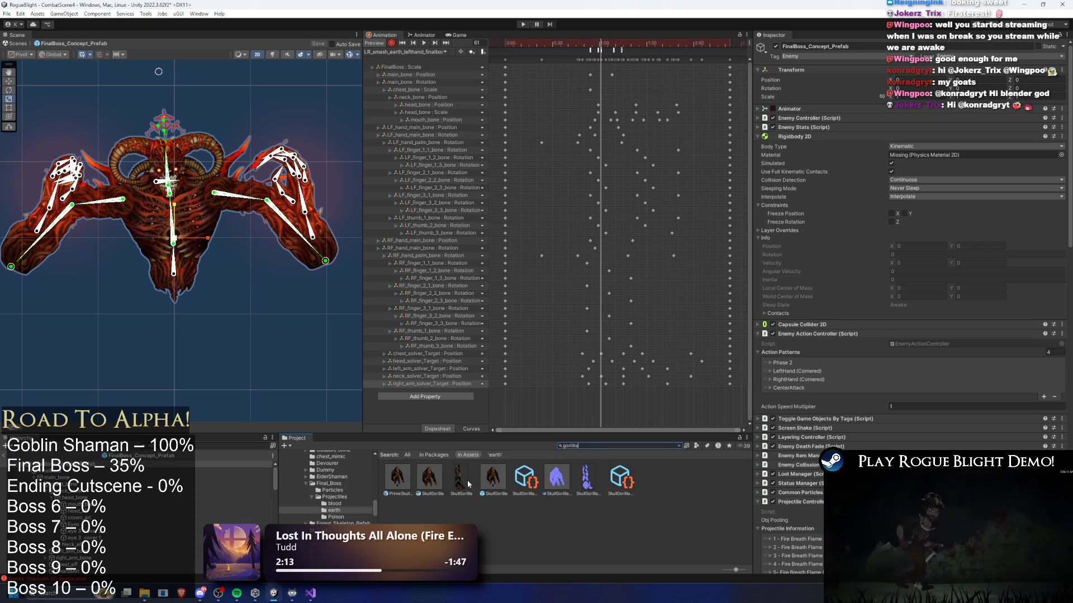
left_click(492, 478)
scroll(903, 364, "down", 5)
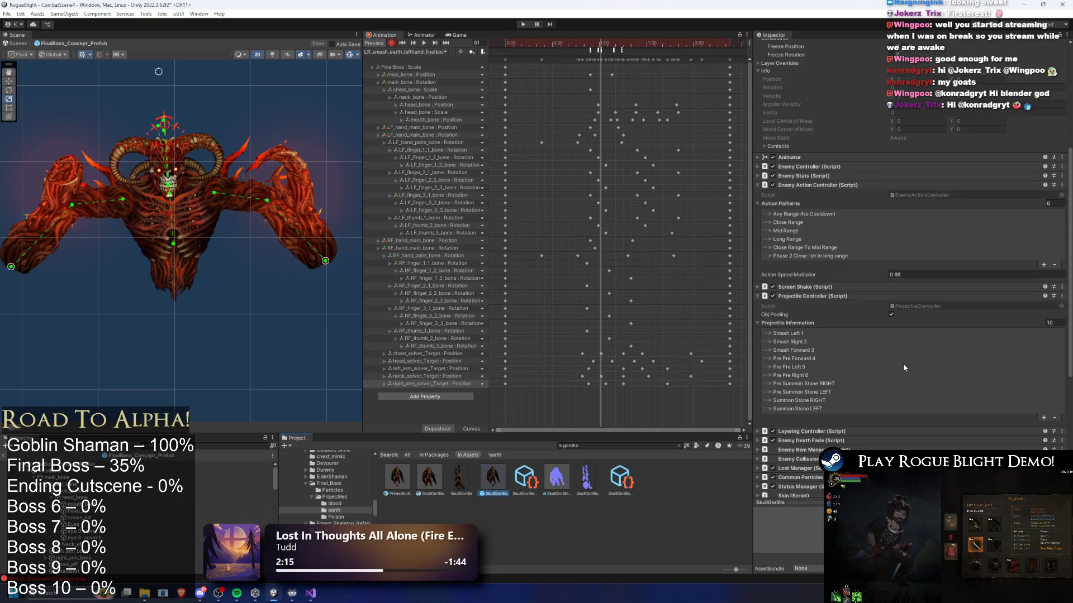
left_click(805, 392)
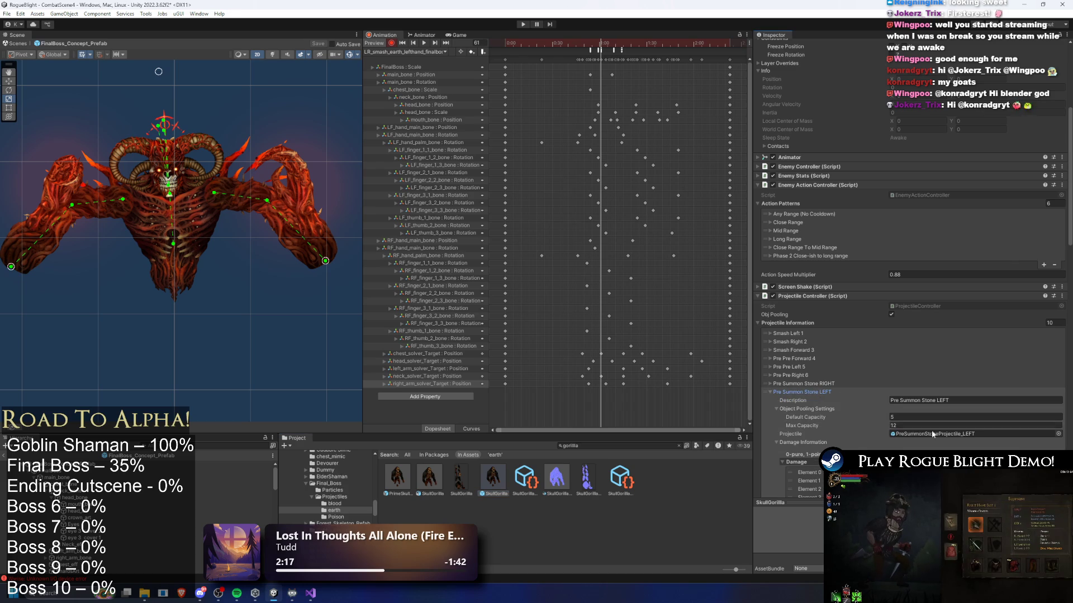
left_click(931, 433)
left_click(830, 384)
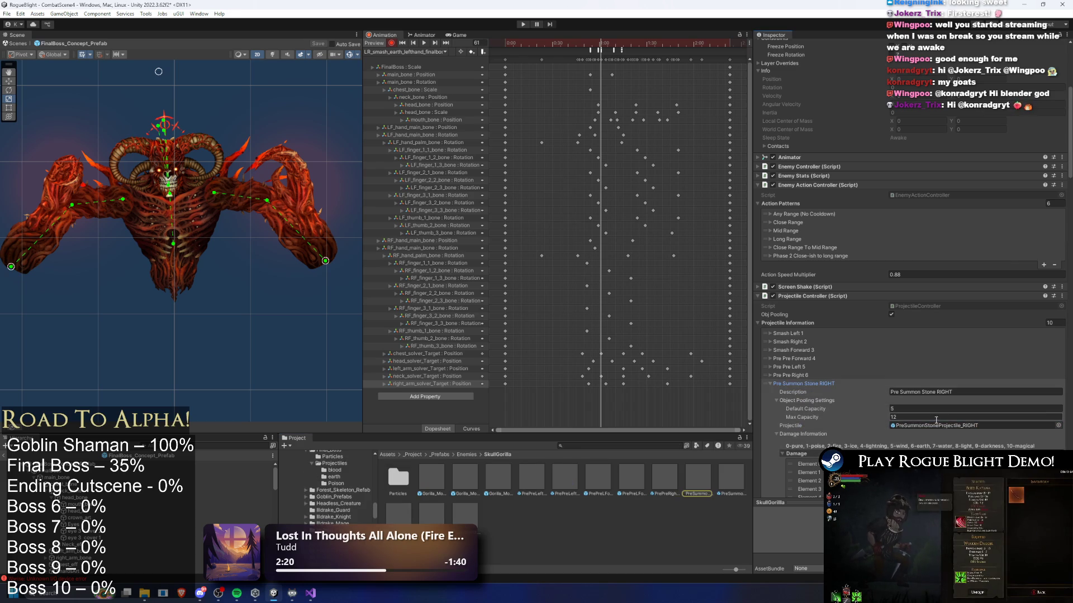
left_click(928, 426)
- Select both PreSummonStone prefabs plus their .meta files in File Explorer
left_click(695, 476, "ctrl")
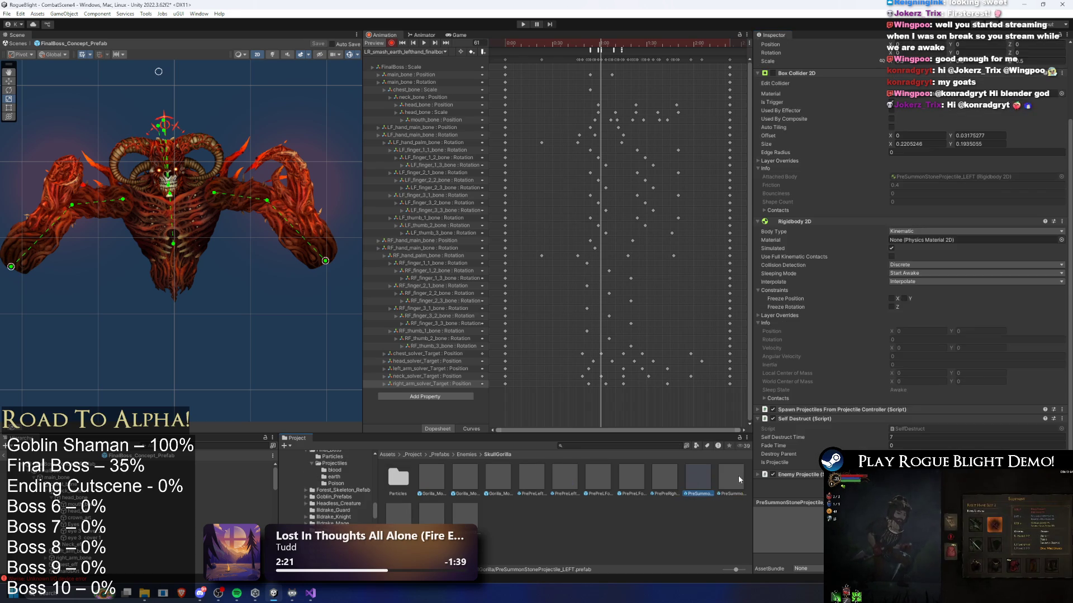
right_click(691, 473)
left_click(710, 218)
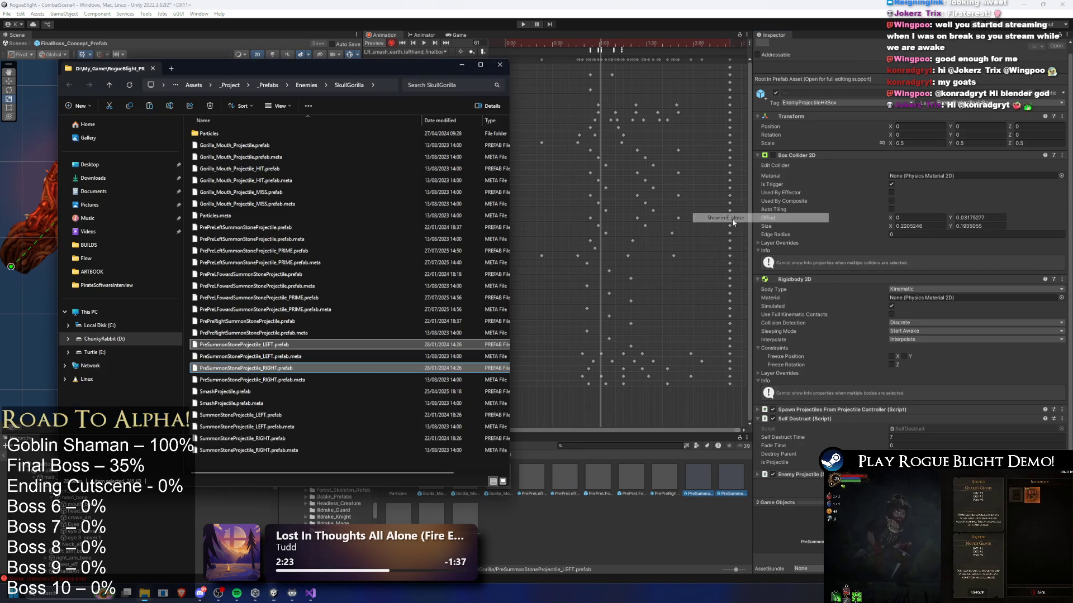
left_click(251, 357, "ctrl")
left_click(252, 380, "ctrl")
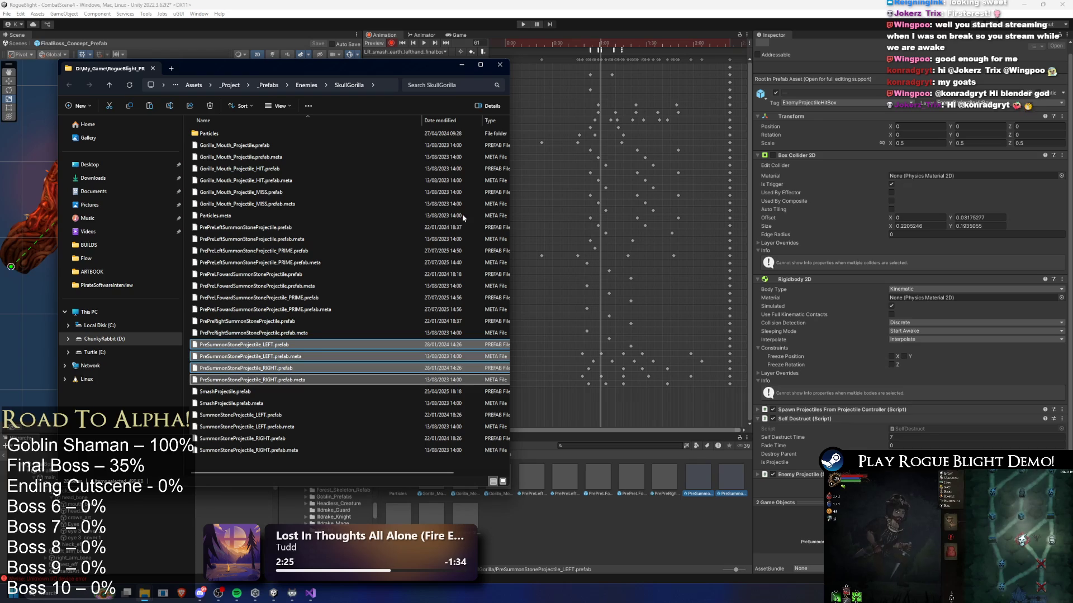
left_click(461, 64)
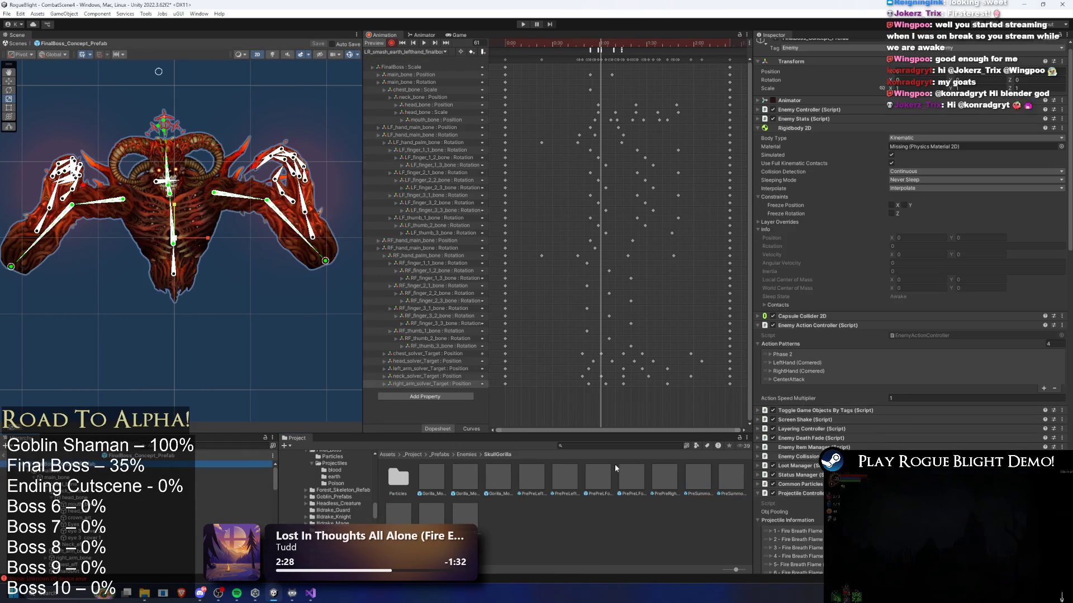
- Search for the final boss prefab and return to the Final_Boss folder
left_click(615, 446)
left_click(599, 437)
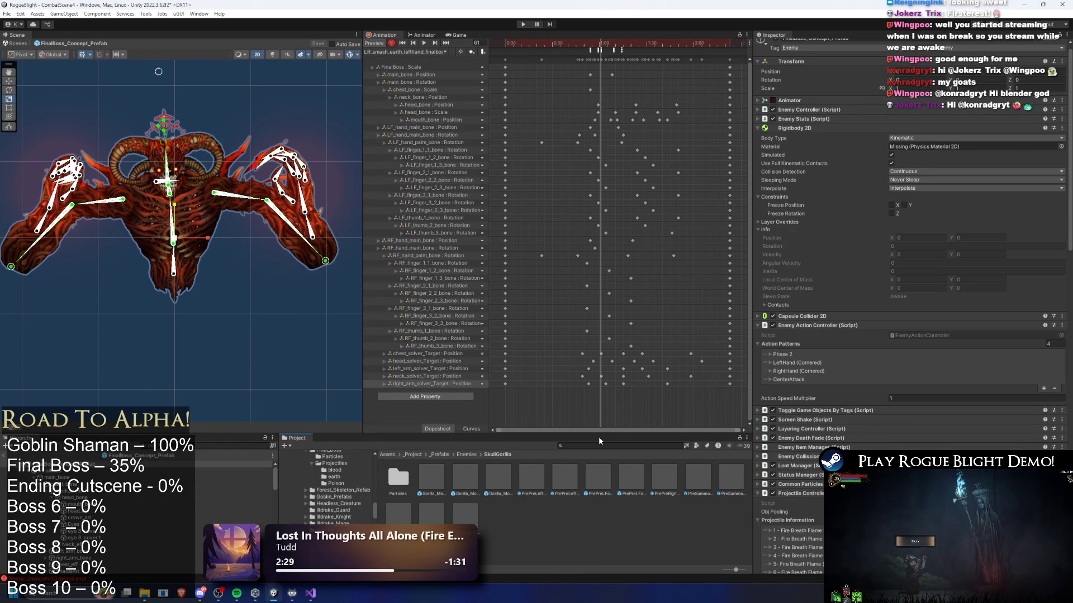
left_click(613, 447)
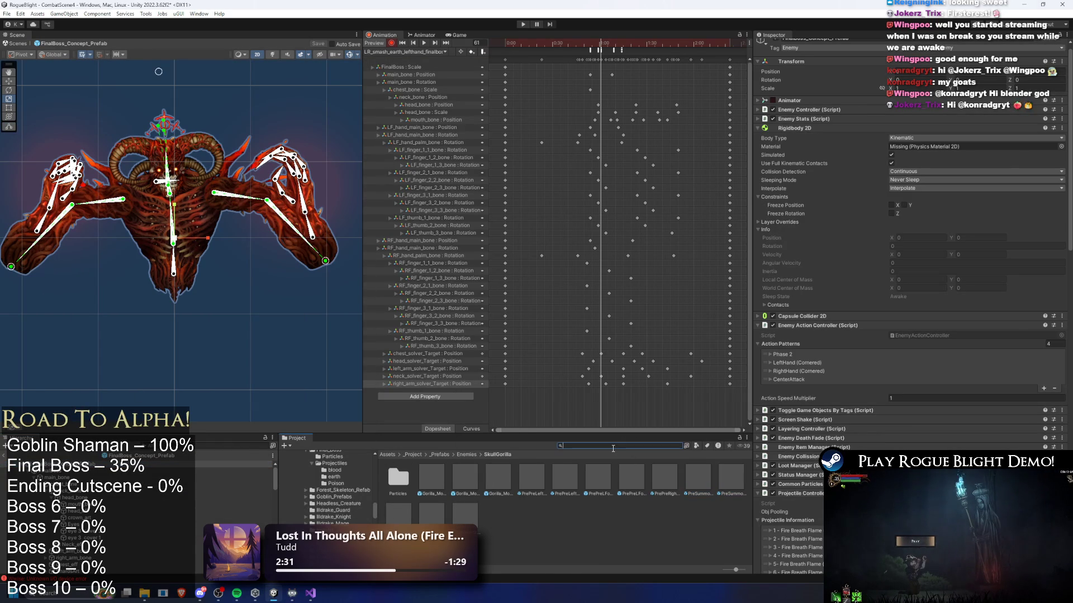
type("final ")
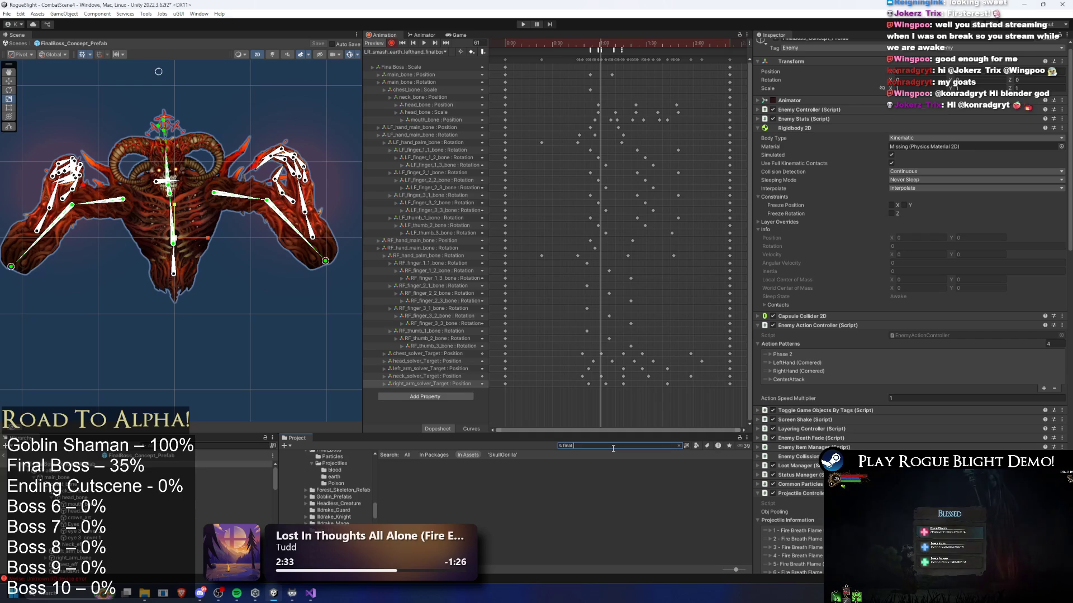
type("pre")
key("BackSpace")
key("BackSpace")
key("BackSpace")
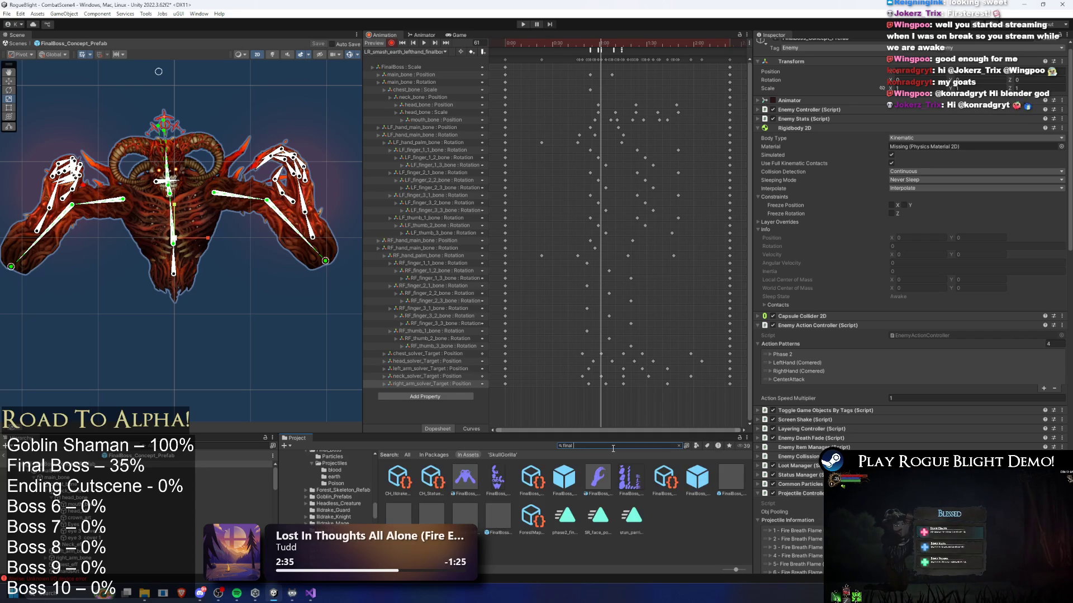
left_click(451, 467)
left_click(679, 446)
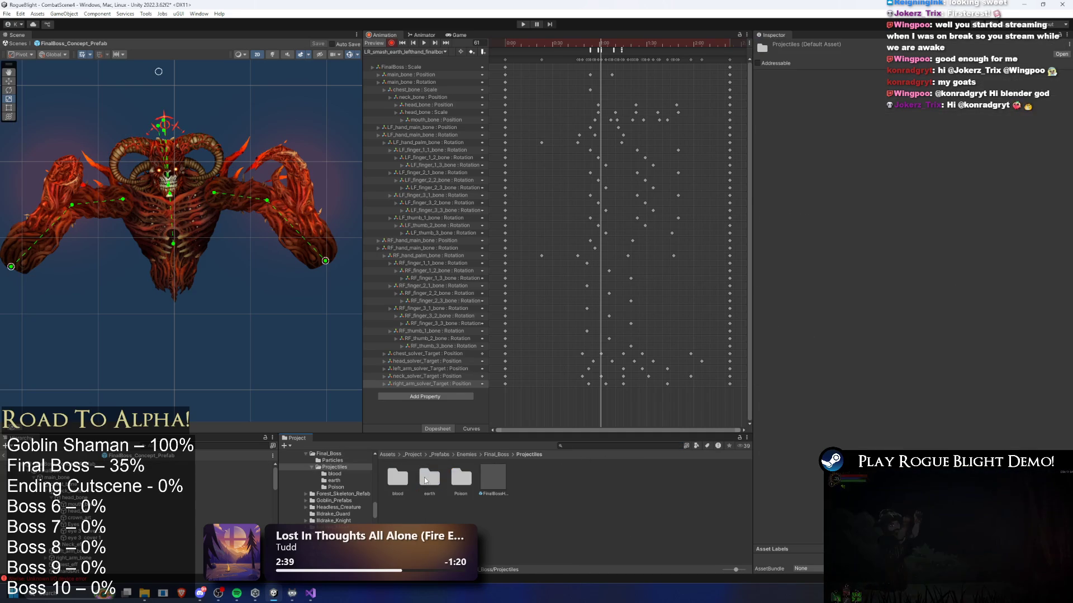
- Show the earth folder in File Explorer and open it
left_click(333, 481)
right_click(529, 481)
left_click(609, 224)
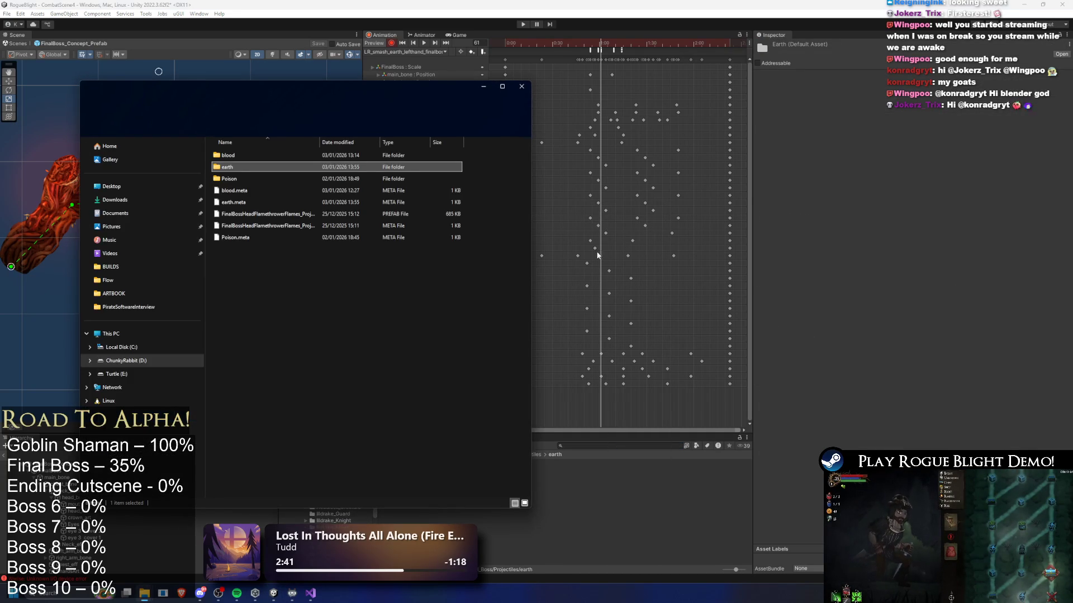
double_click(252, 167)
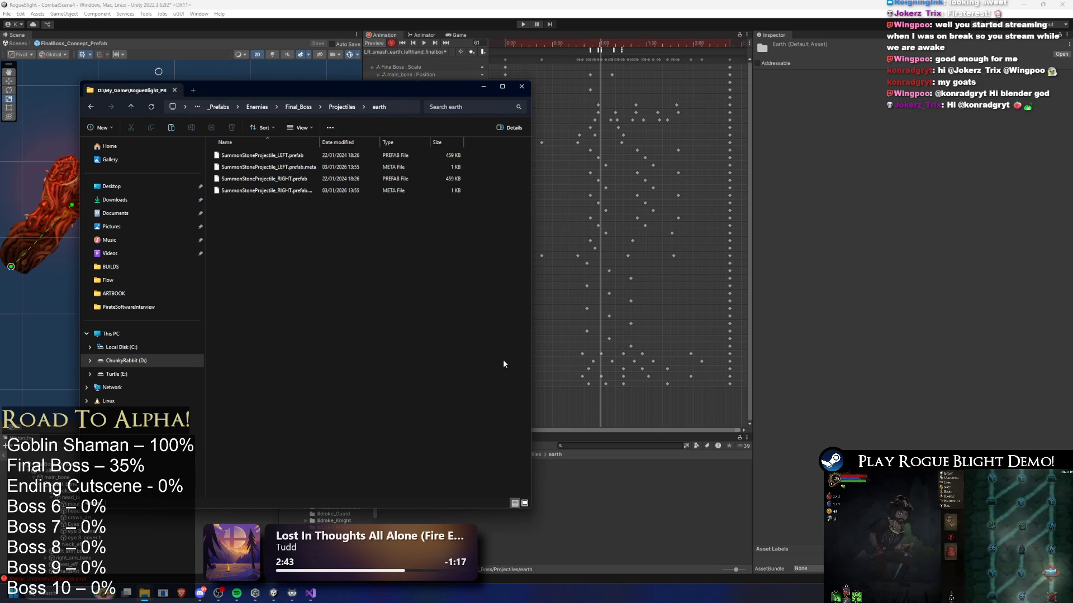
left_click(615, 447)
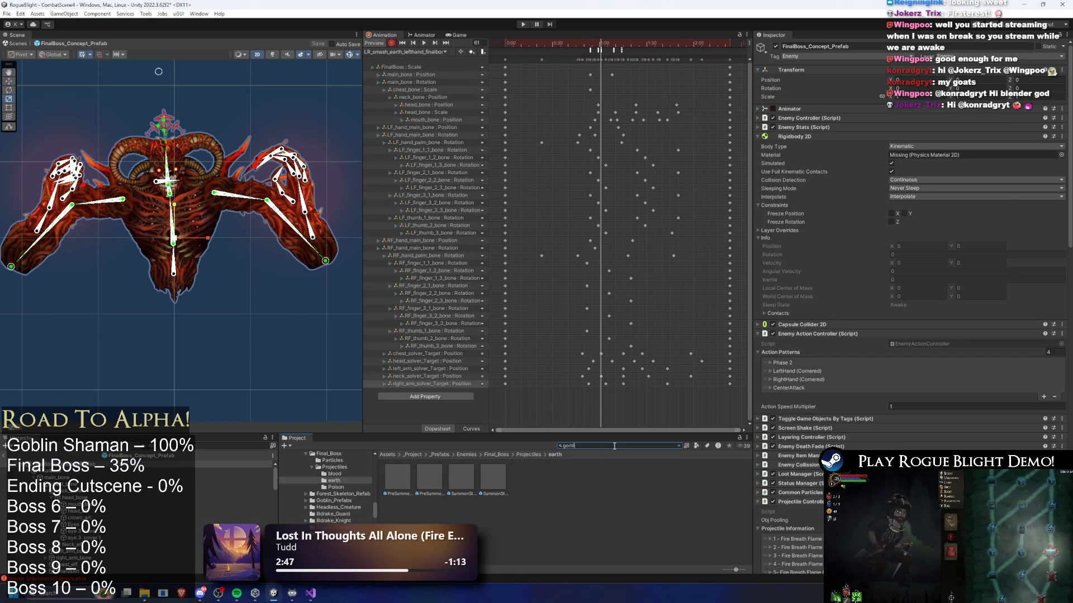
- Search 'gorilla' and ping the Pre Pre Left 5 and Right 6 projectile prefabs
type("gorilla")
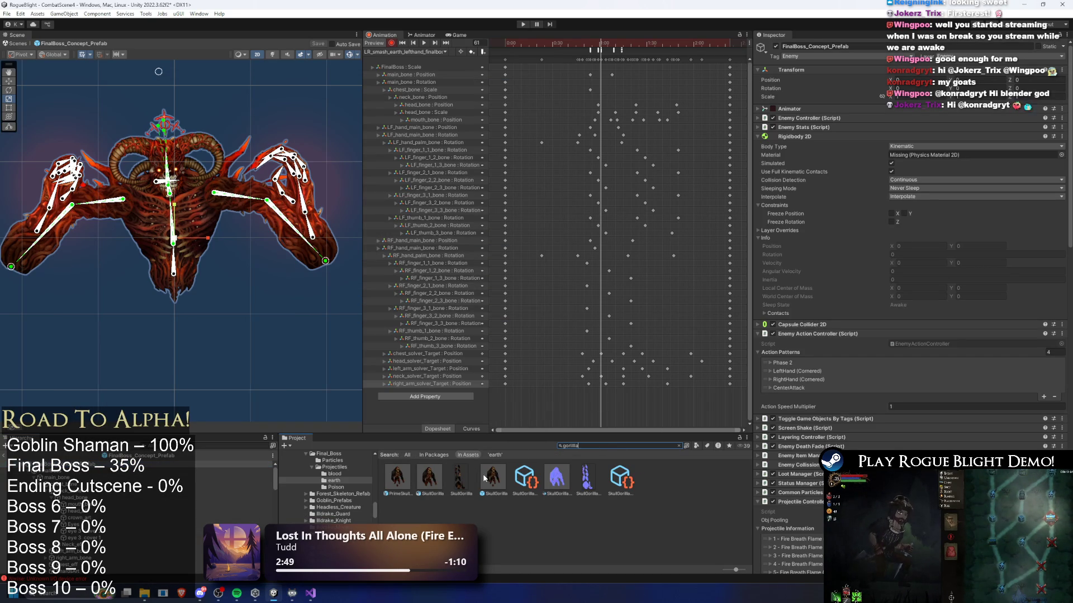
left_click(484, 478)
scroll(944, 329, "down", 5)
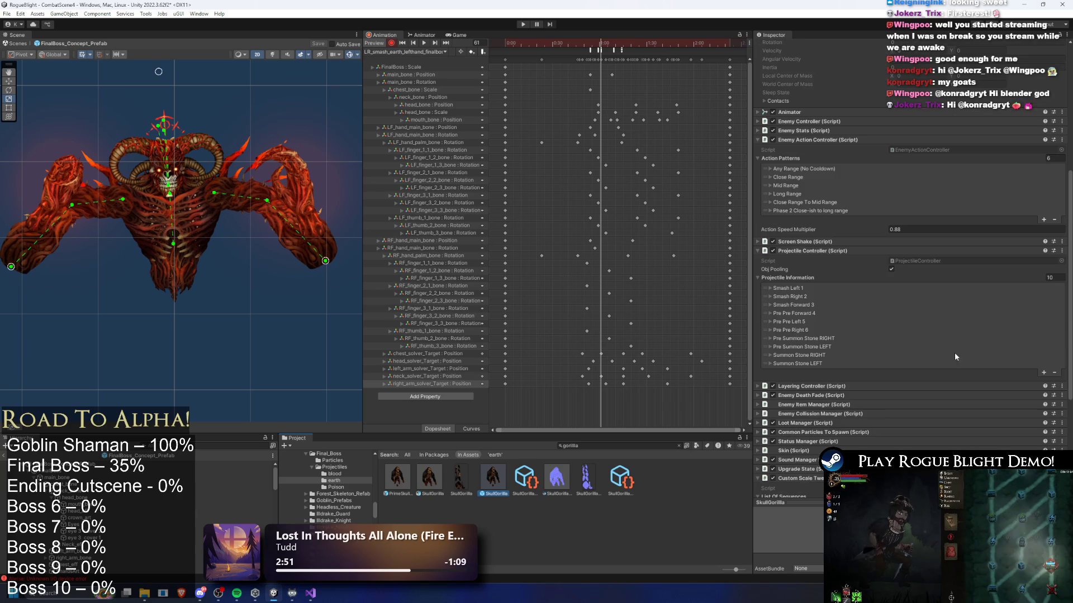
left_click(804, 322)
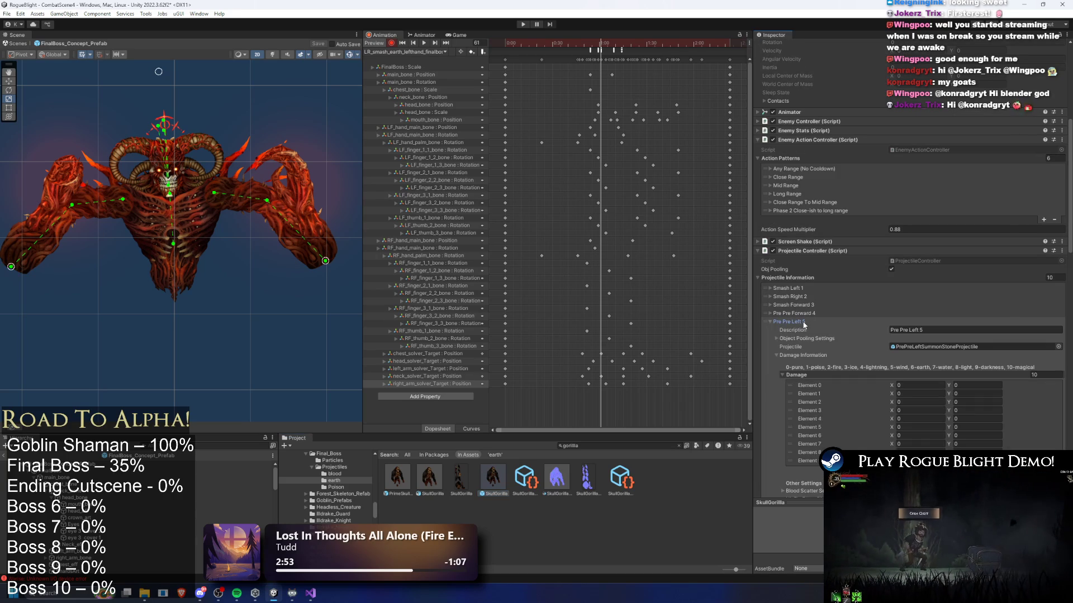
left_click(803, 322)
left_click(803, 323)
left_click(950, 364)
left_click(803, 323)
left_click(794, 330)
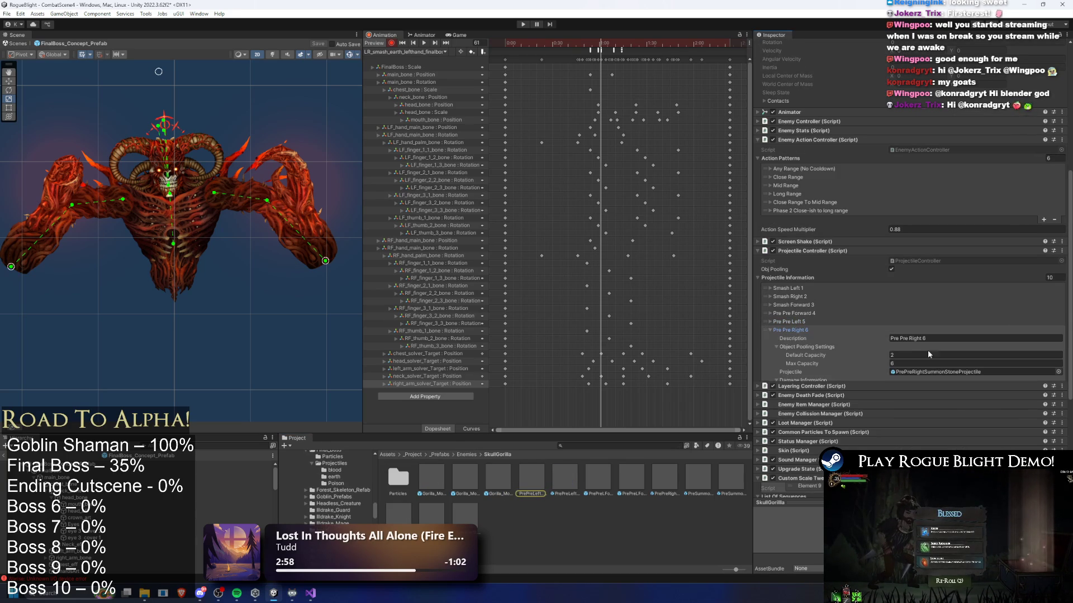
- Select both PrePre prefabs and their meta files in File Explorer, then minimize it
left_click(532, 478, "ctrl")
right_click(666, 479)
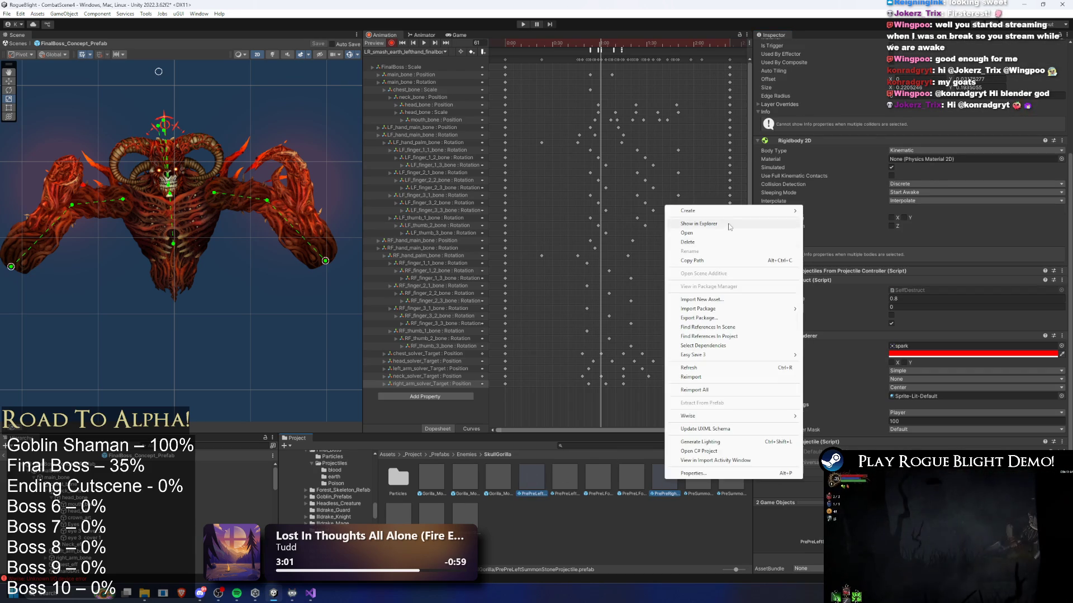
left_click(729, 226)
left_click(285, 239, "ctrl")
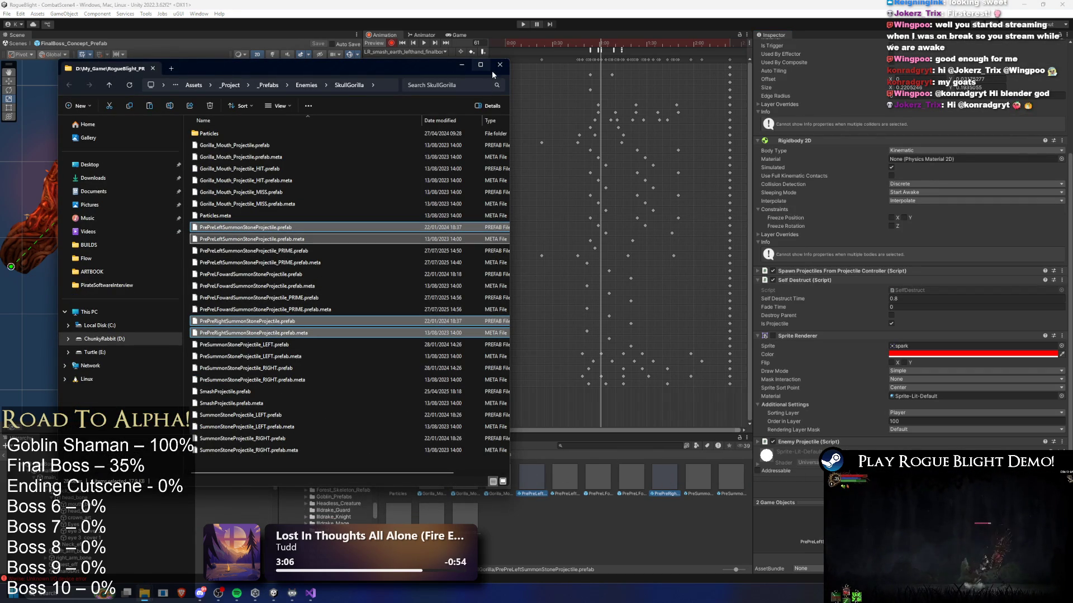
left_click(463, 64)
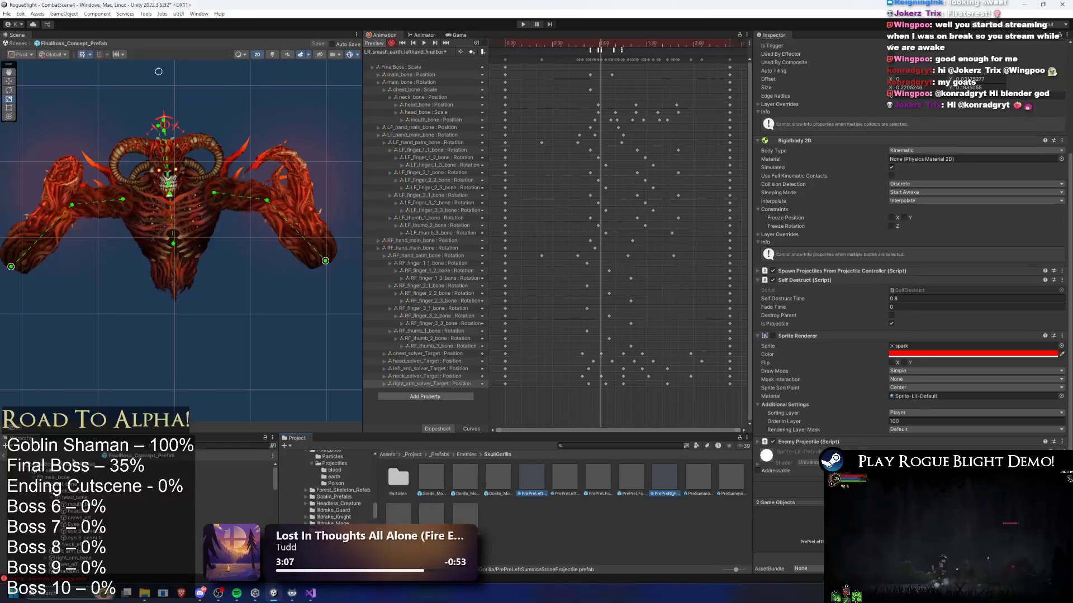
- Search 'inal boss prefa' to select FinalBoss_Concept_Prefab and return to its Projectiles folder
type("final bos")
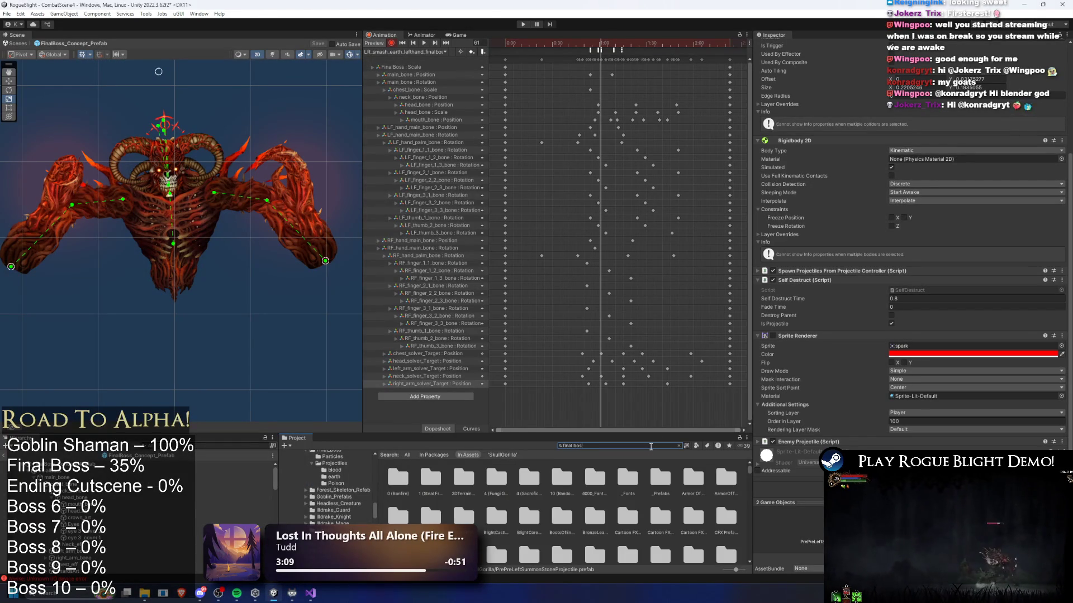
type("s prefa")
left_click(398, 477)
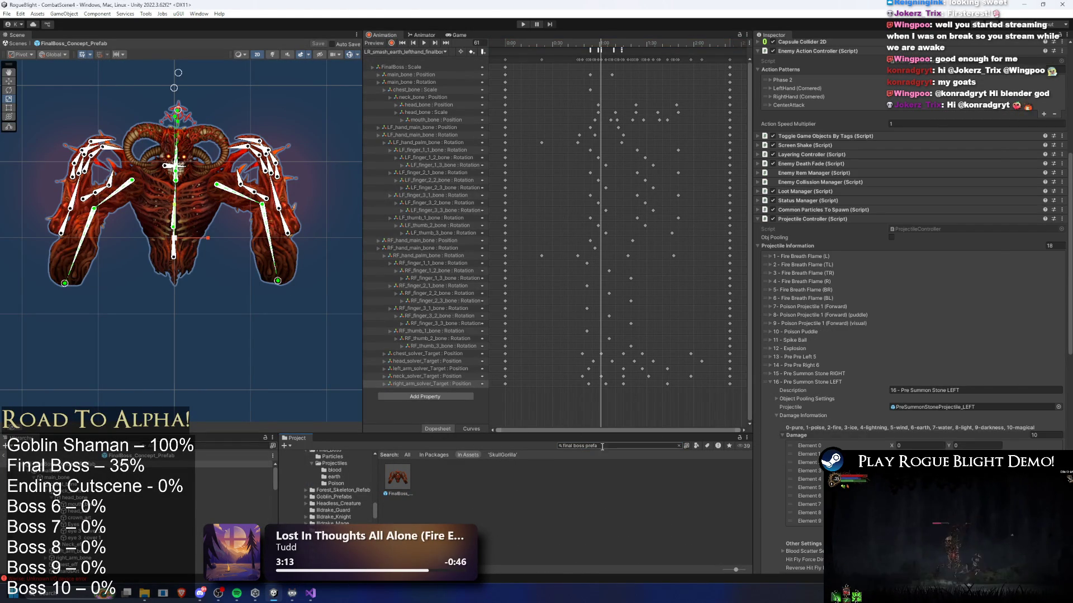
double_click(441, 471)
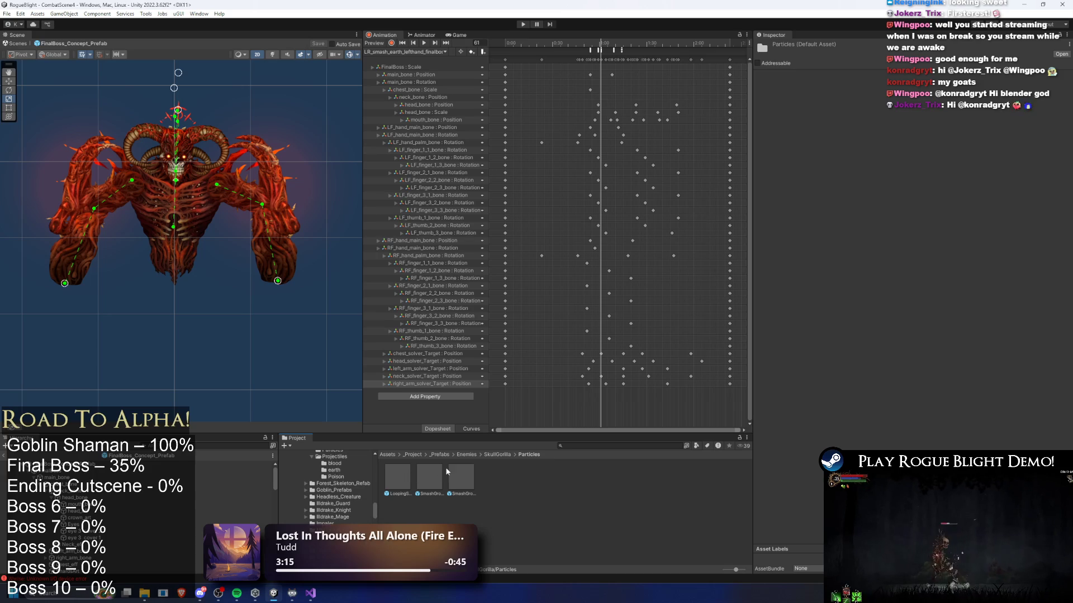
left_click(500, 454)
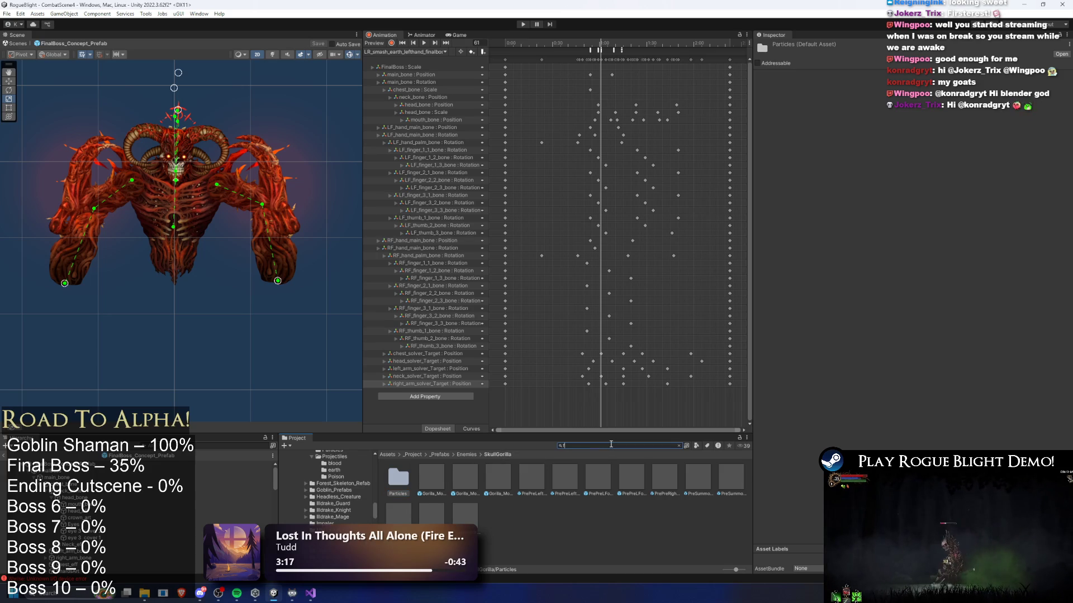
type("inal boss prefa")
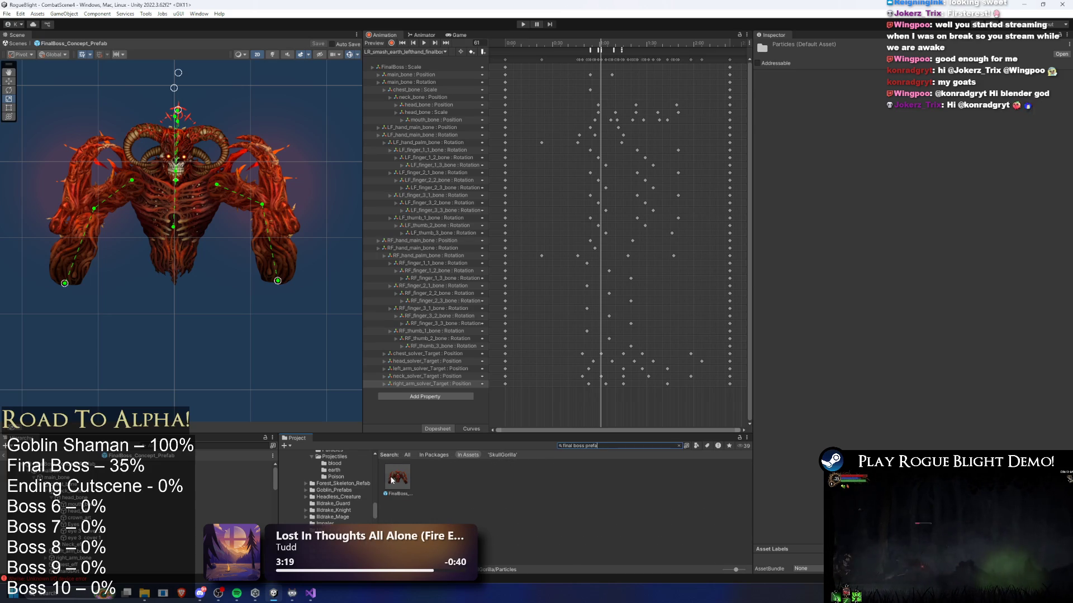
left_click(396, 478)
key("Escape")
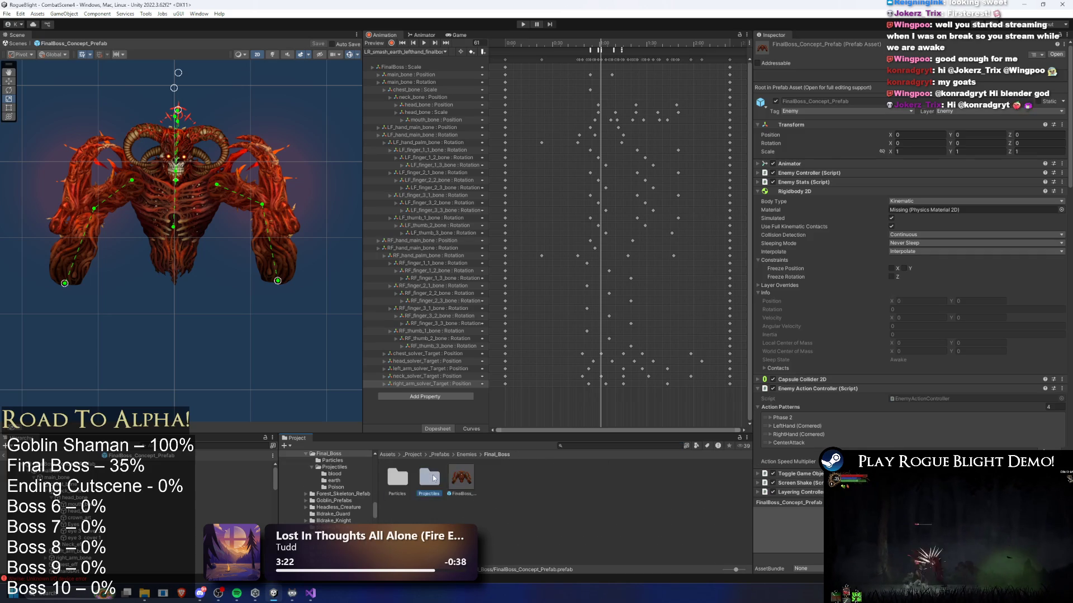
- Paste the four PrePre projectile files into the earth folder via File Explorer
right_click(566, 491)
left_click(652, 242)
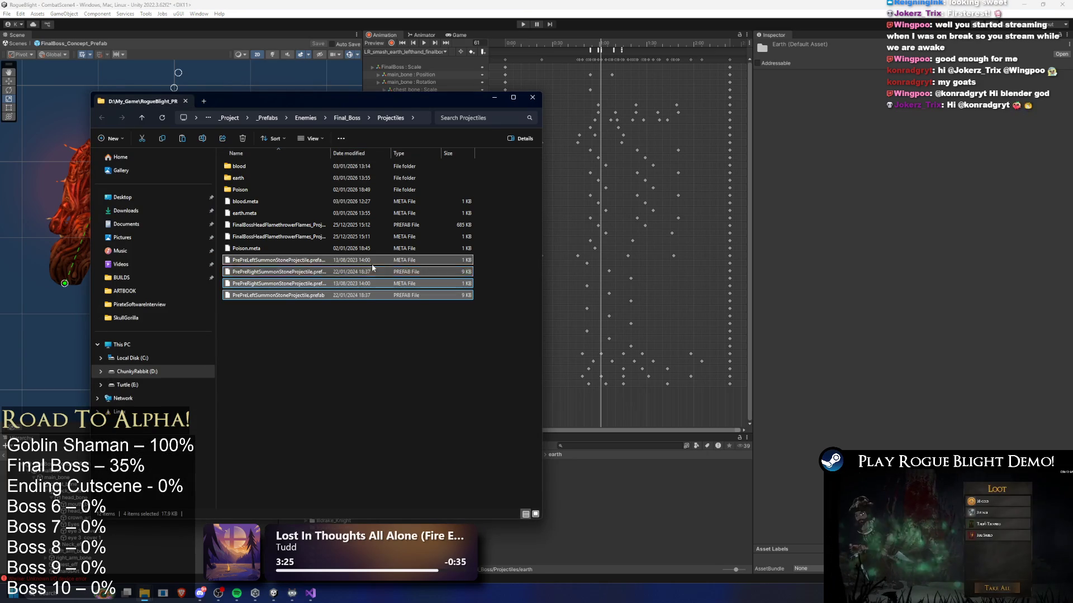
double_click(239, 178)
key("ctrl+v")
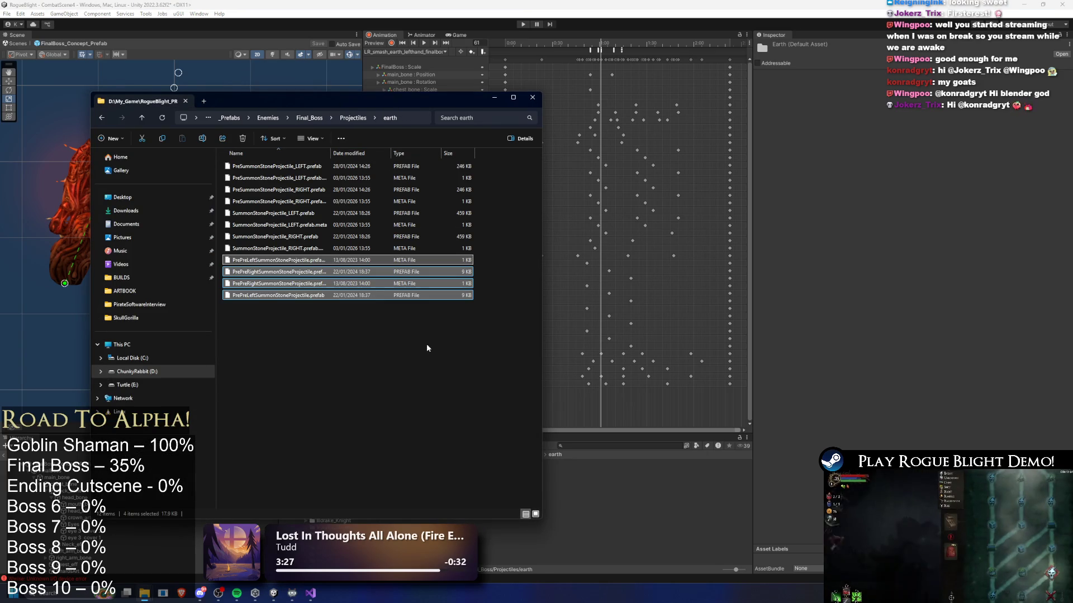
- Open the earth folder in Unity and reselect the final boss's projectile list
left_click(586, 296)
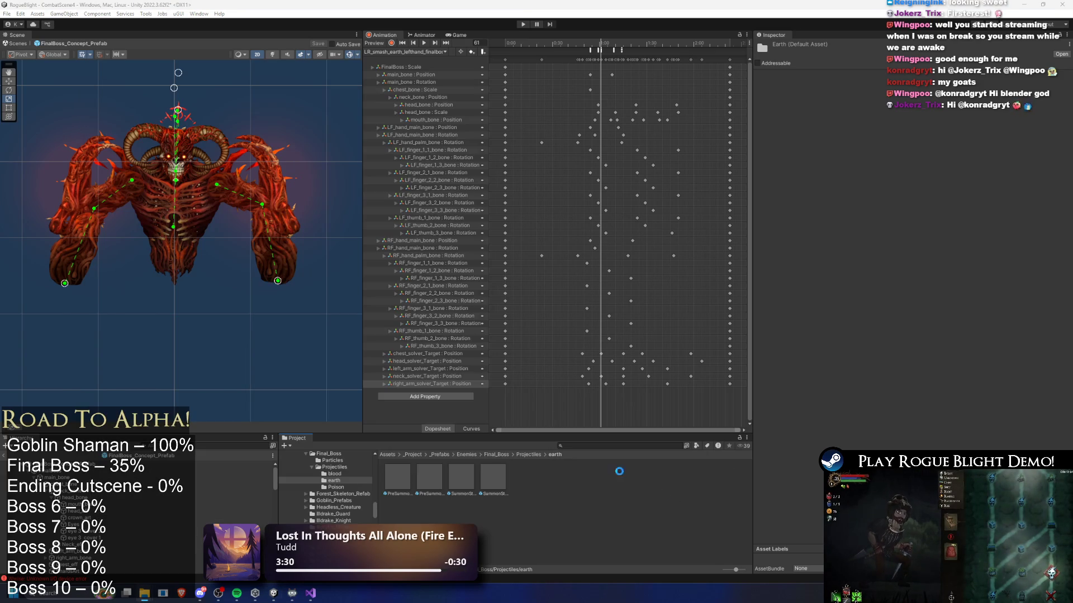
left_click(527, 452)
left_click(429, 474)
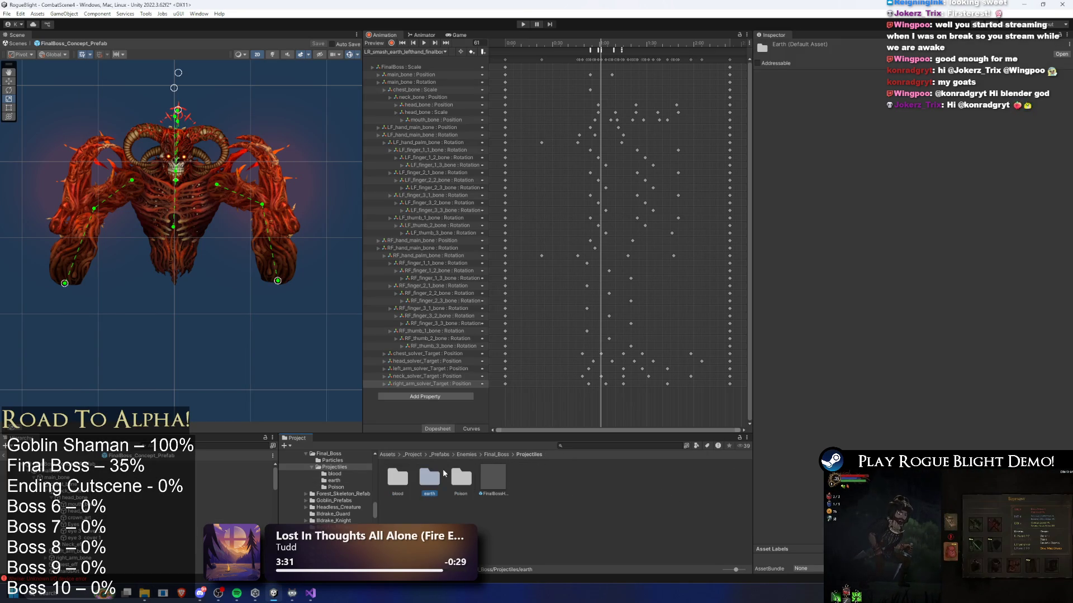
double_click(430, 476)
left_click(648, 370)
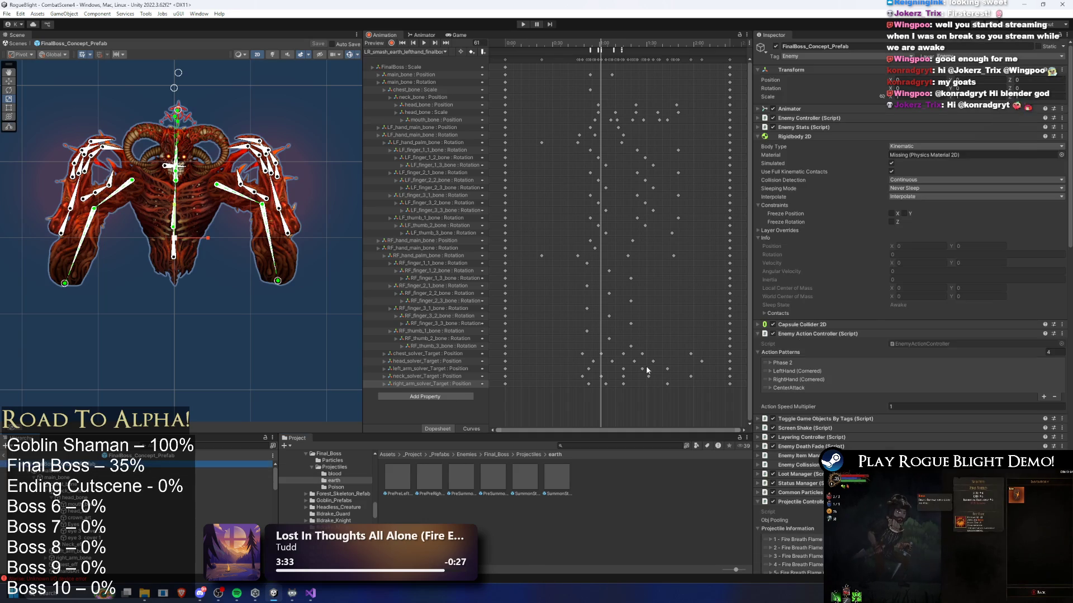
scroll(968, 259, "down", 10)
left_click(804, 349)
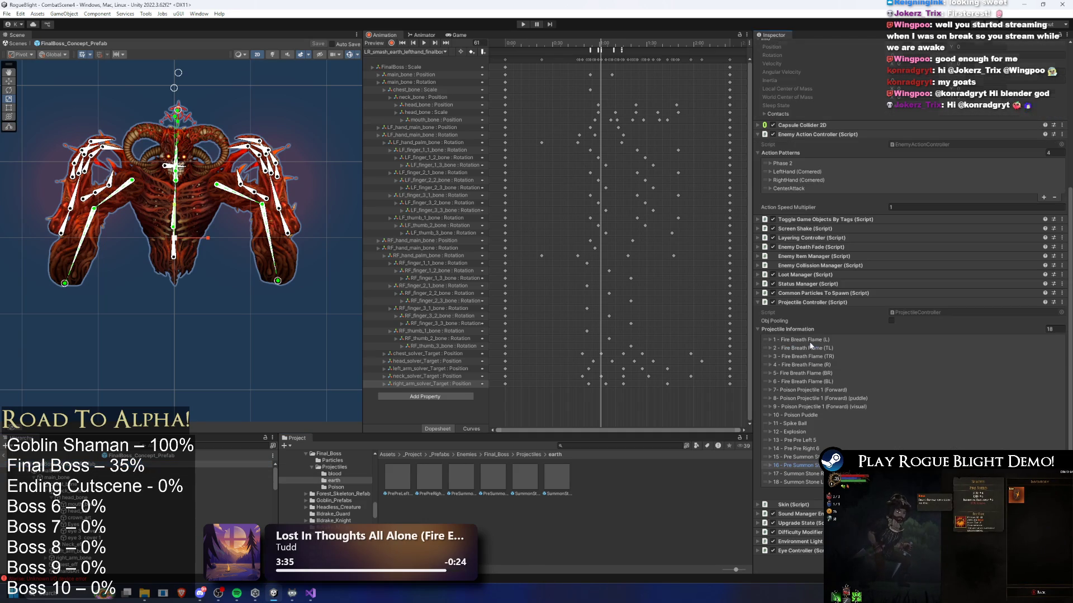
- Assign PrePreLeftSummonStoneProjectile as entry 13 - Pre Pre Left 5's projectile
left_click(806, 441)
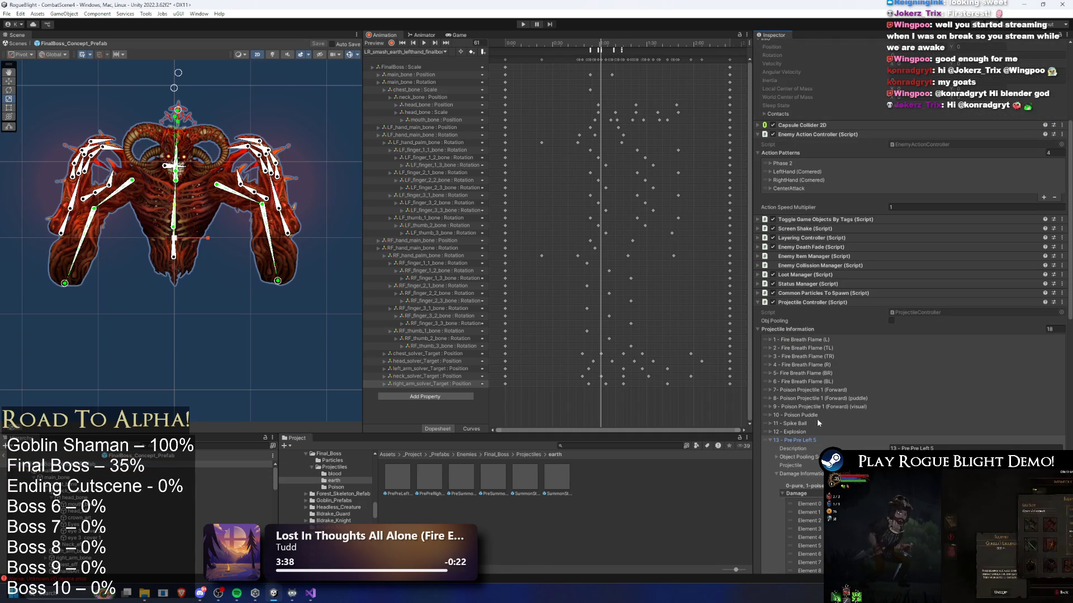
scroll(994, 364, "down", 4)
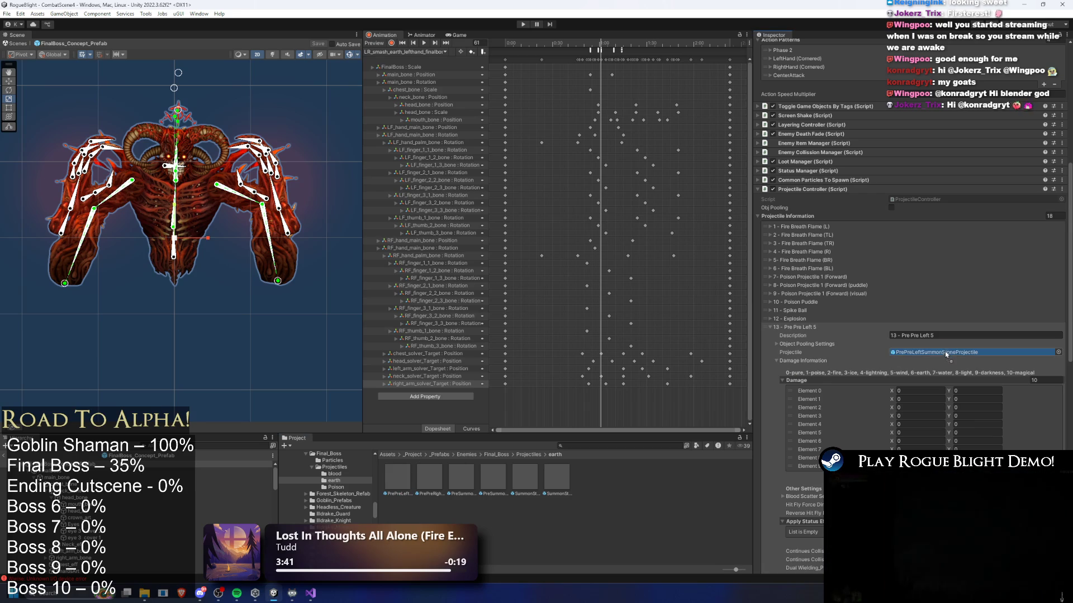
left_click_drag(945, 353, 946, 354)
left_click(807, 329)
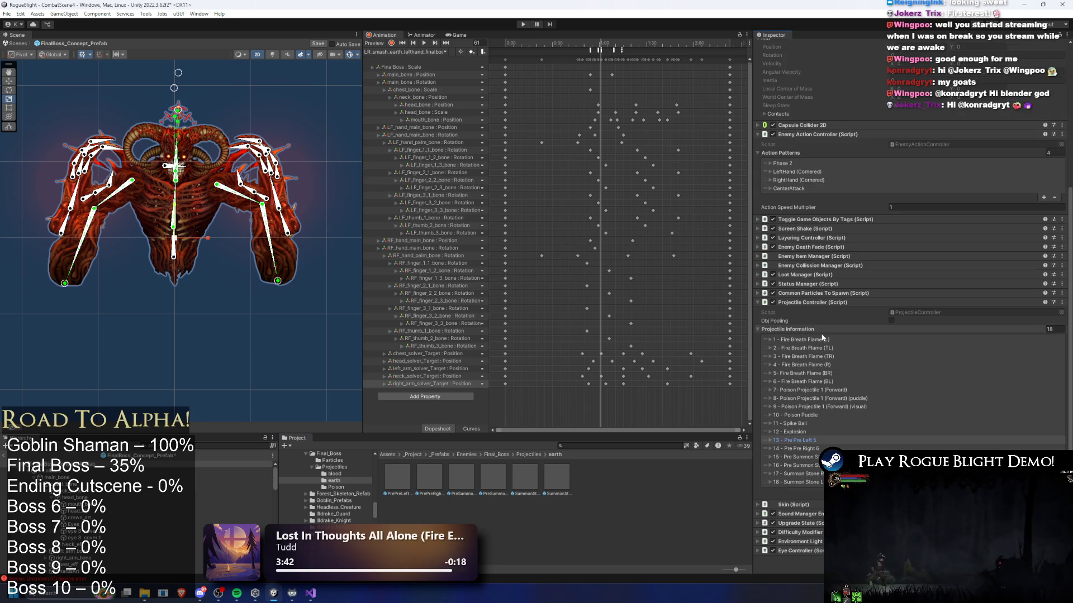
- Expand and collapse entries 14 through 18 to check their projectile fields
left_click(814, 450)
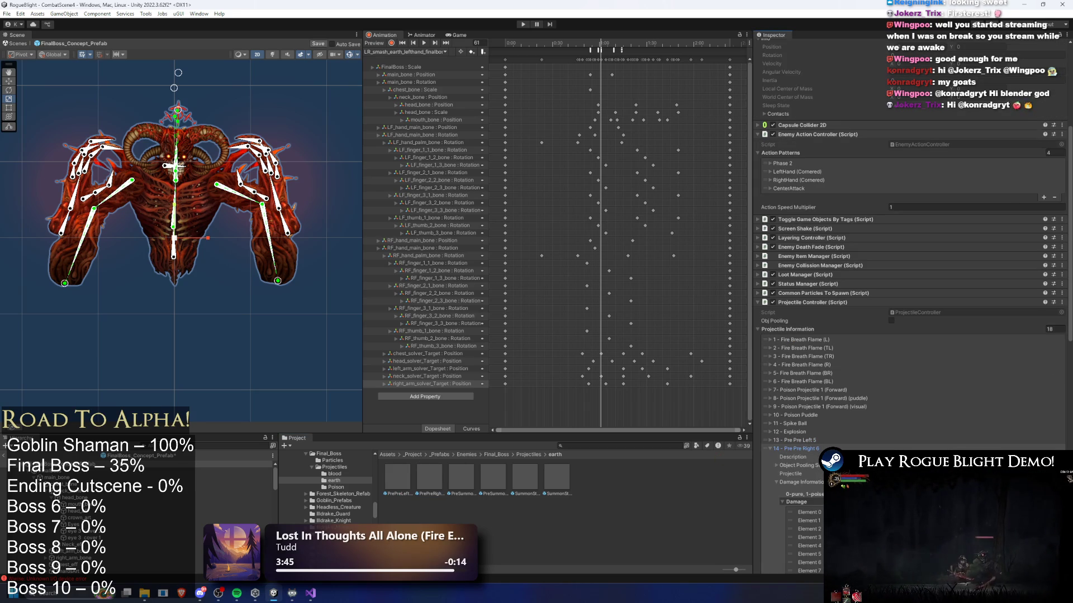
left_click(786, 450)
left_click(793, 457)
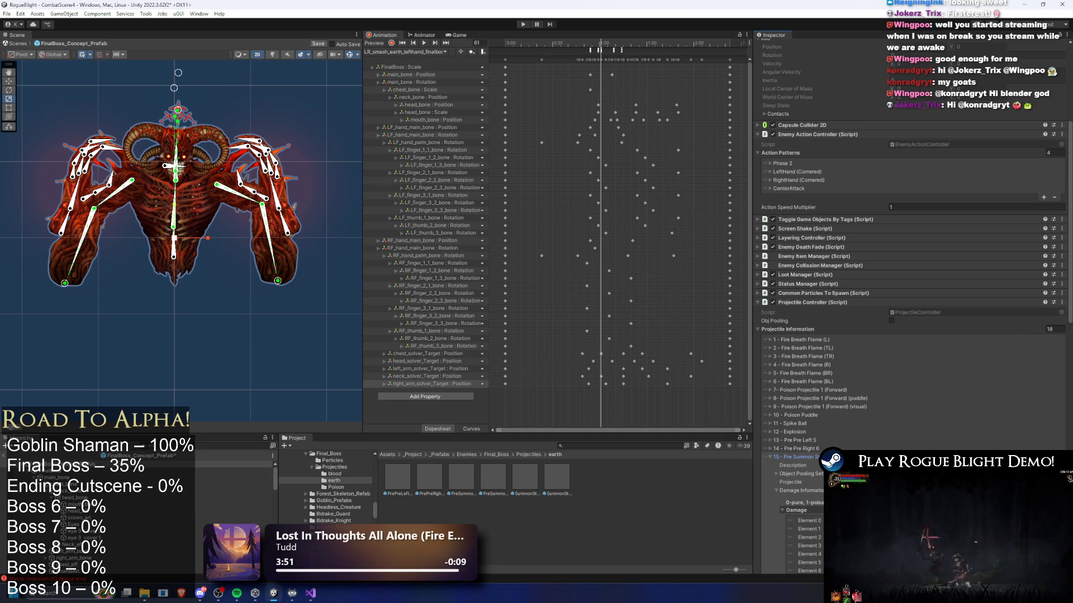
key("Left")
key("Right")
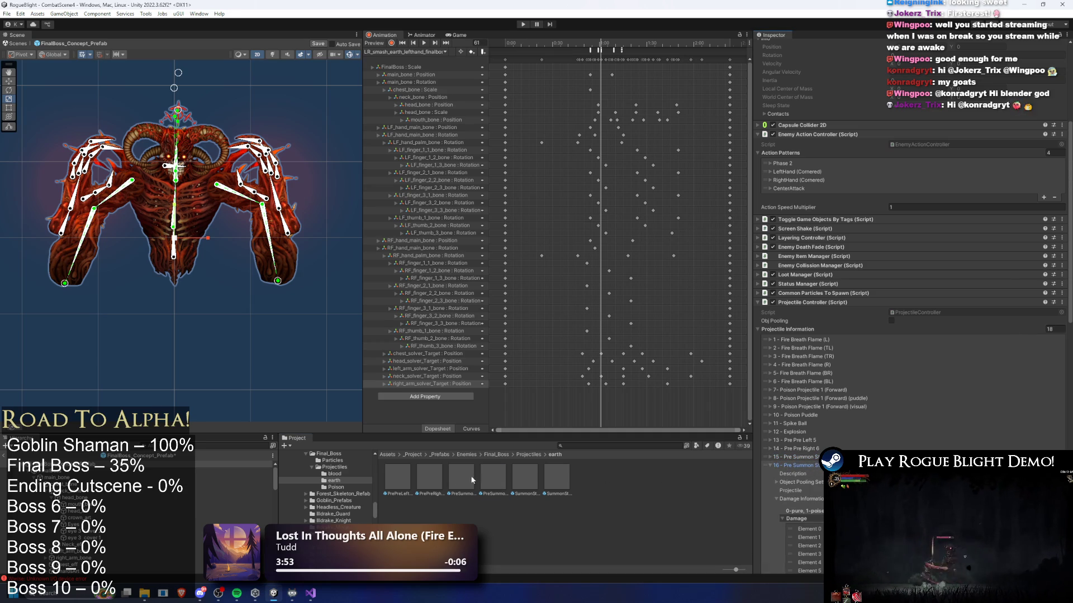
key("Left")
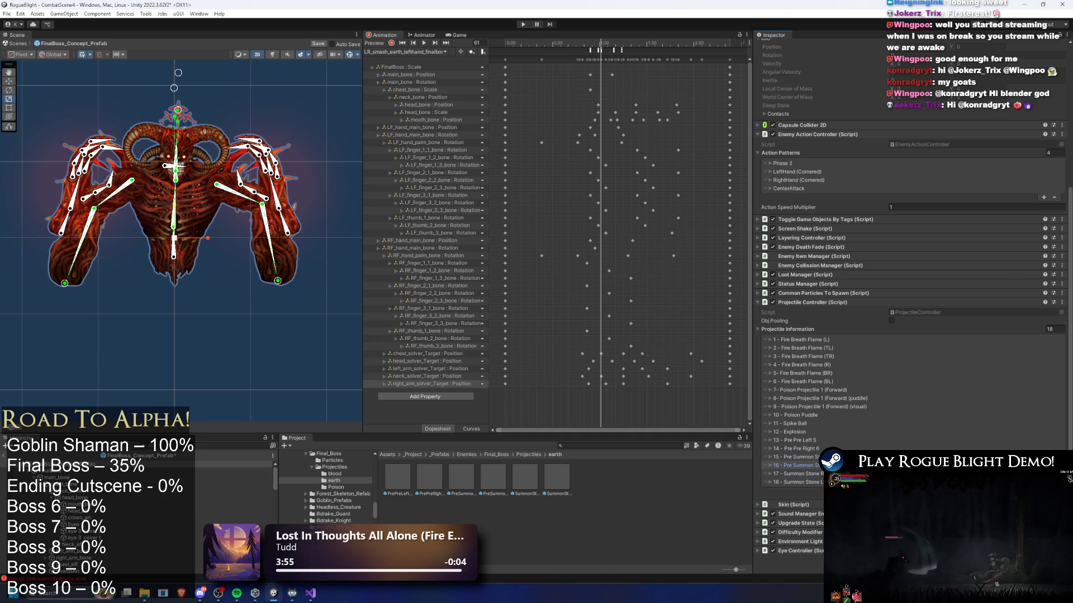
key("Down")
key("Down")
key("Right")
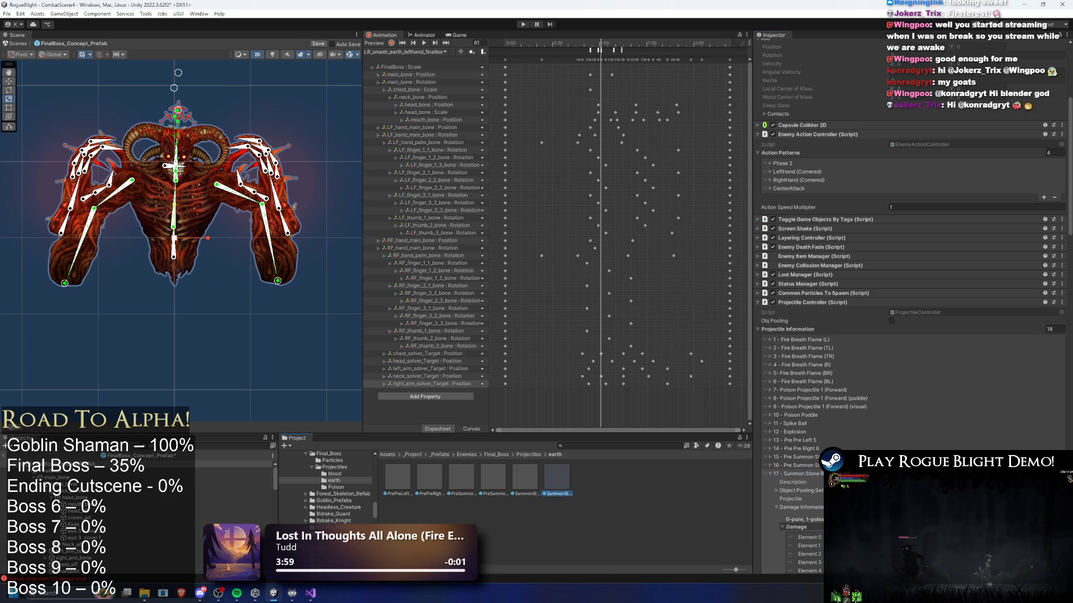
key("Left")
key("Down")
key("Right")
left_click(526, 477)
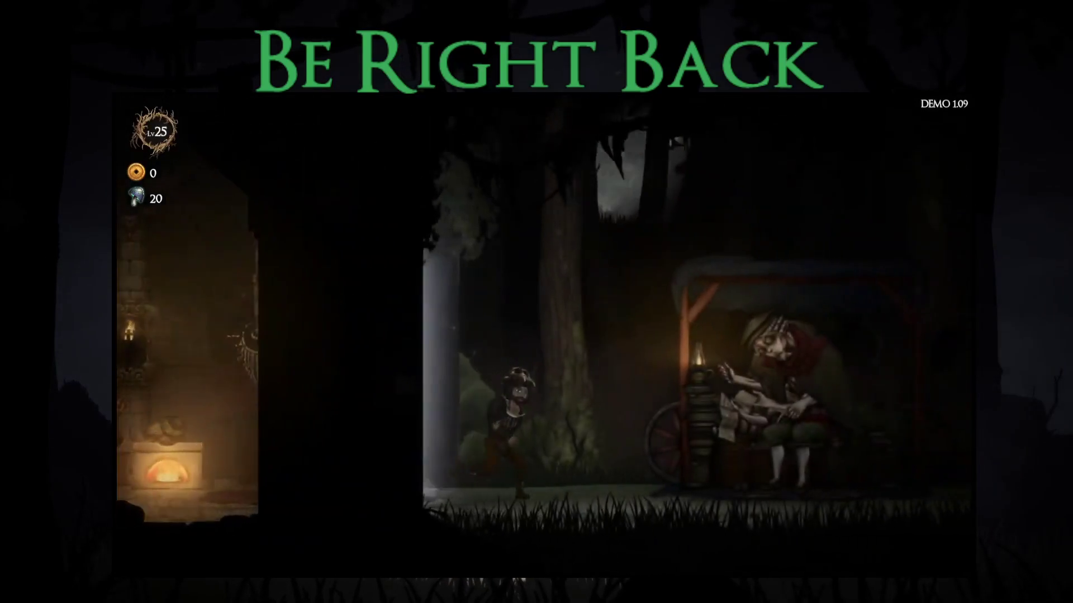
- Start the map at difficulty 8 with a starting weapon and the Small Overall Boost perk
key("Return")
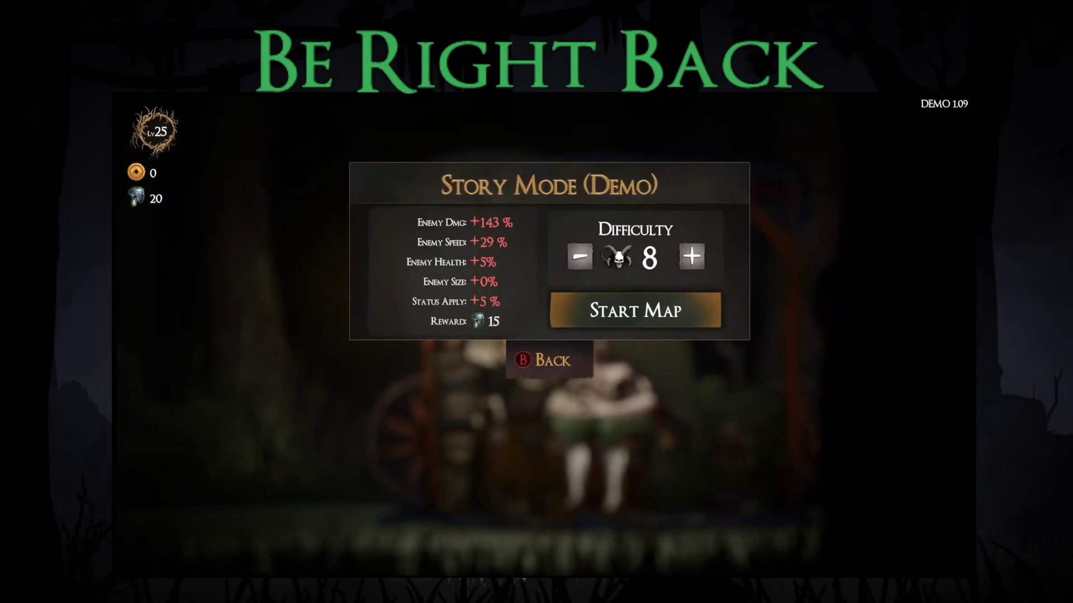
key("Return")
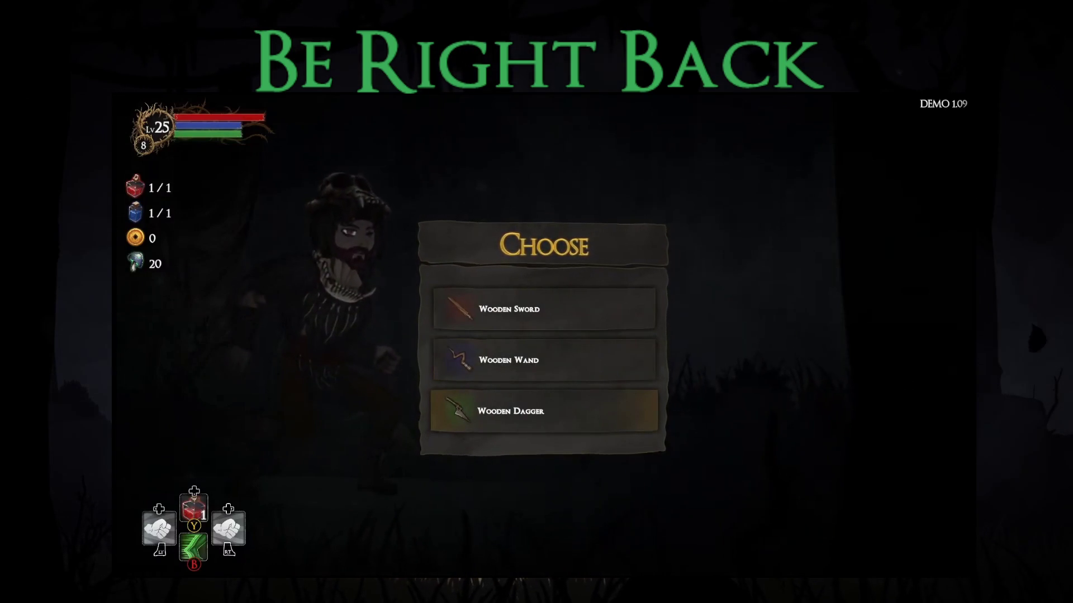
key("Return")
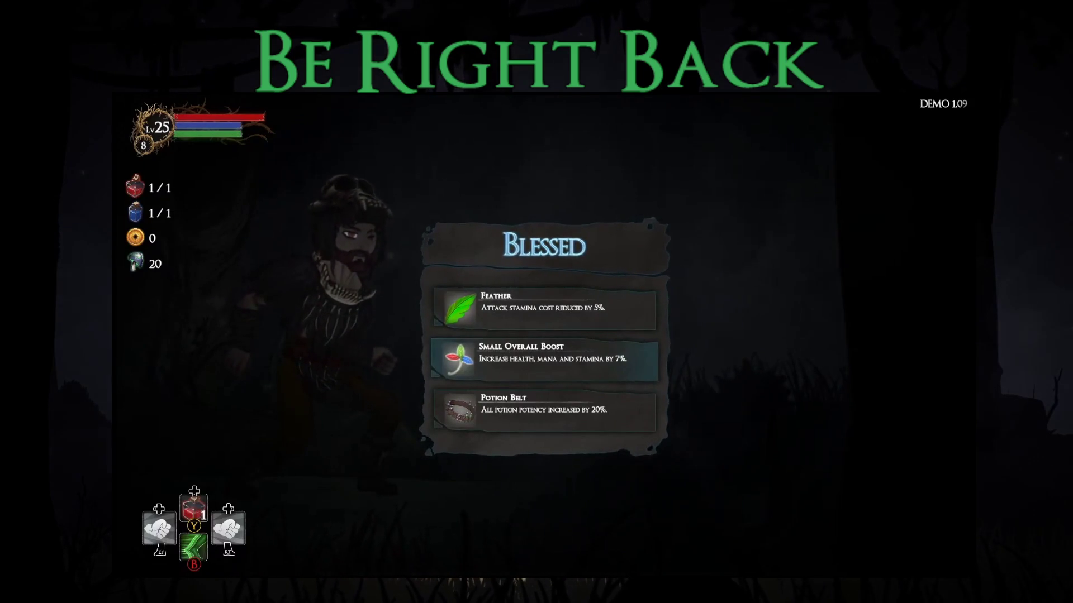
key("Return")
key("Return")
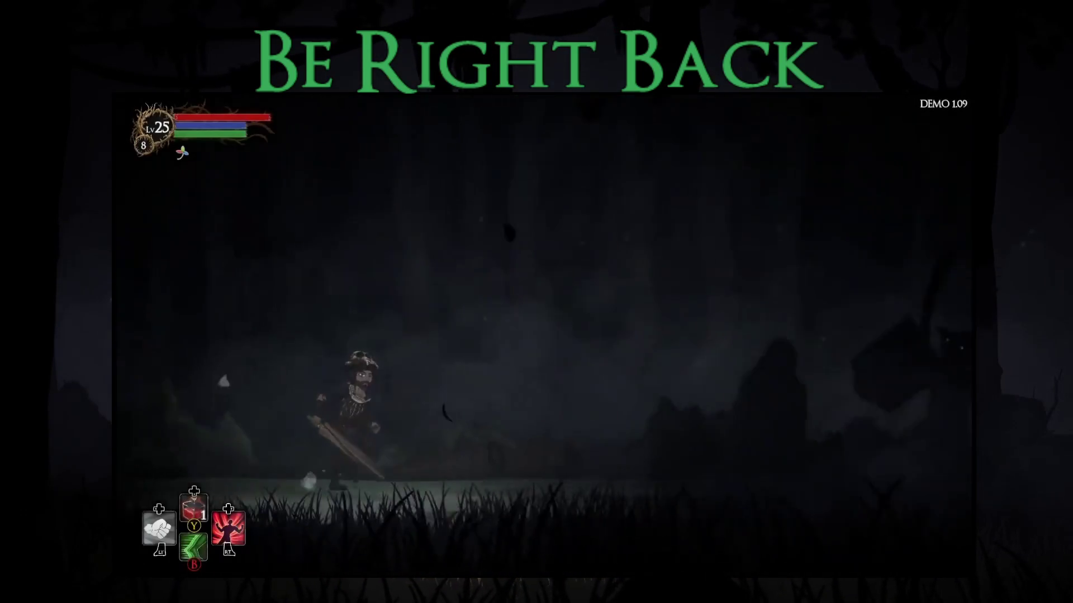
- Defeat the forest enemy using the 25% damage boost, attacks and dodges
key("e")
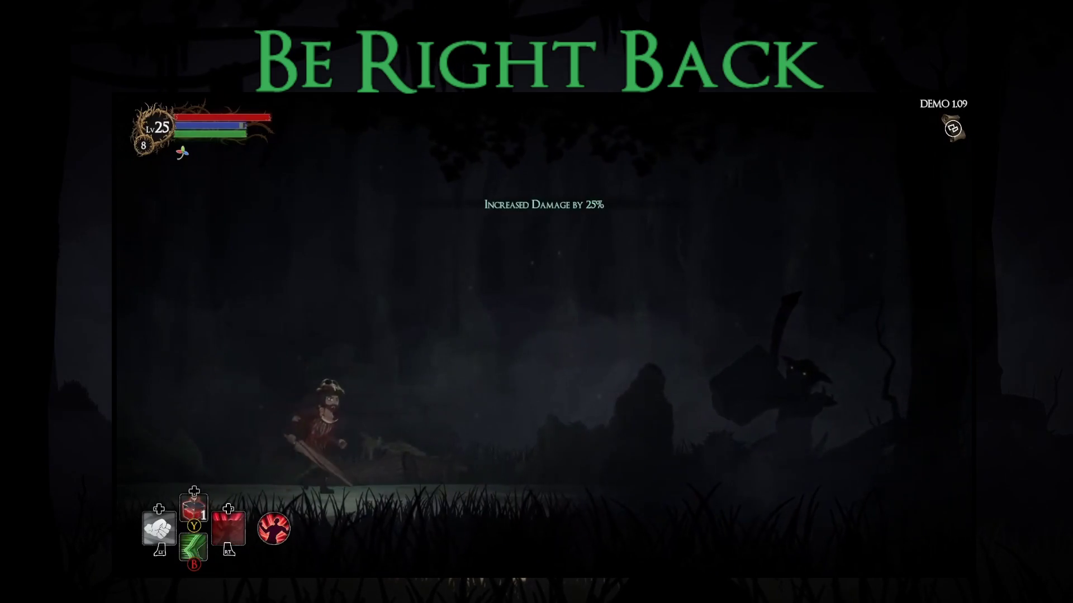
key("Right")
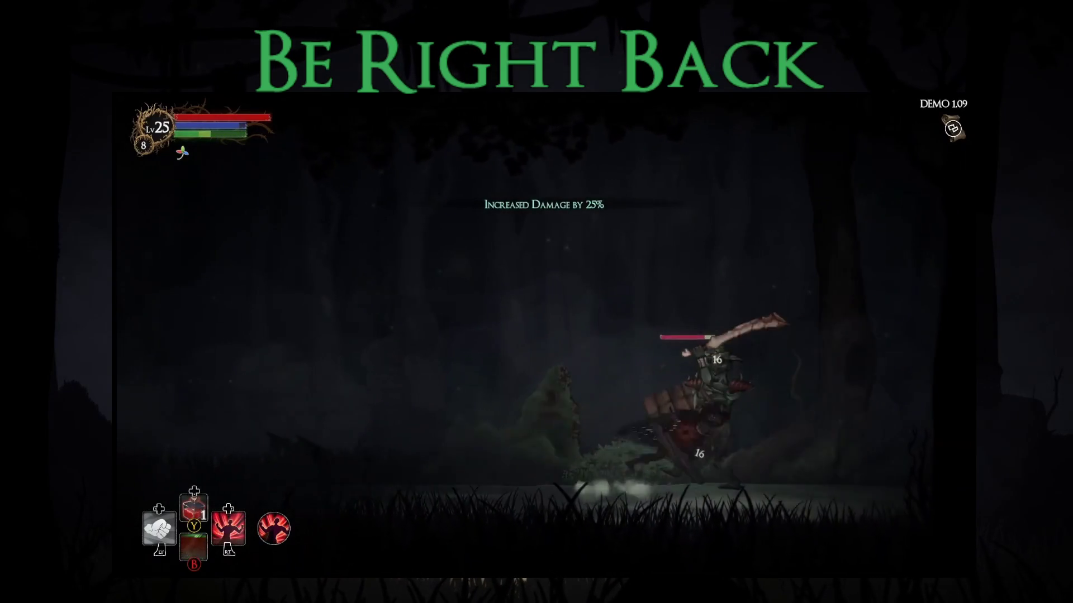
key("Left")
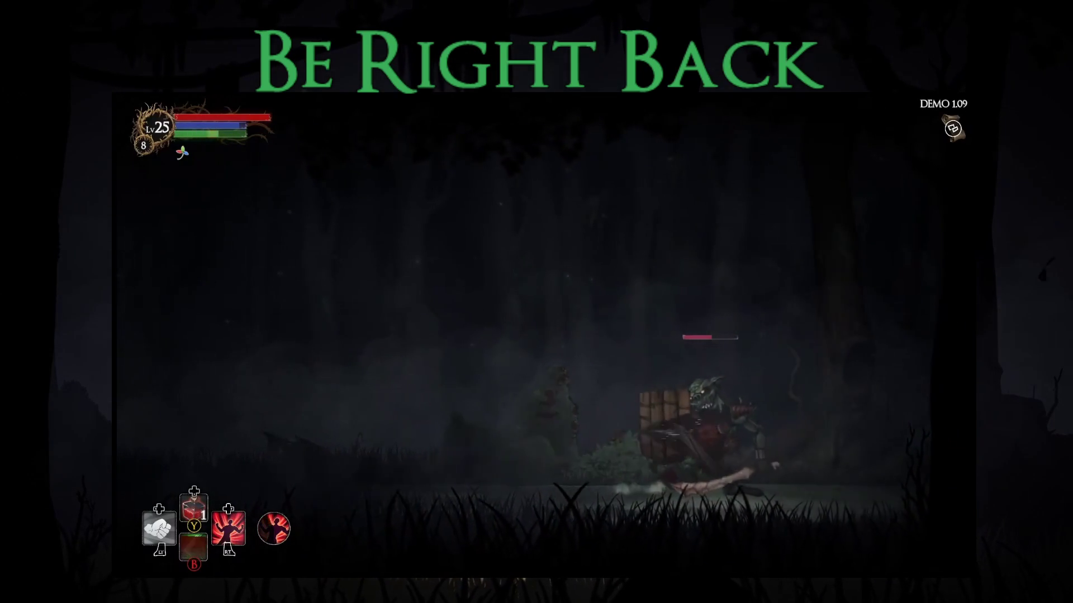
key("Right")
key("x")
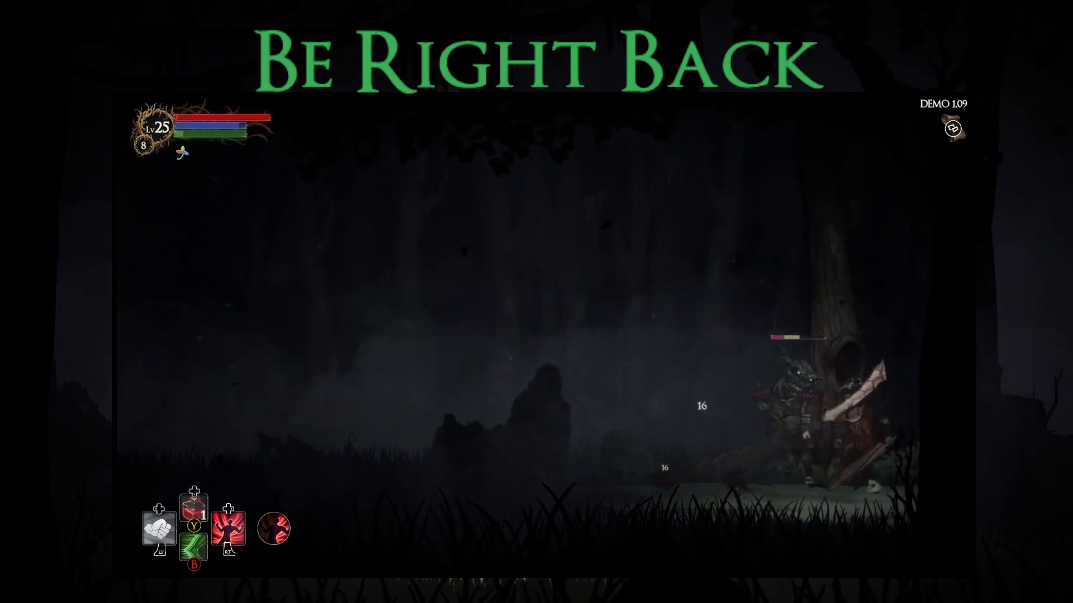
key("Left")
key("shift")
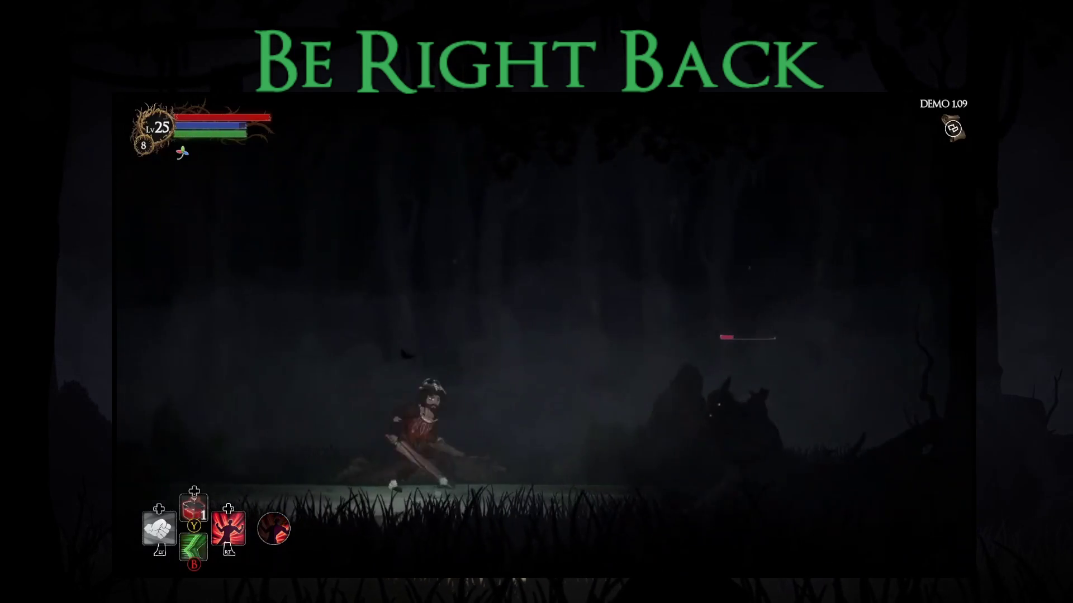
key("Right")
key("shift")
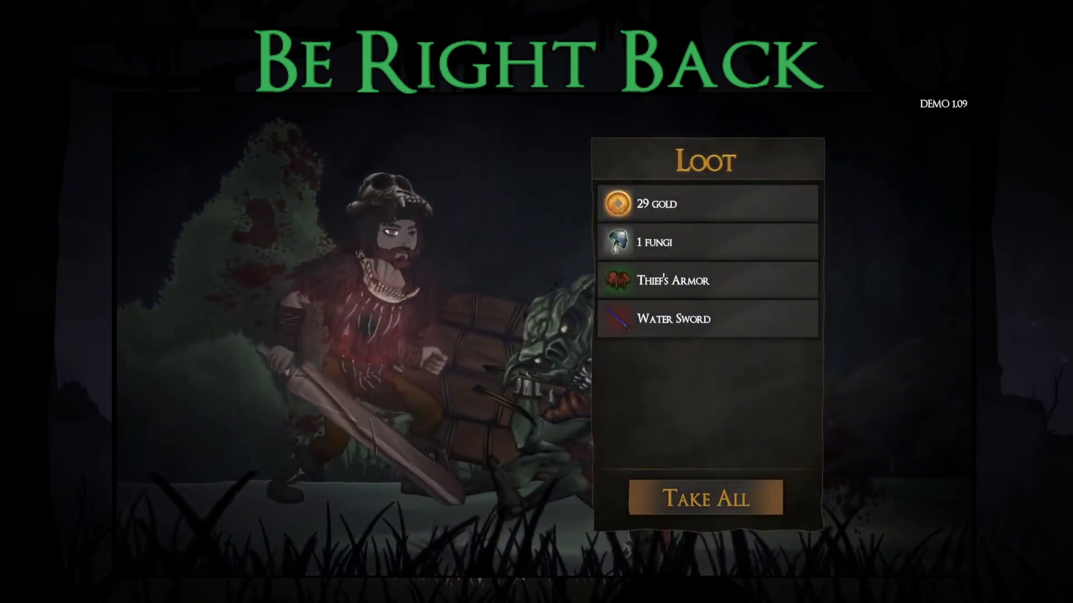
- Take all the loot and equip the Water Sword in the left hand
key("Return")
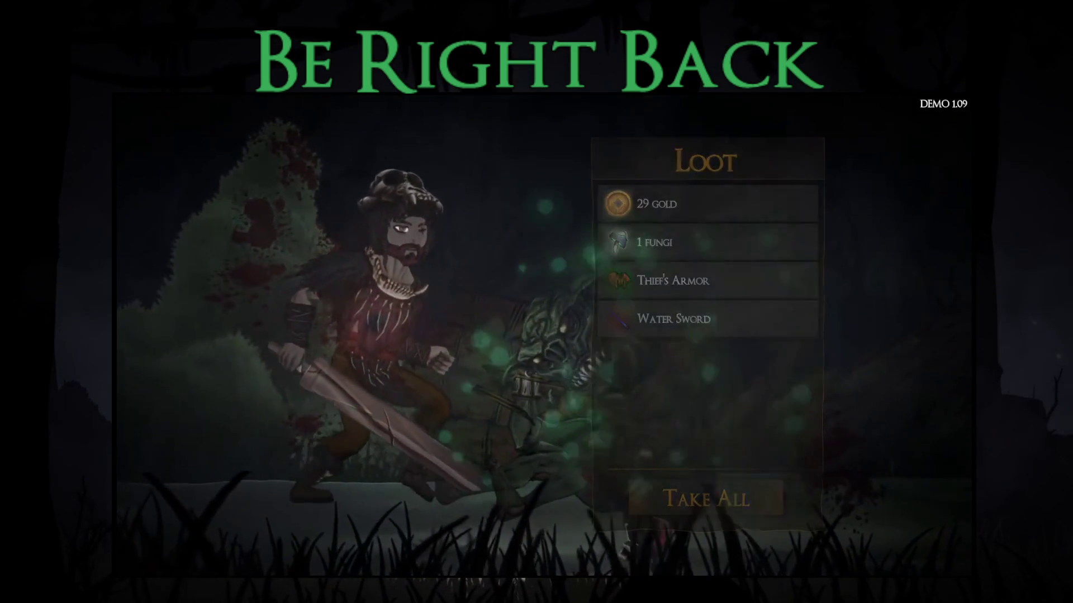
key("Return")
key("Down")
key("Return")
key("Escape")
- Swap Gorilla's Armor for Thief's Armor and resume play
key("Return")
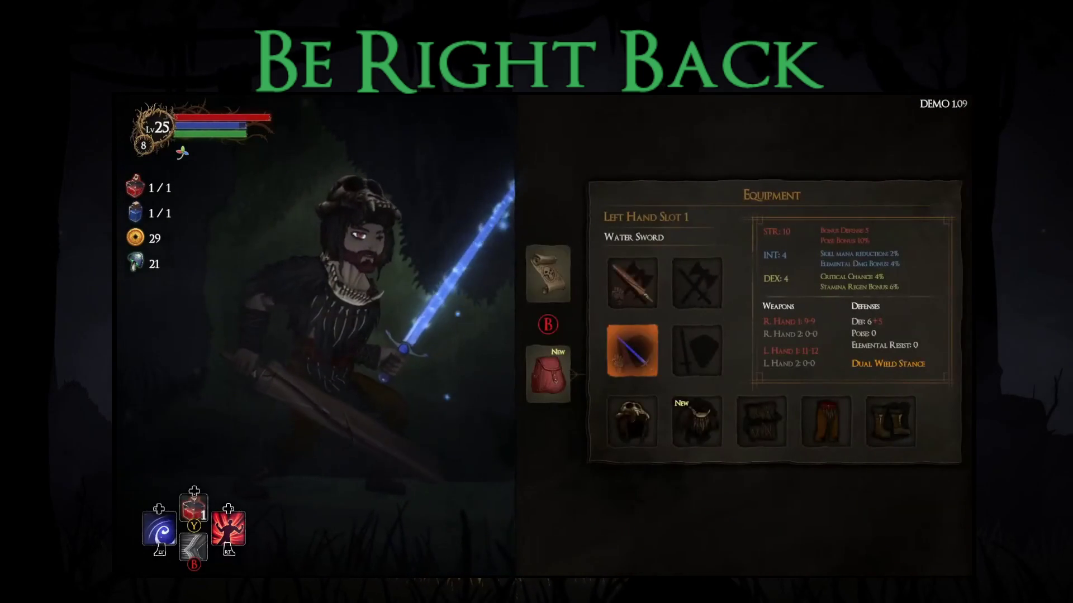
key("Down")
key("Return")
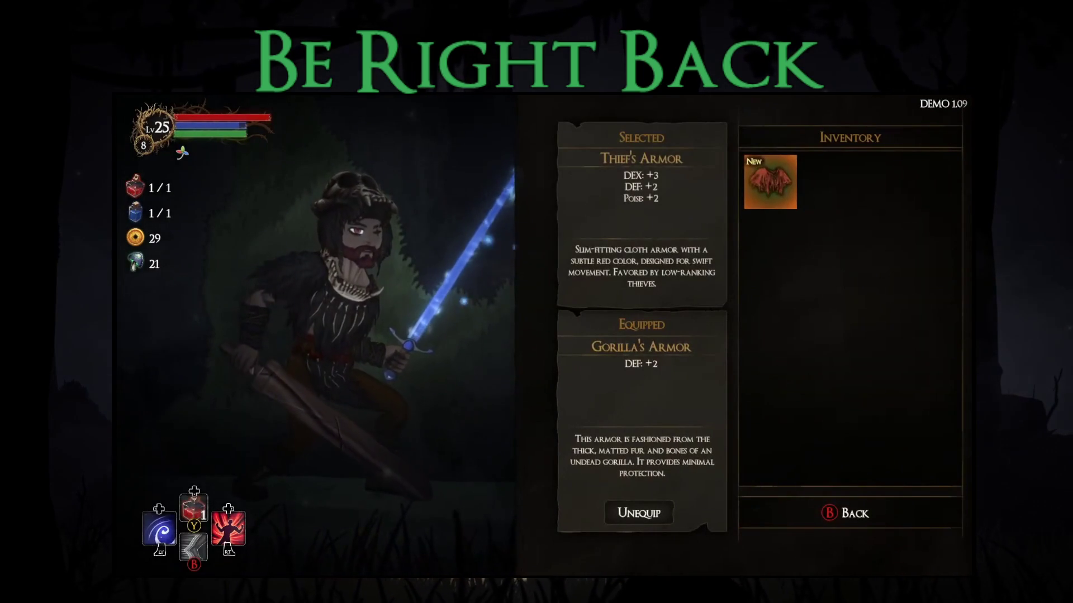
key("Return")
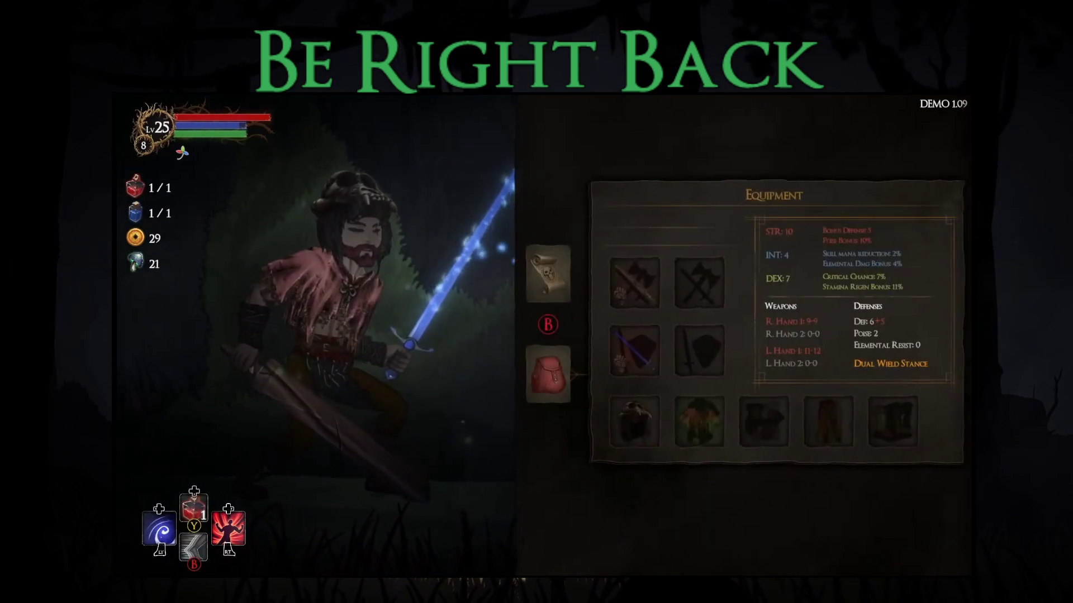
key("Escape")
key("Escape")
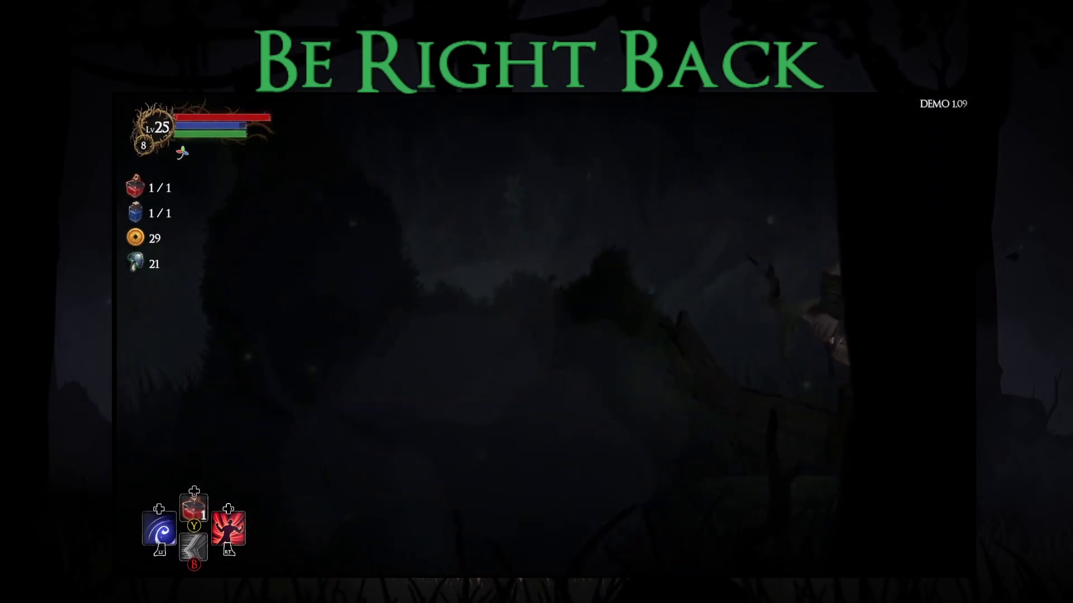
key("Right")
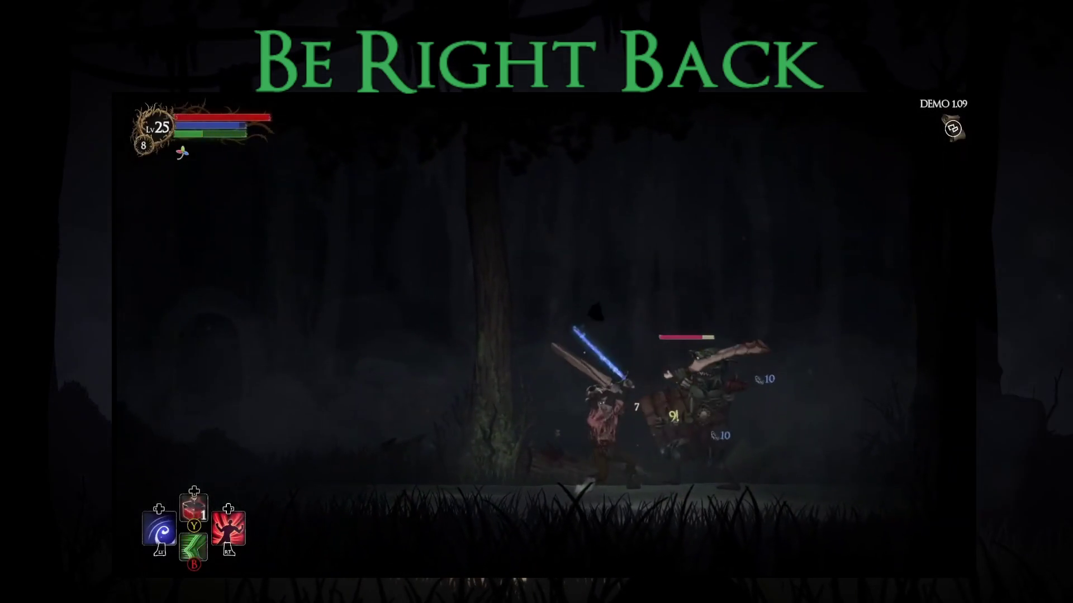
- Dash through the enemy, collect all dropped loot, and equip the Water Sword in the right hand
key("b")
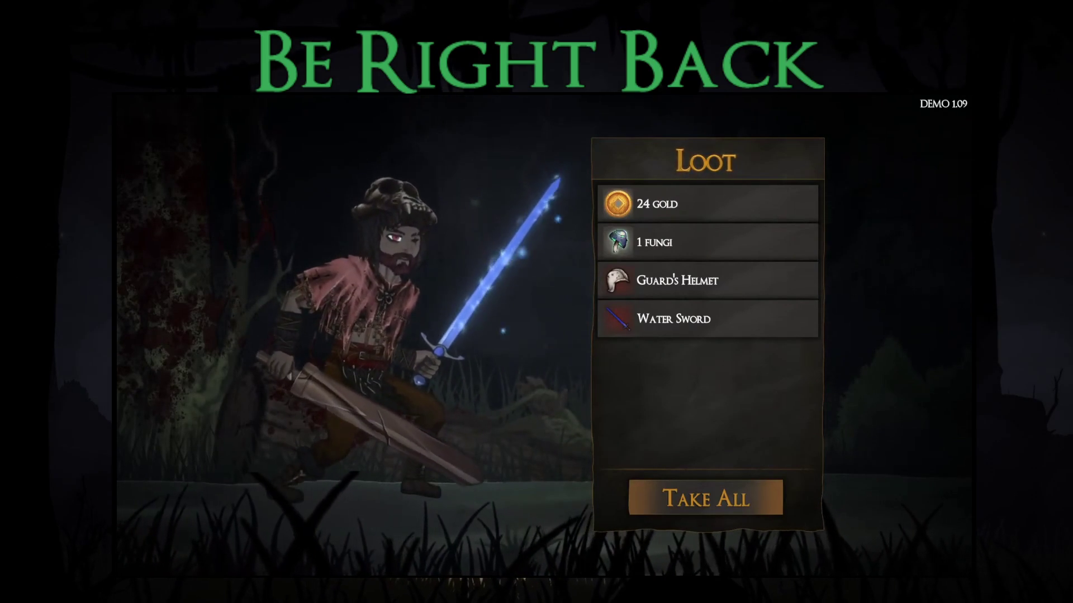
key("Return")
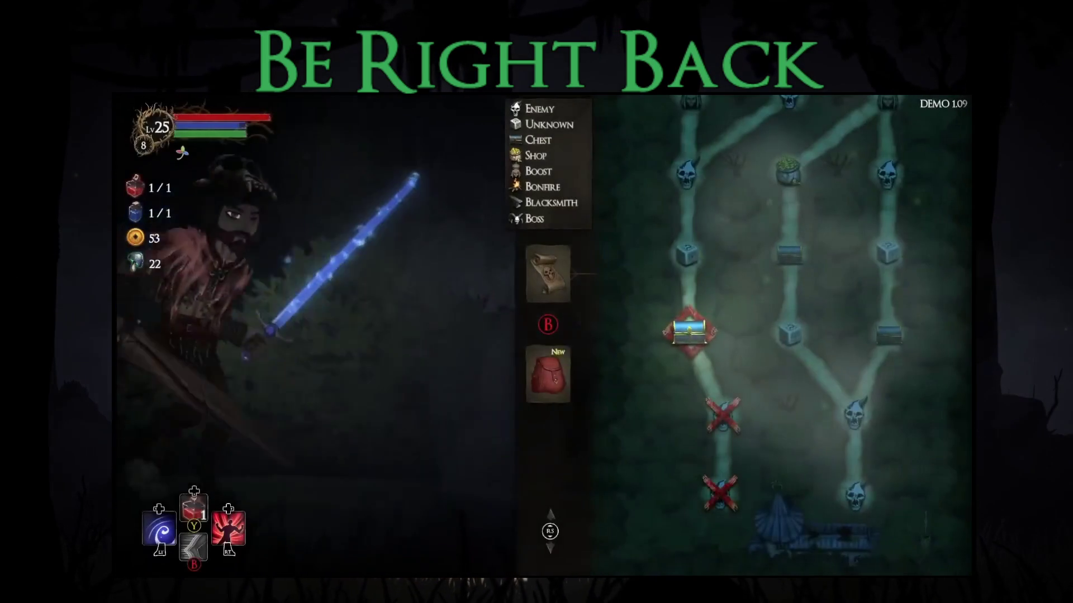
key("Return")
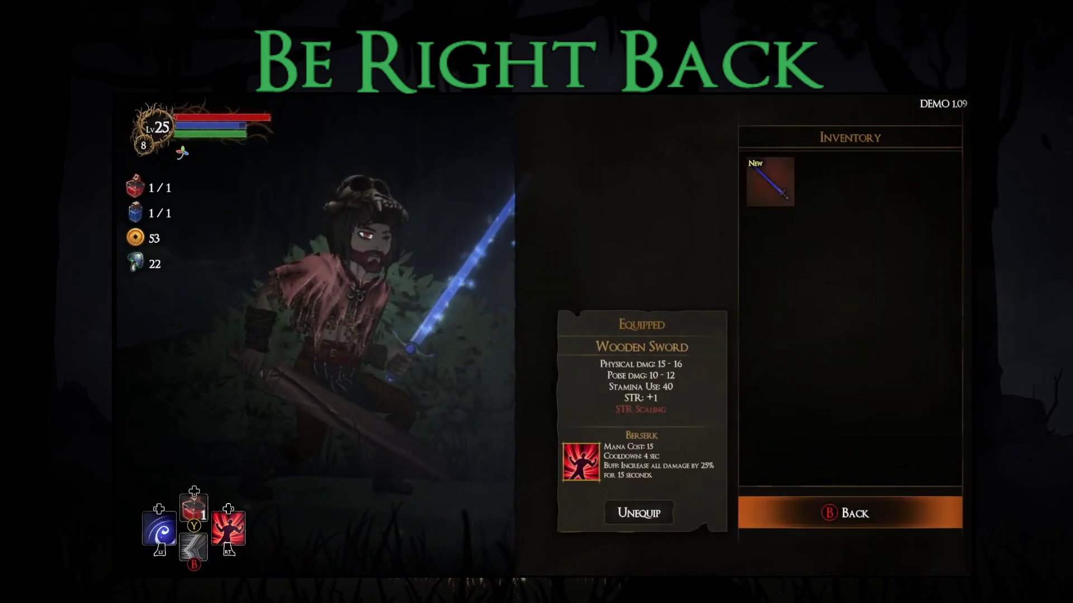
key("Return")
key("Escape")
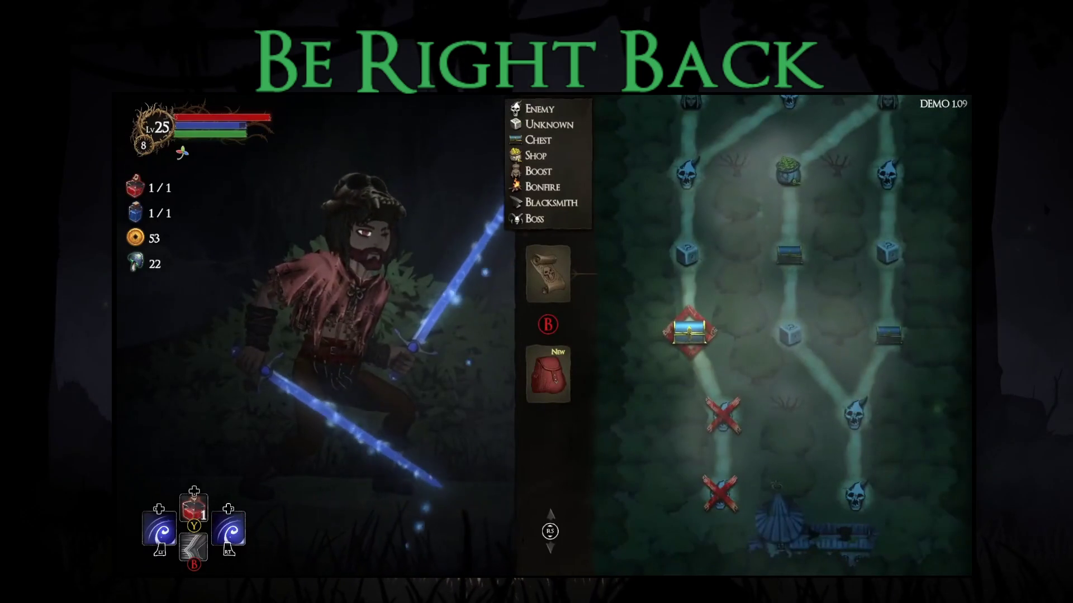
- Equip the Guard's Helmet in the head slot and resume play
key("Return")
key("Down")
key("Return")
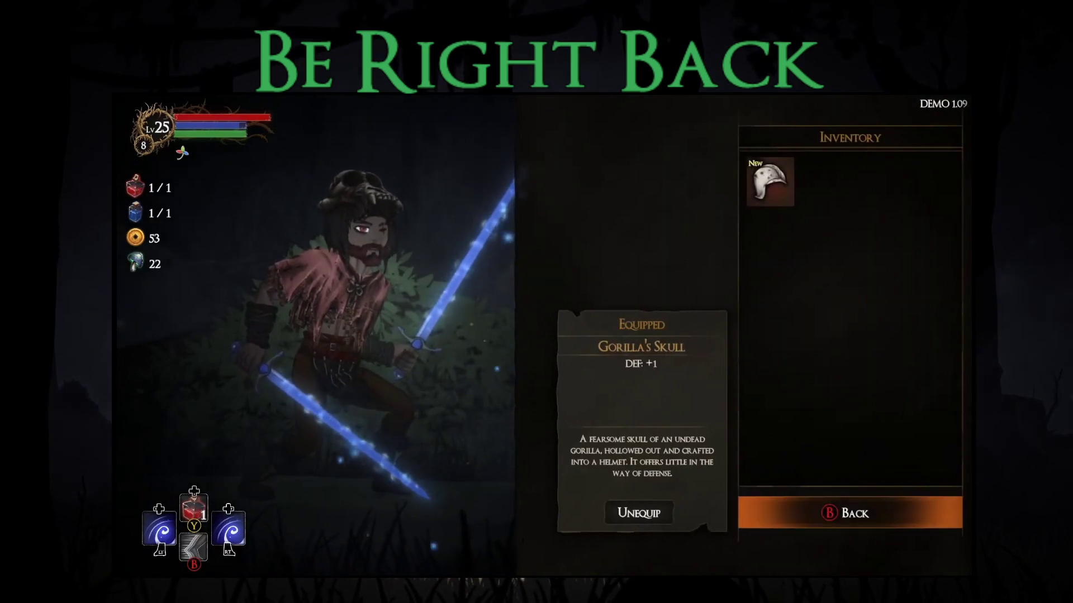
key("Return")
key("Escape")
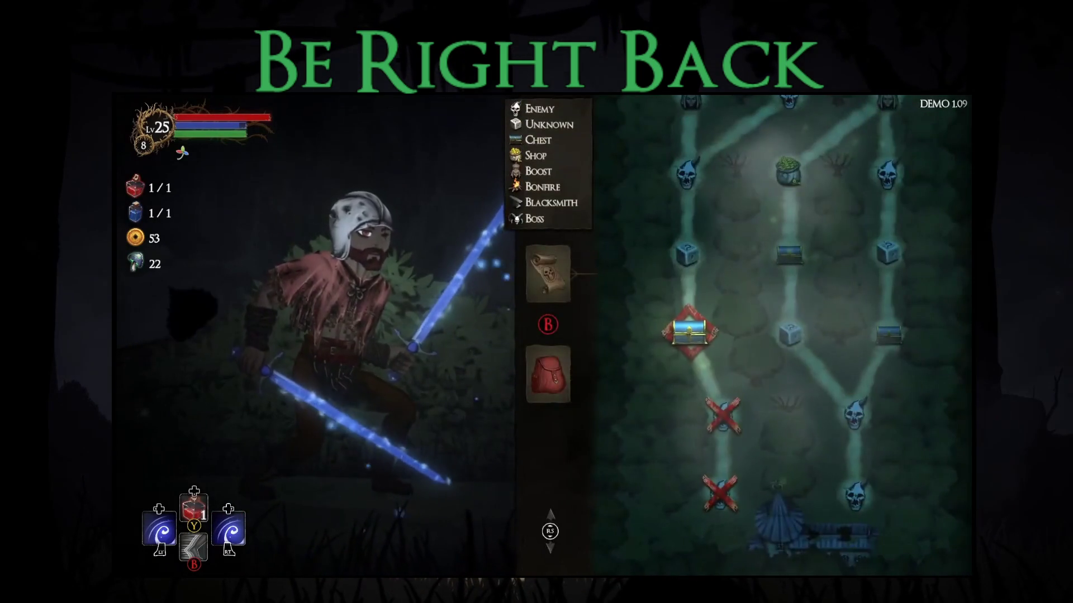
key("Return")
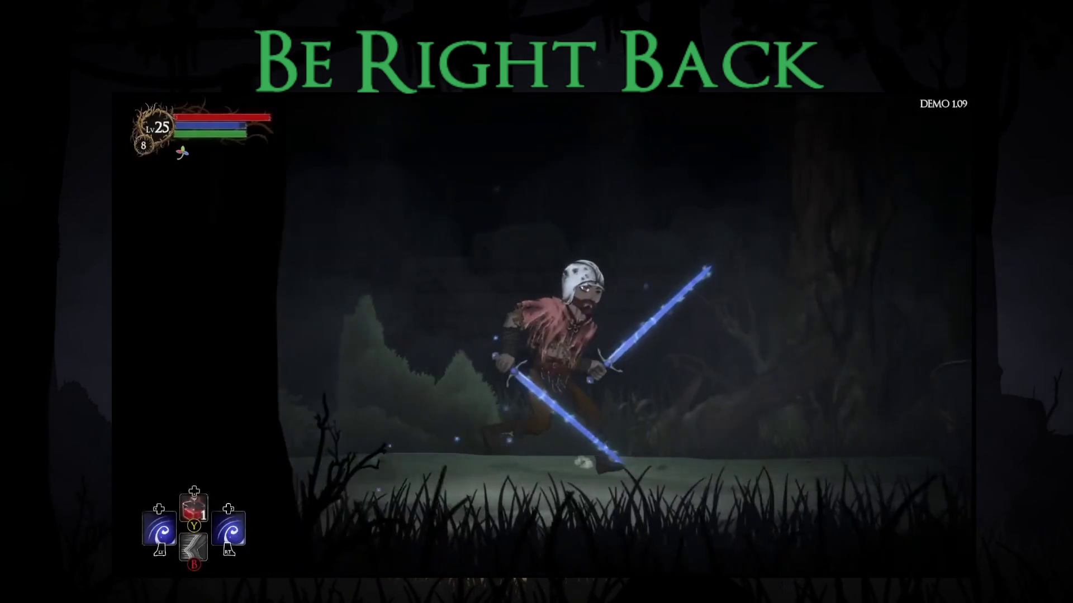
- Open the chest and accept the Holy Grenade blessing
key("e")
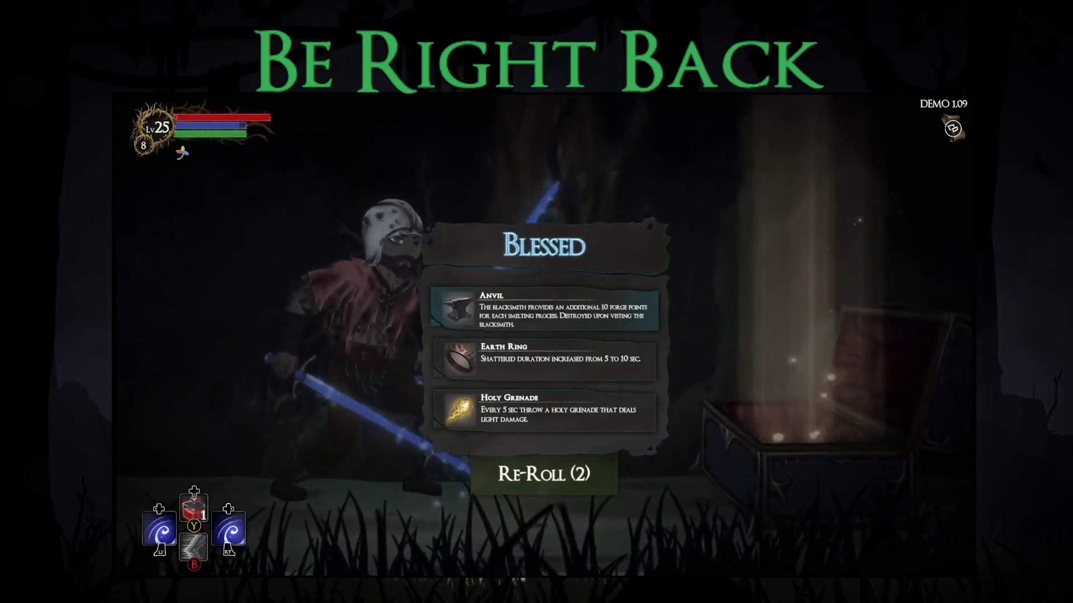
left_click(545, 410)
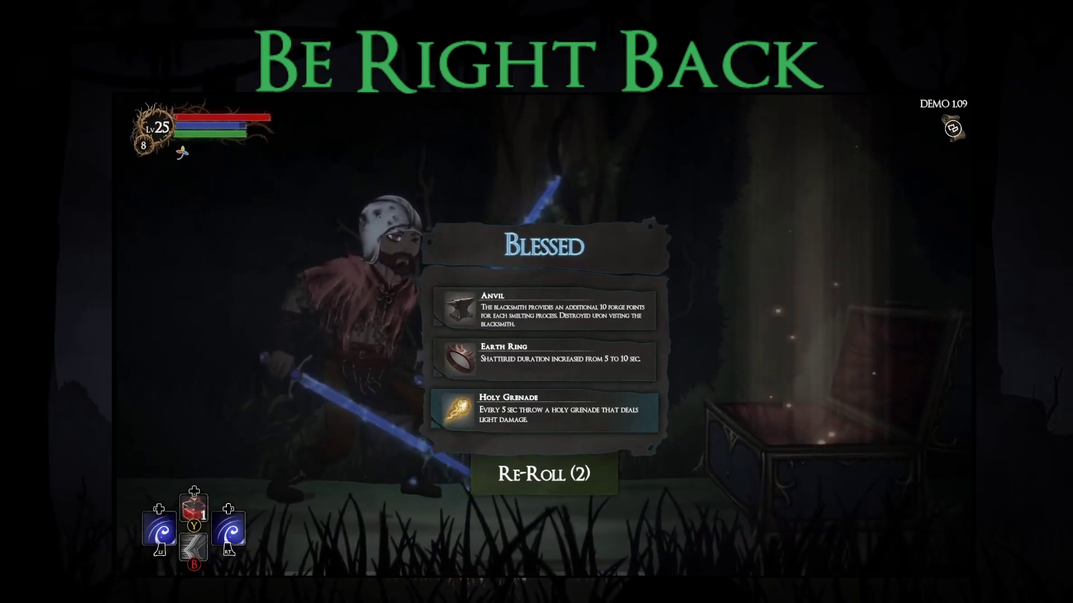
key("Return")
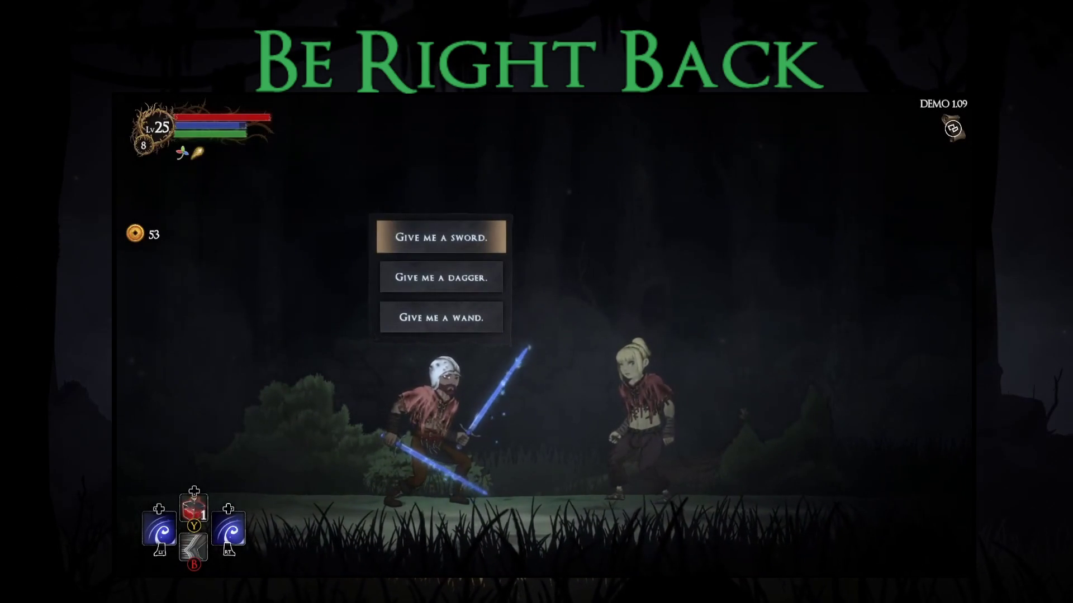
- Answer 'Give me a sword.', equip the Greed Sword in the right hand, and travel onward
key("Return")
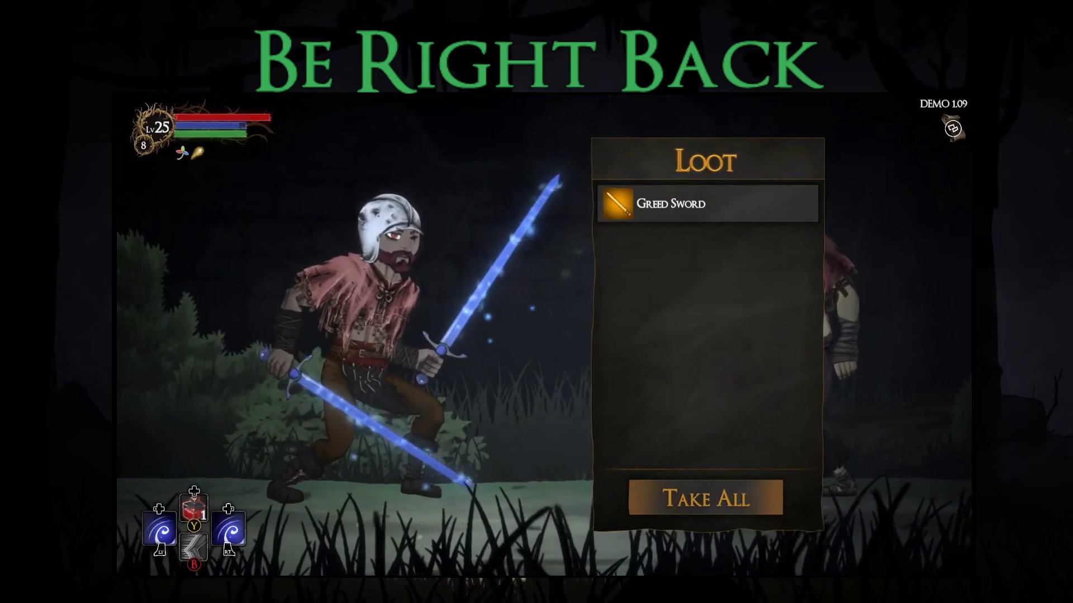
key("Return")
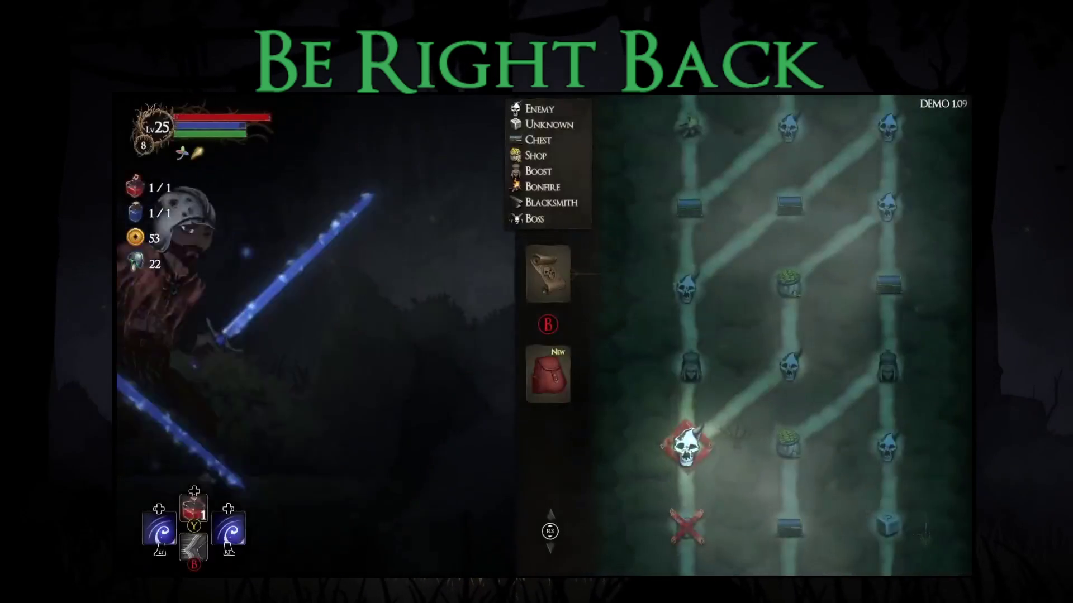
key("Down")
key("Return")
key("Right")
key("Return")
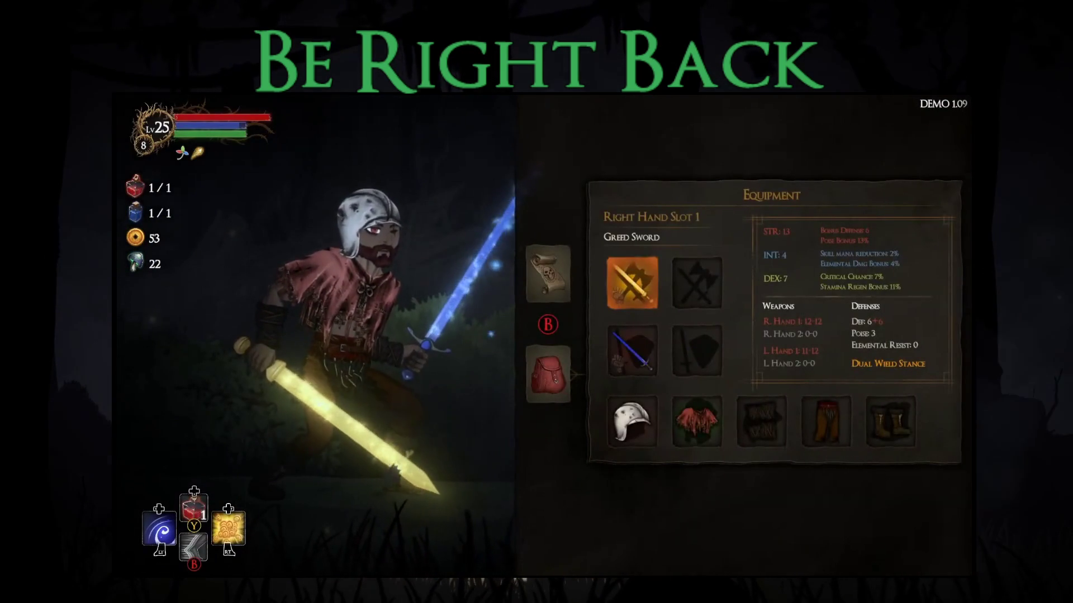
key("Up")
key("Return")
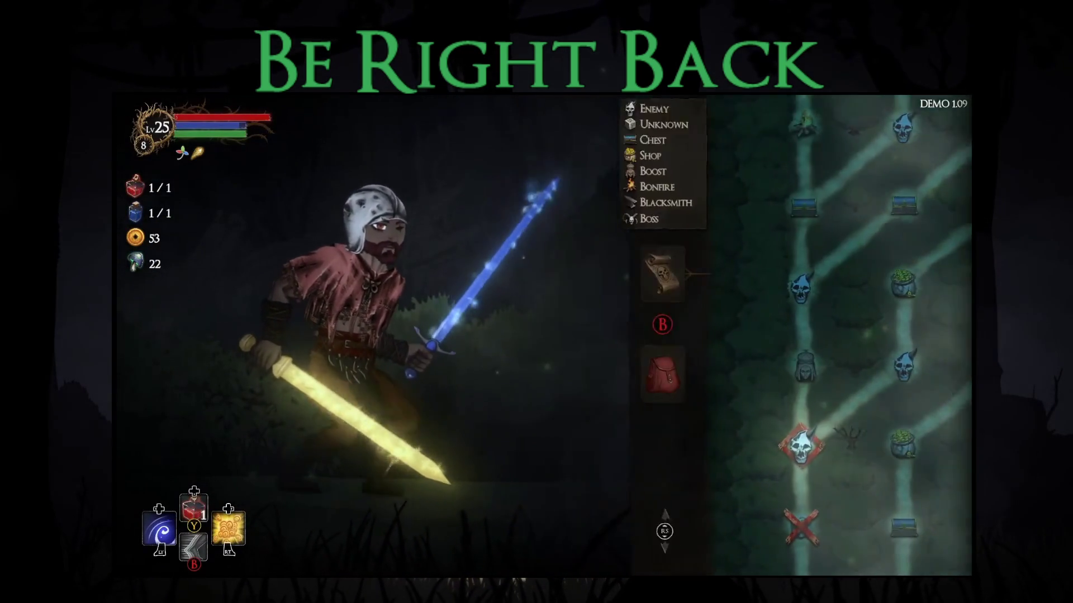